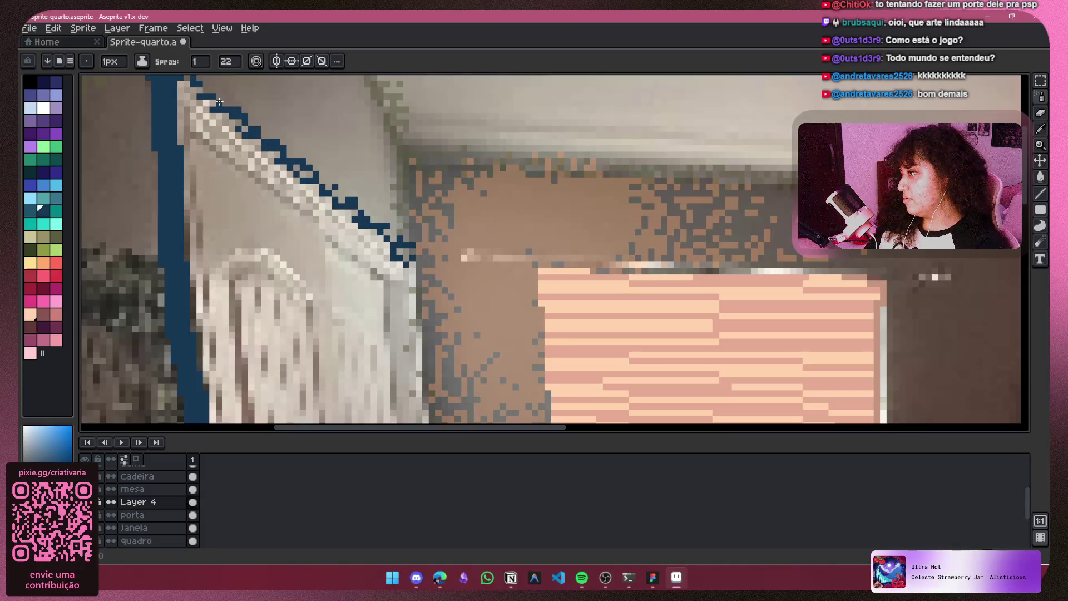
Step: Add a new empty Layer 5 above Layer 4
scroll(265, 217, down, 2)
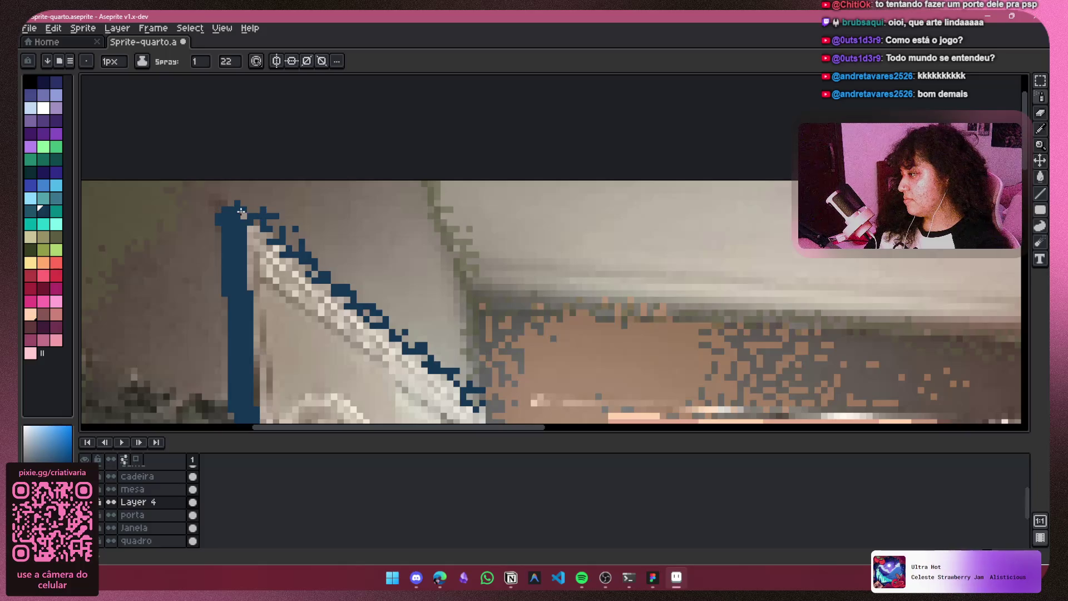
scroll(250, 208, down, 3)
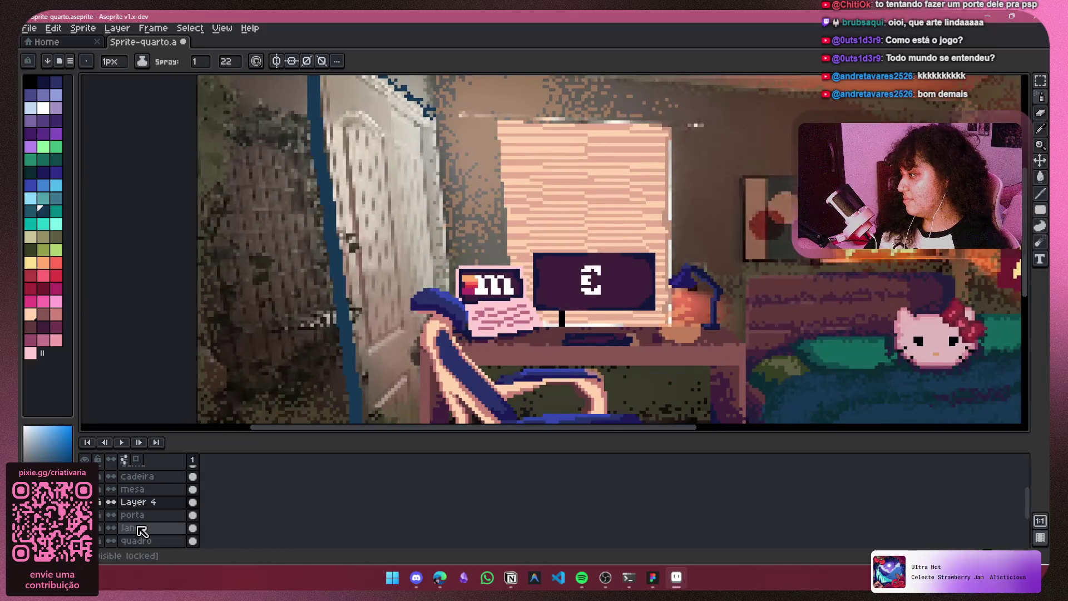
scroll(139, 506, down, 1)
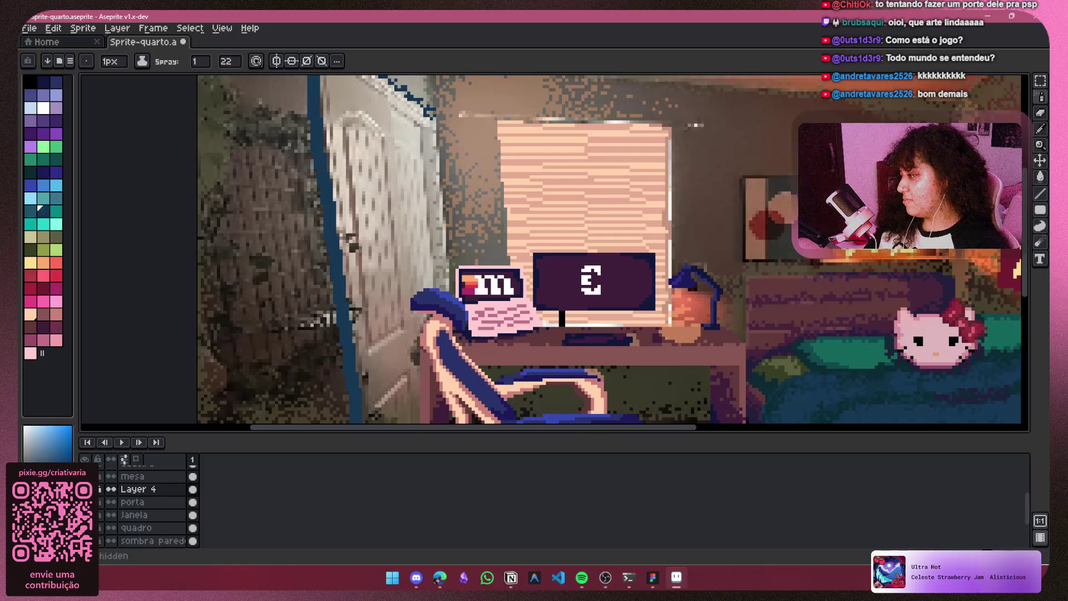
click(85, 501)
click(84, 502)
drag(421, 279, 446, 413)
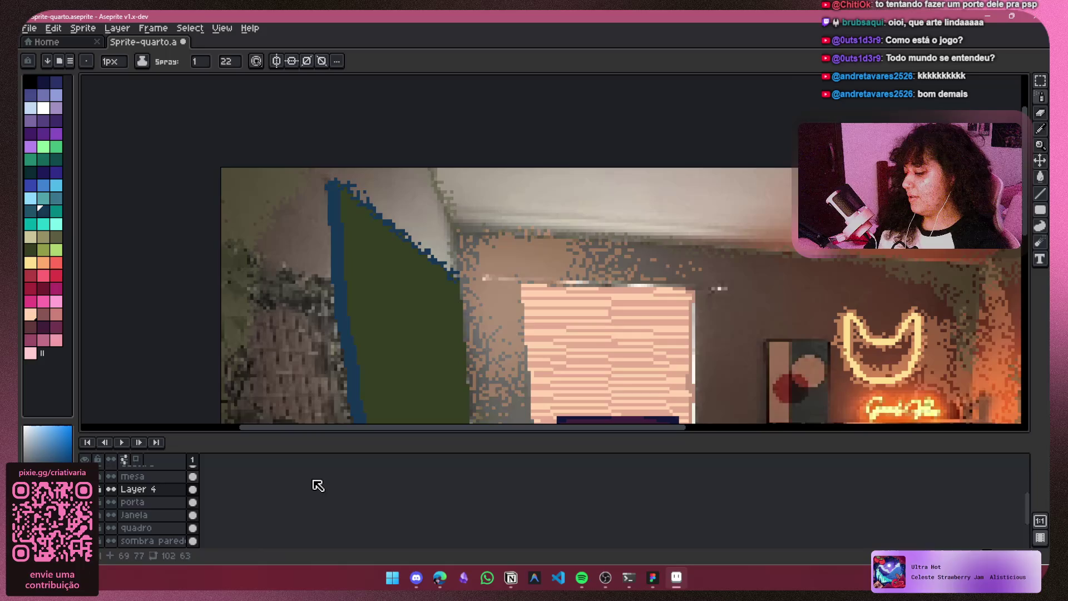
key(shift+n)
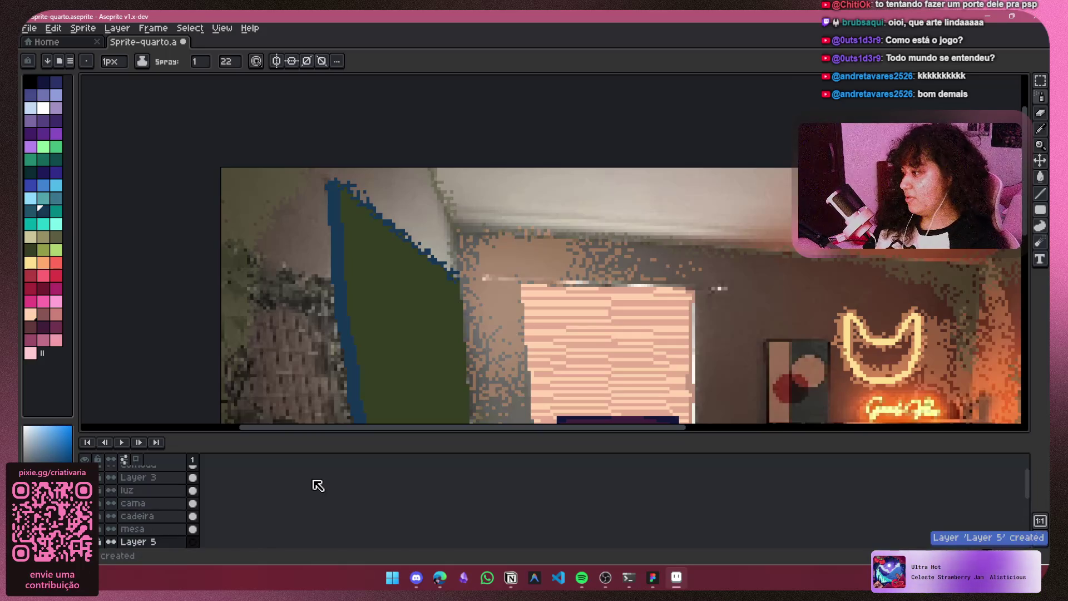
Step: Check the door outline and fill layers, then spray olive green dots onto the green door
scroll(149, 531, down, 4)
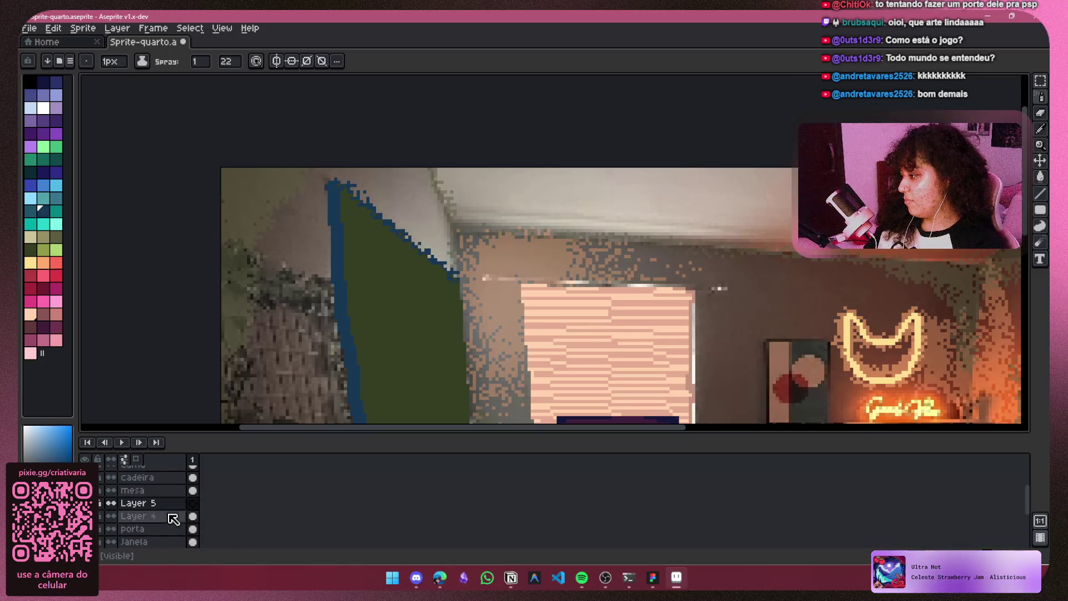
click(84, 490)
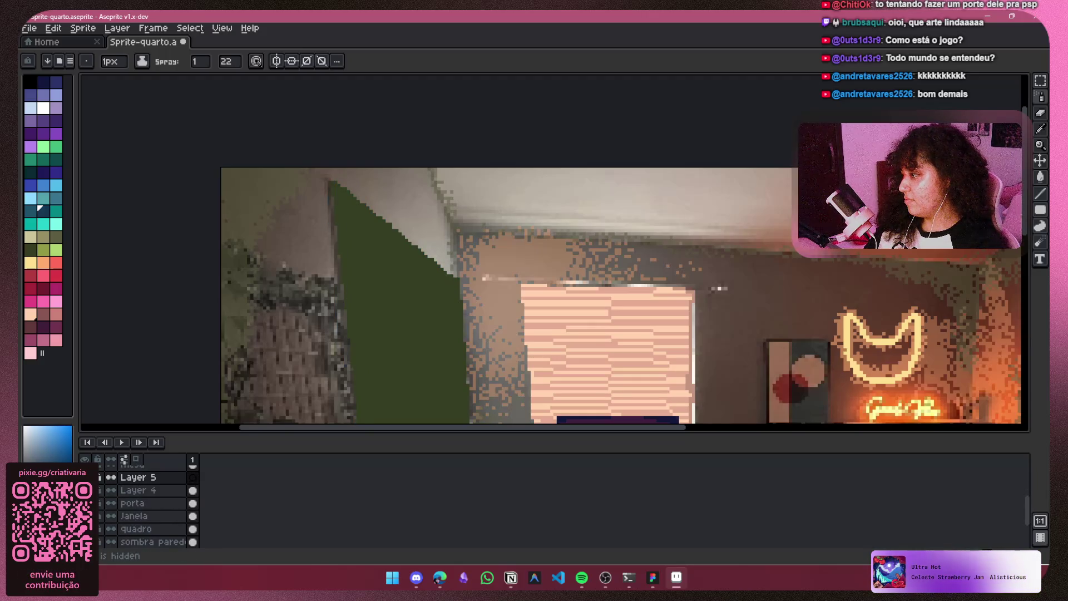
click(84, 490)
click(84, 503)
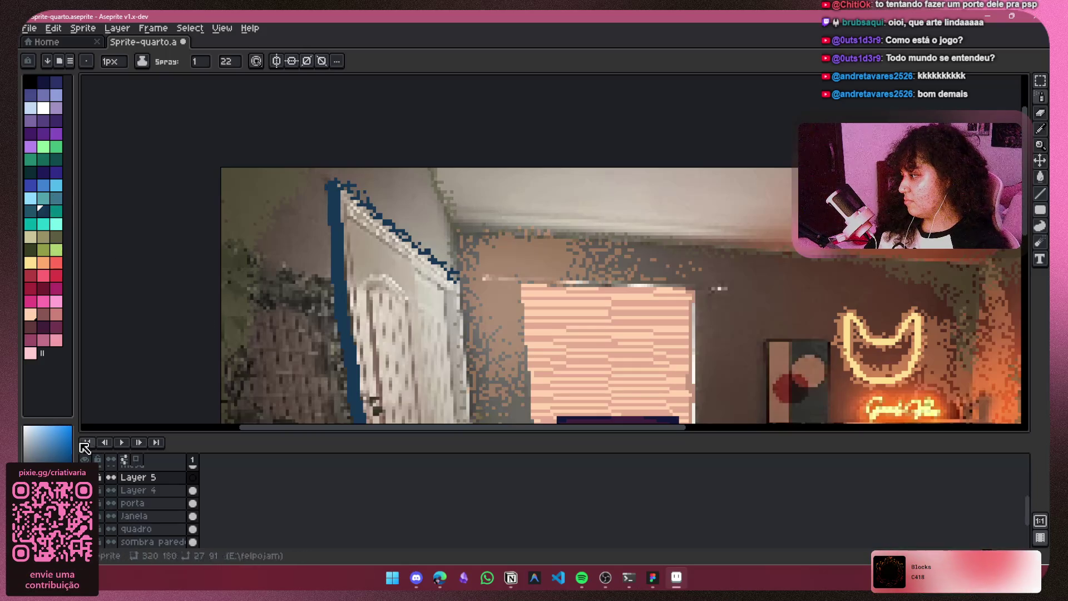
click(85, 503)
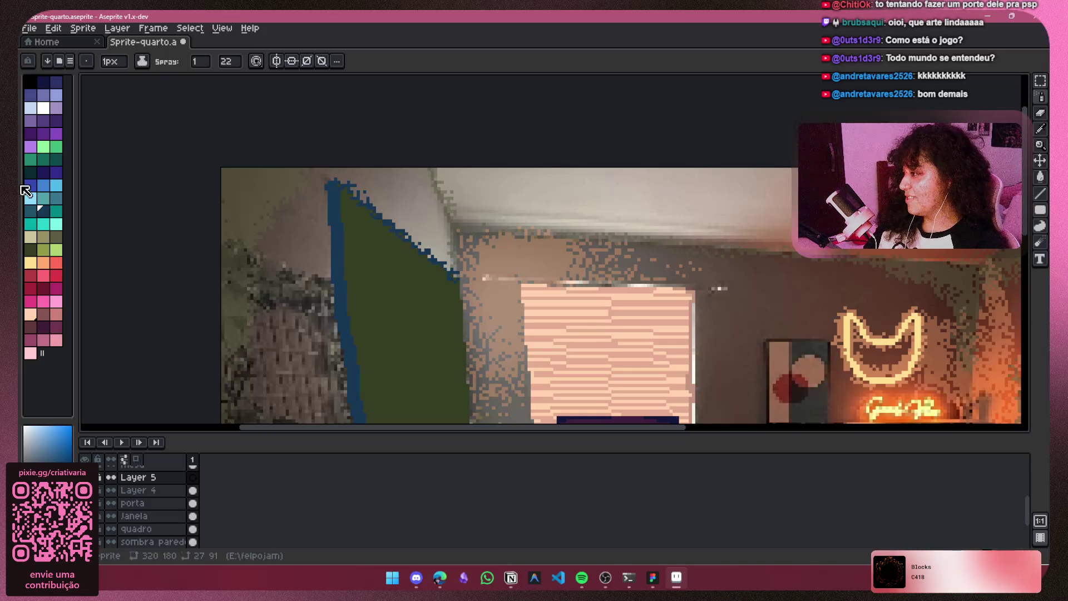
click(56, 237)
scroll(352, 182, up, 2)
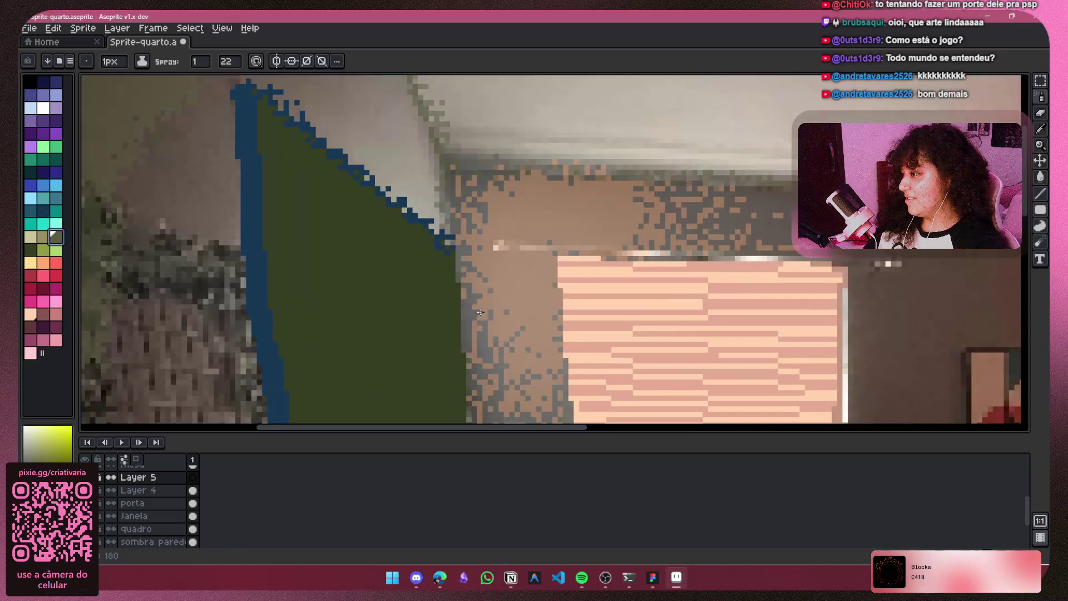
drag(351, 183, 358, 202)
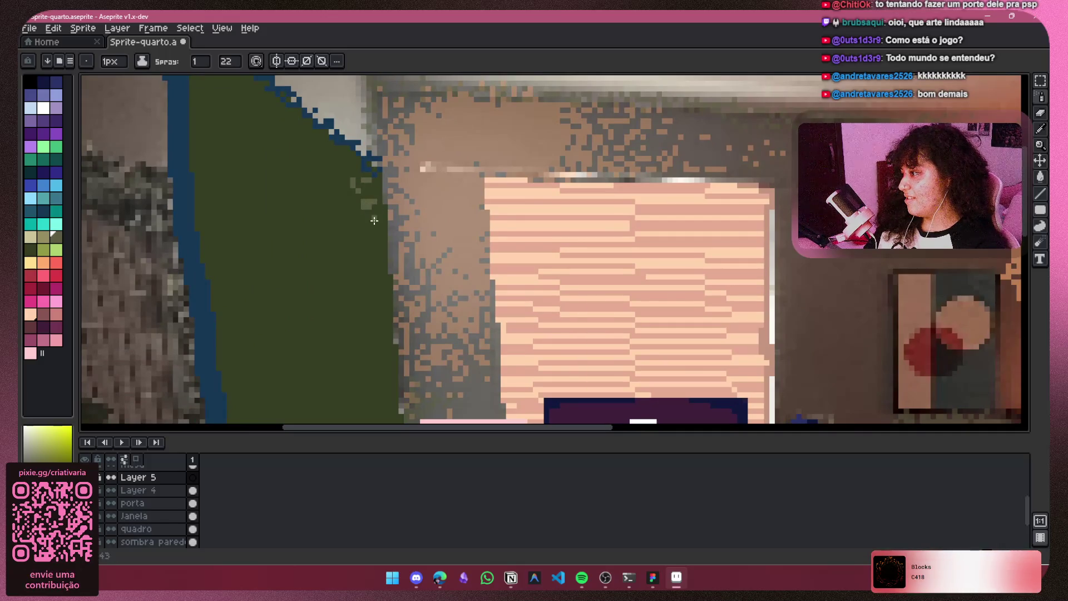
Step: Hide the green door fill to reveal the white reference door and switch to a 3px Pencil
click(84, 477)
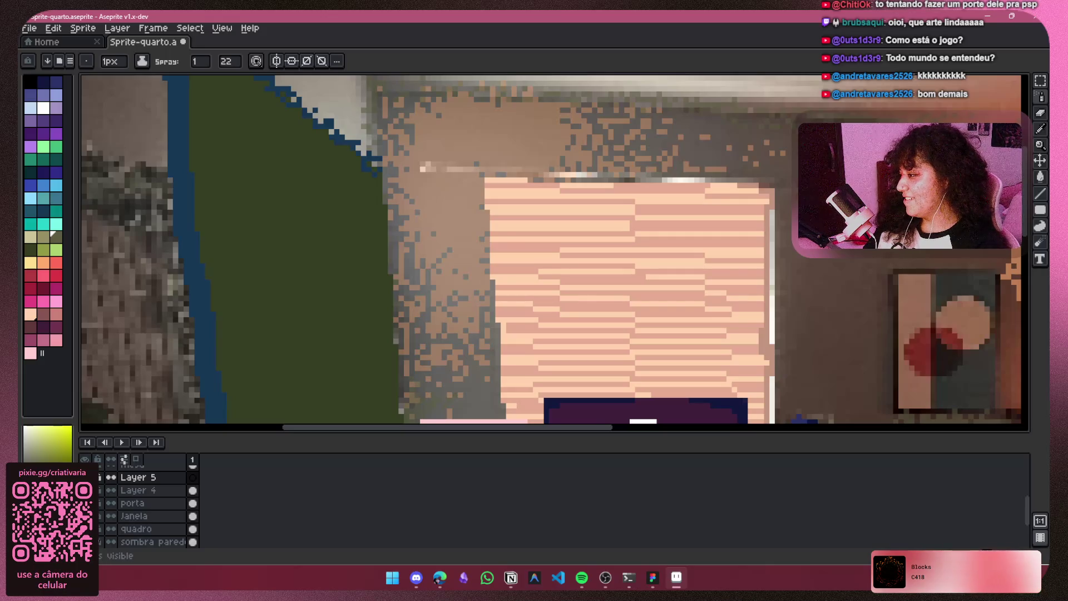
click(84, 478)
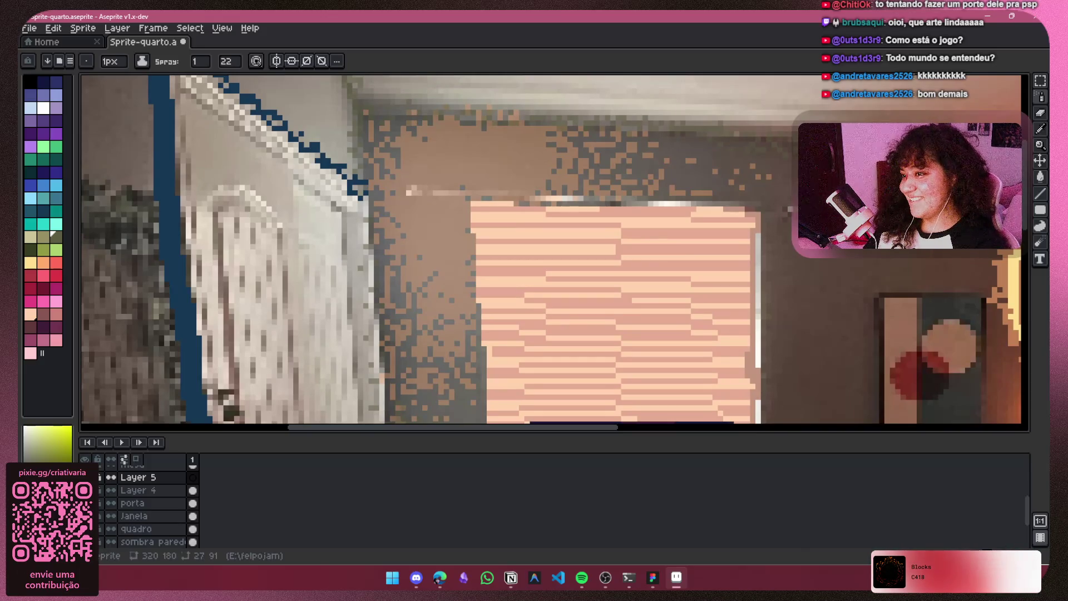
key(b)
key(plus)
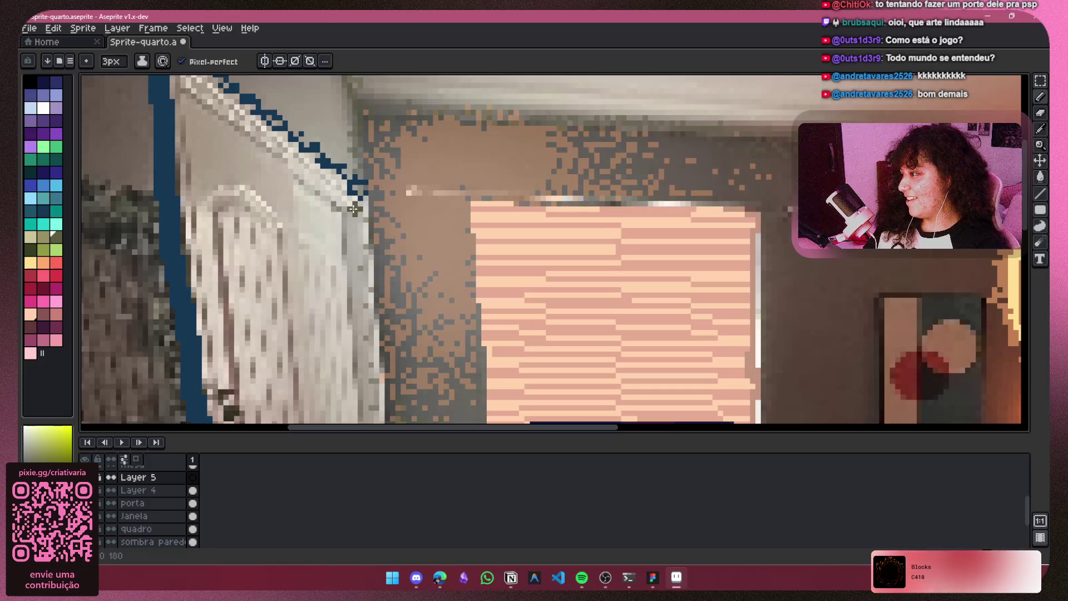
Step: Draw a 3px olive stripe in three strokes down the door's right edge to its bottom
drag(353, 224, 359, 305)
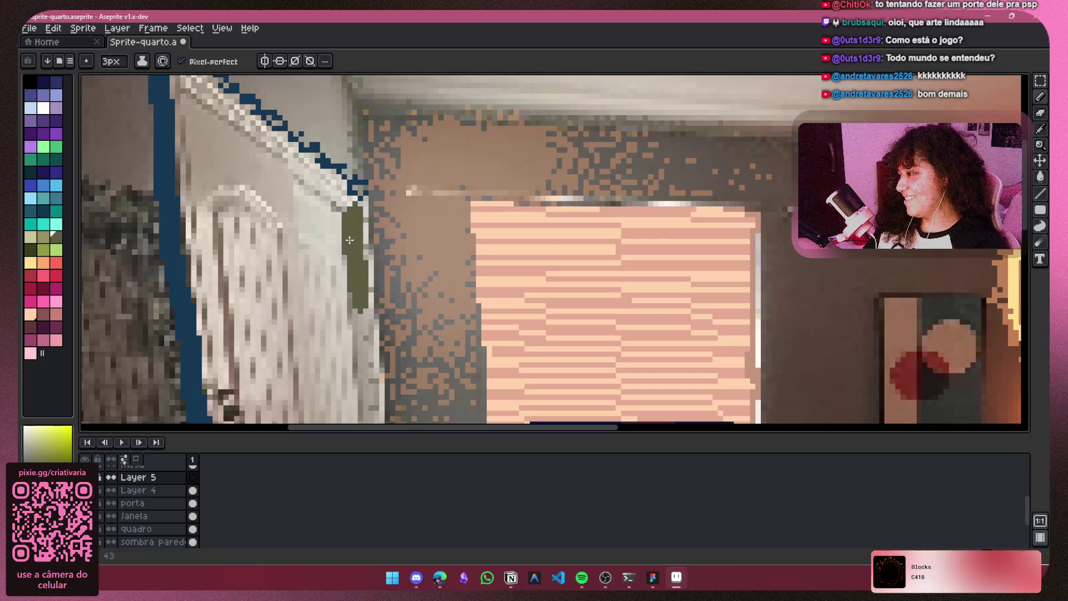
drag(358, 321, 359, 349)
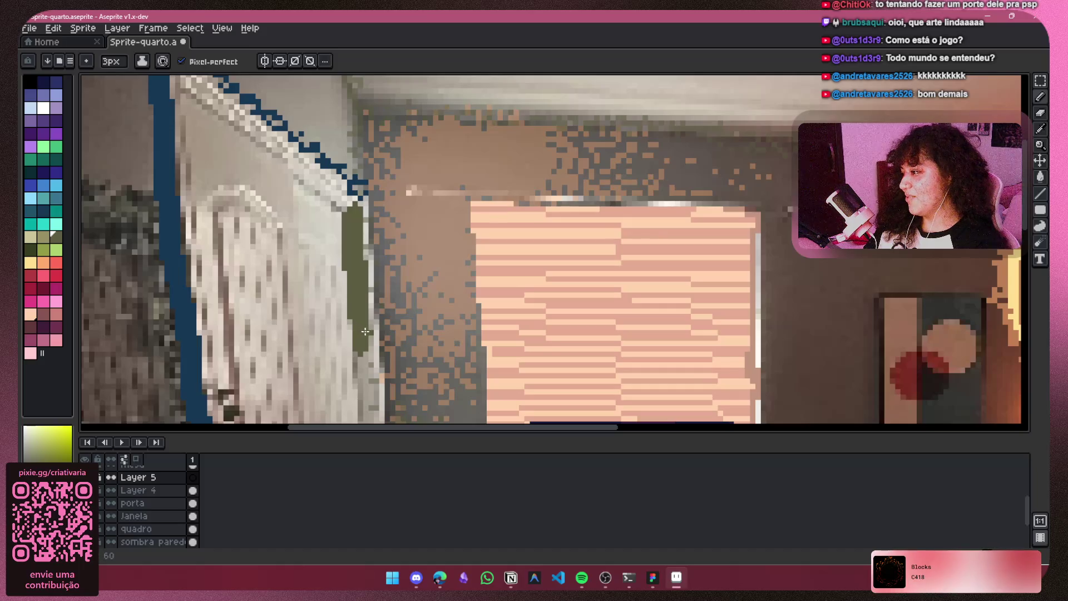
drag(364, 329, 366, 366)
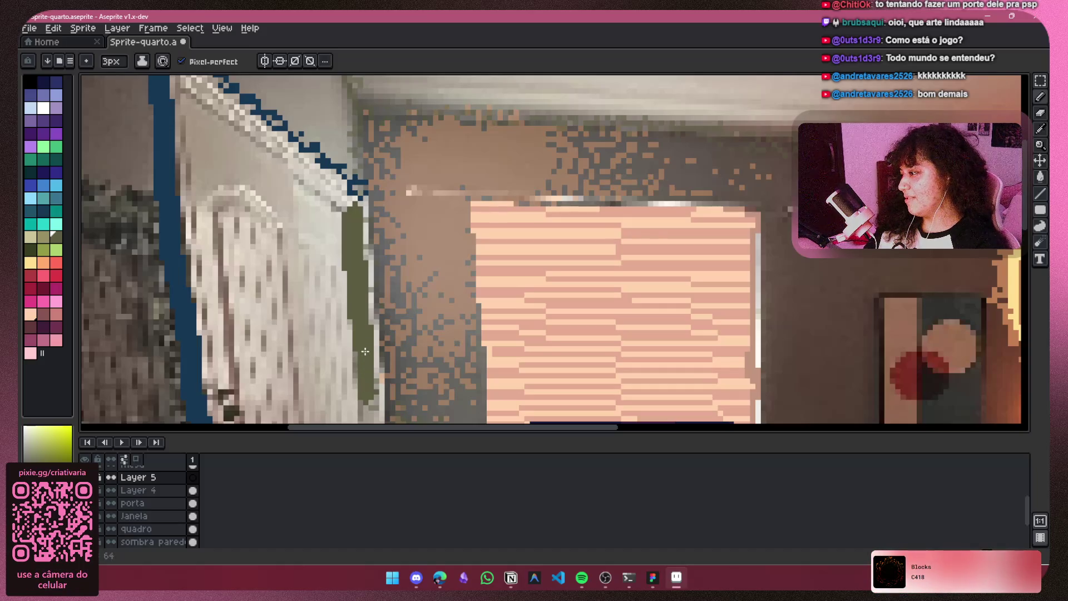
mouse_move(380, 274)
mouse_down()
mouse_move(398, 163)
mouse_move(382, 167)
mouse_move(381, 227)
mouse_up()
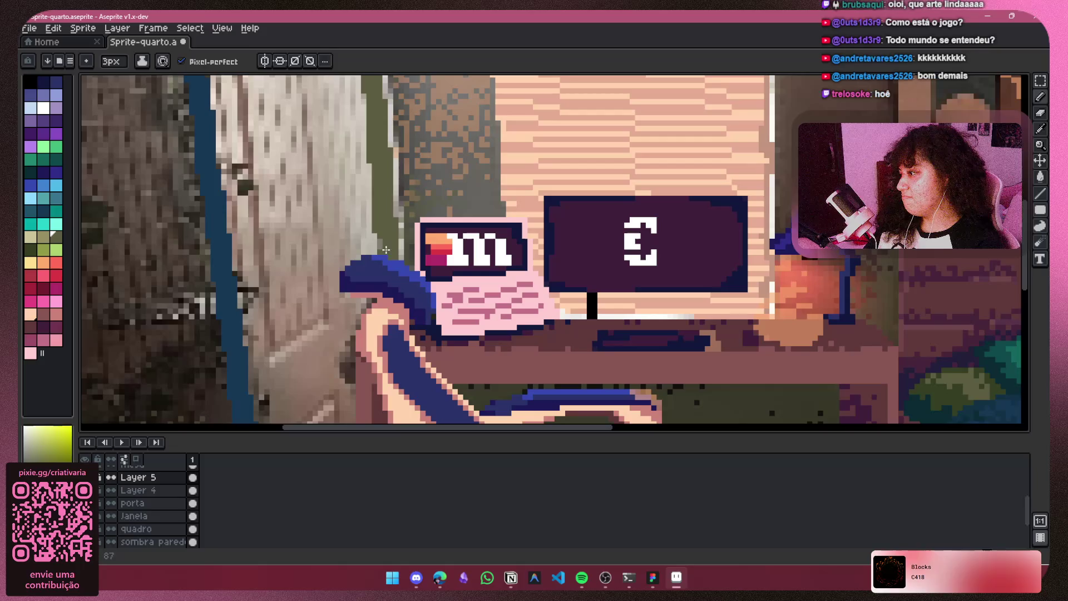
scroll(402, 322, down, 2)
Step: Zoom to the door, set the brush to 1px and paint the door interior dark olive green
scroll(403, 322, up, 2)
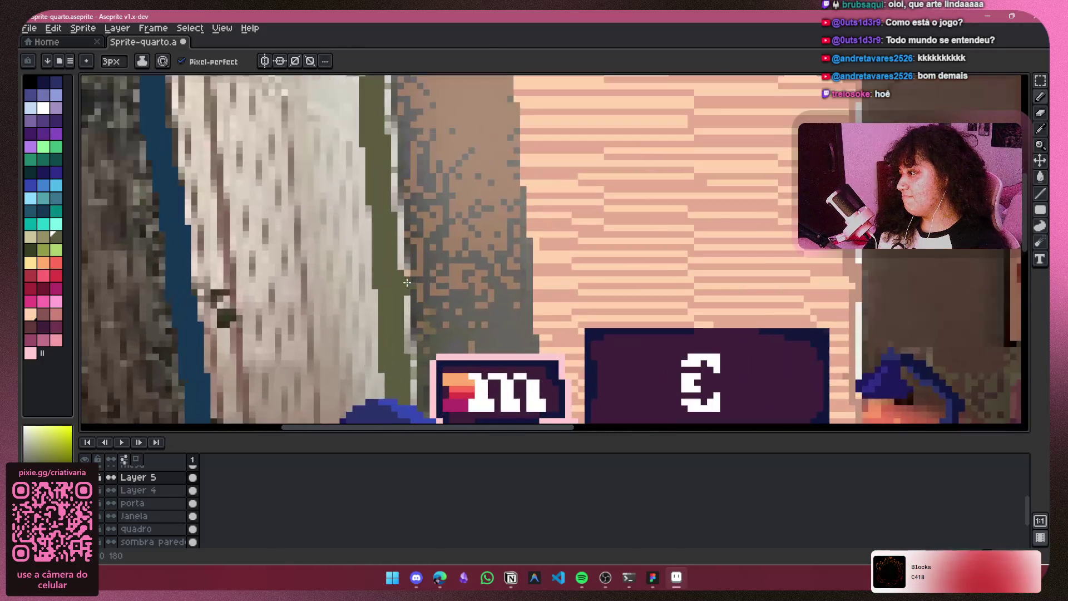
scroll(394, 272, down, 2)
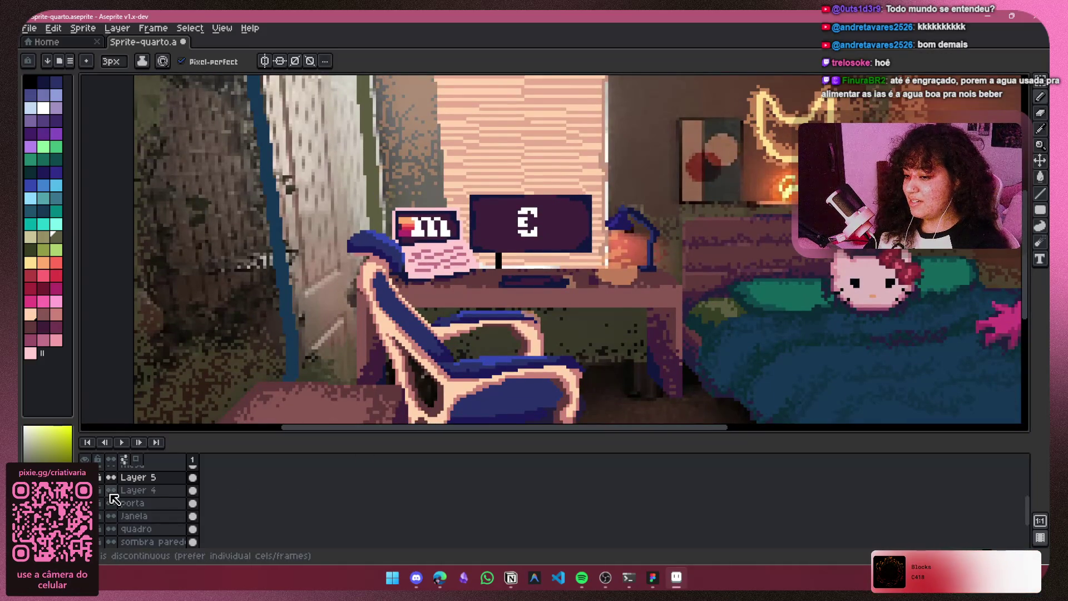
mouse_move(289, 250)
mouse_down()
mouse_move(307, 345)
mouse_move(322, 352)
mouse_move(308, 334)
mouse_up()
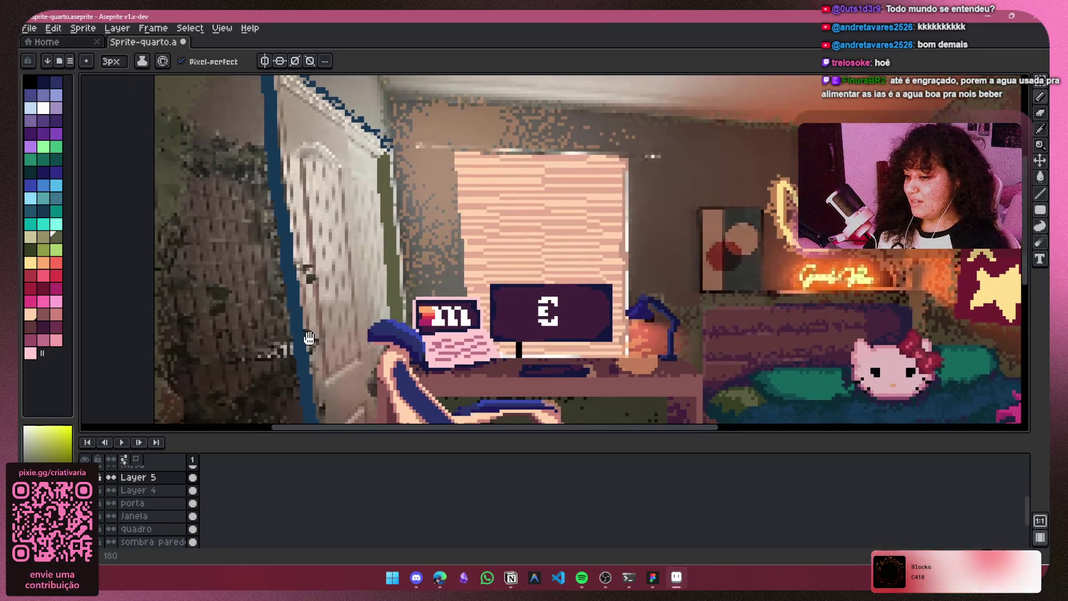
scroll(301, 261, down, 1)
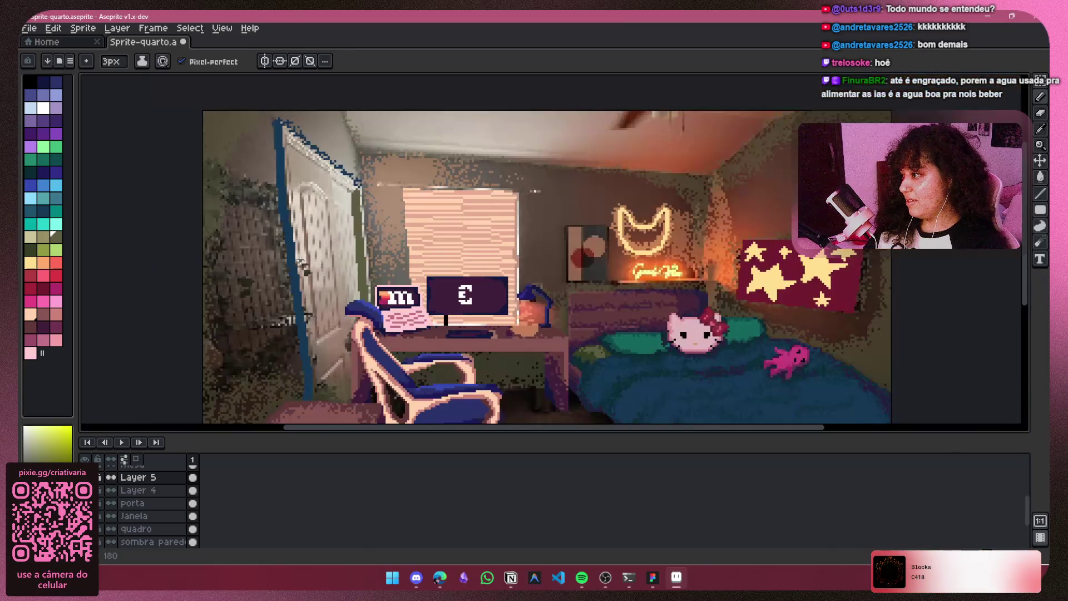
scroll(300, 260, up, 3)
scroll(419, 294, up, 1)
key(minus)
key(minus)
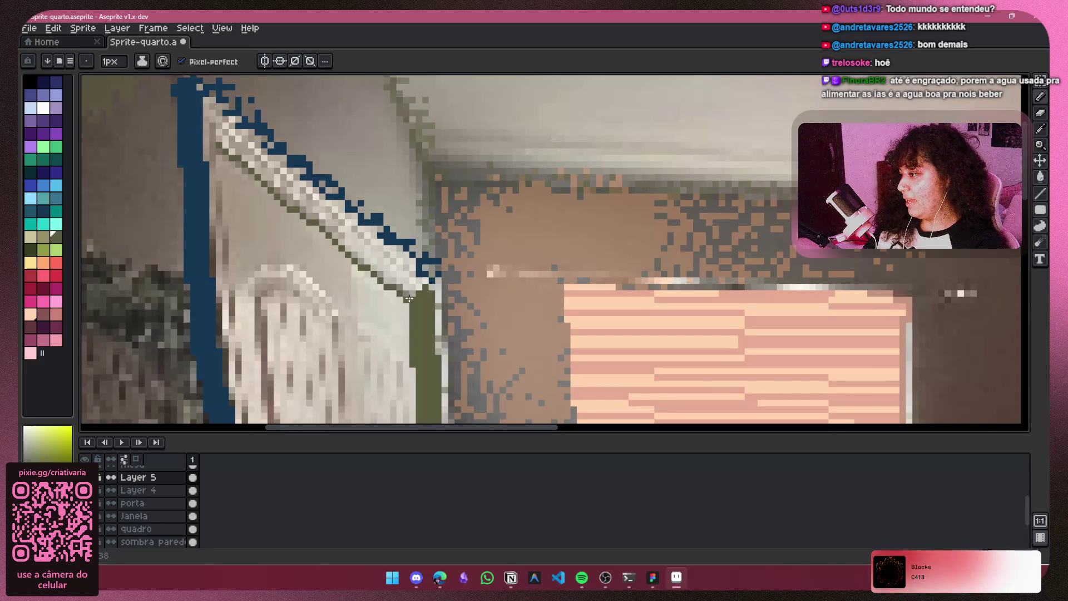
click(333, 345)
Step: Undo the stray pencil mark and re-centre the whole bedroom scene
scroll(478, 279, down, 1)
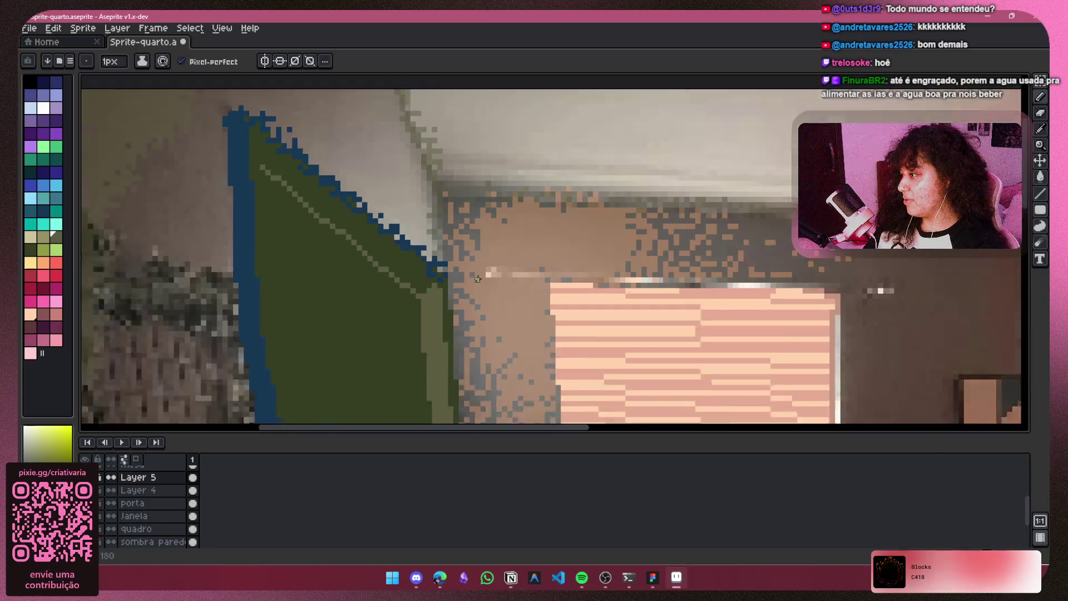
scroll(477, 279, down, 2)
key(ctrl+z)
scroll(552, 212, down, 2)
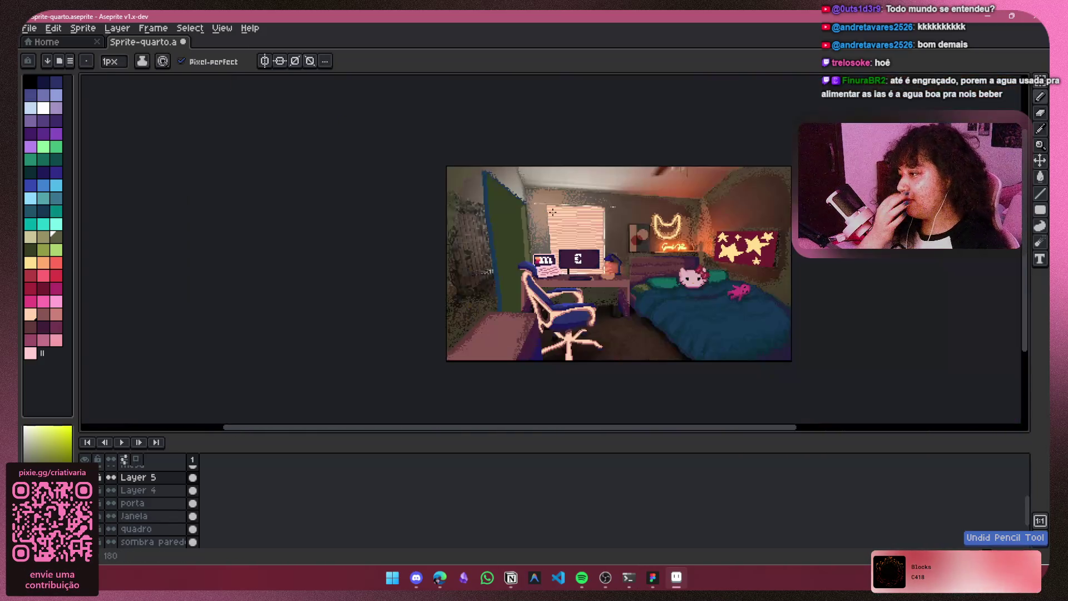
scroll(553, 212, up, 4)
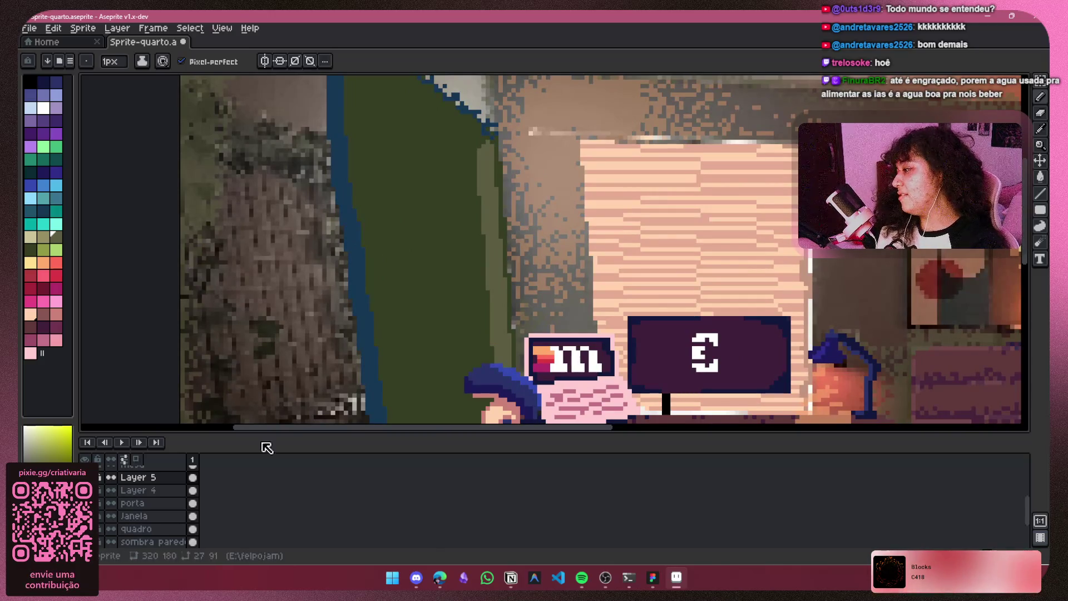
scroll(539, 232, down, 3)
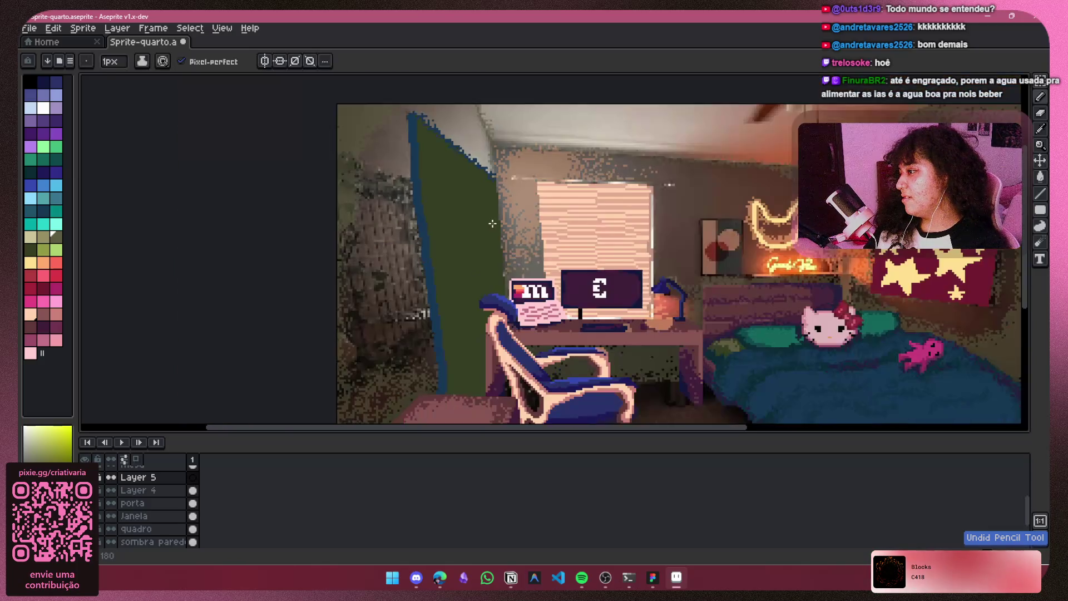
drag(539, 231, 438, 226)
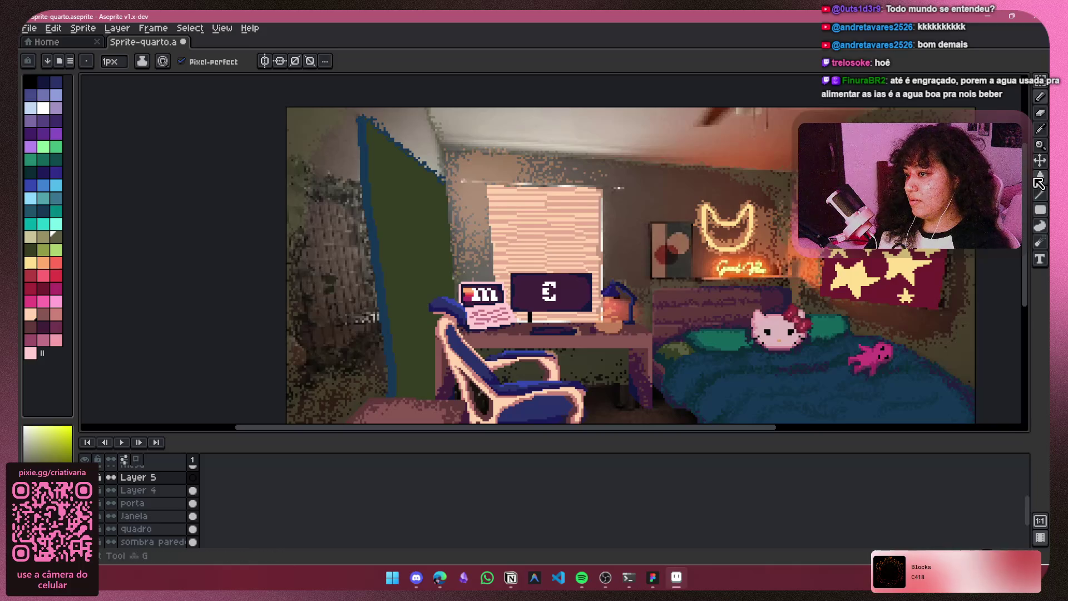
Step: Show the porta layer and set Layer 4's opacity to 90% in Layer Properties
click(1039, 179)
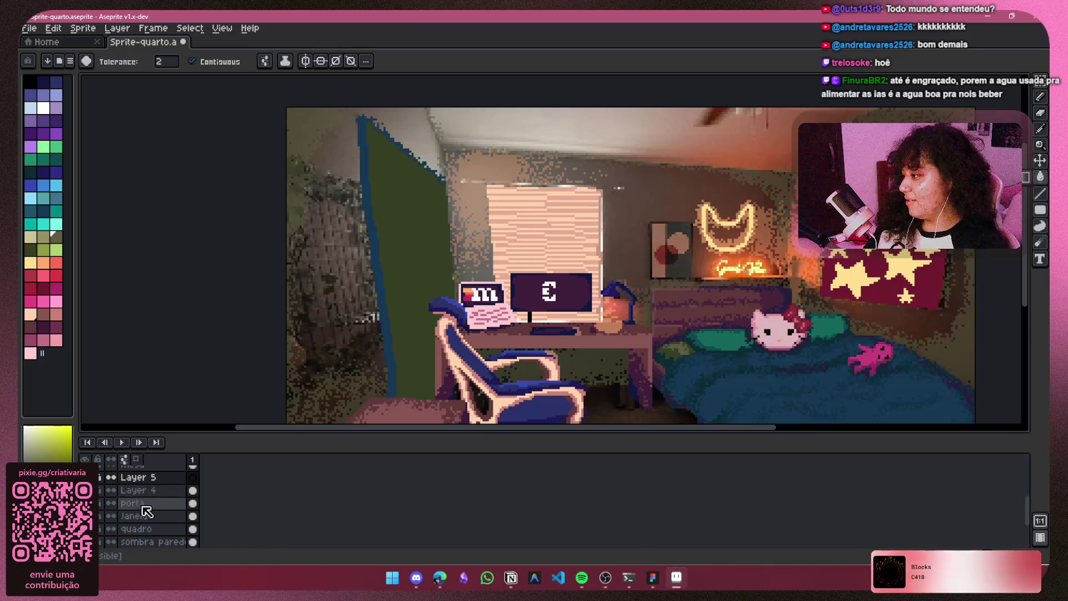
click(100, 503)
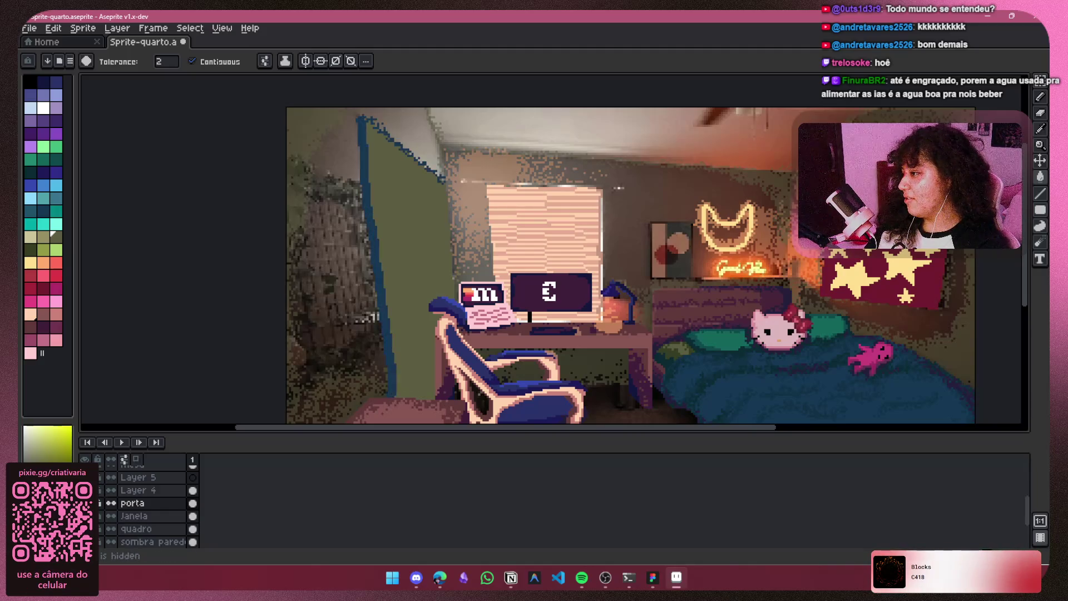
right_click(153, 492)
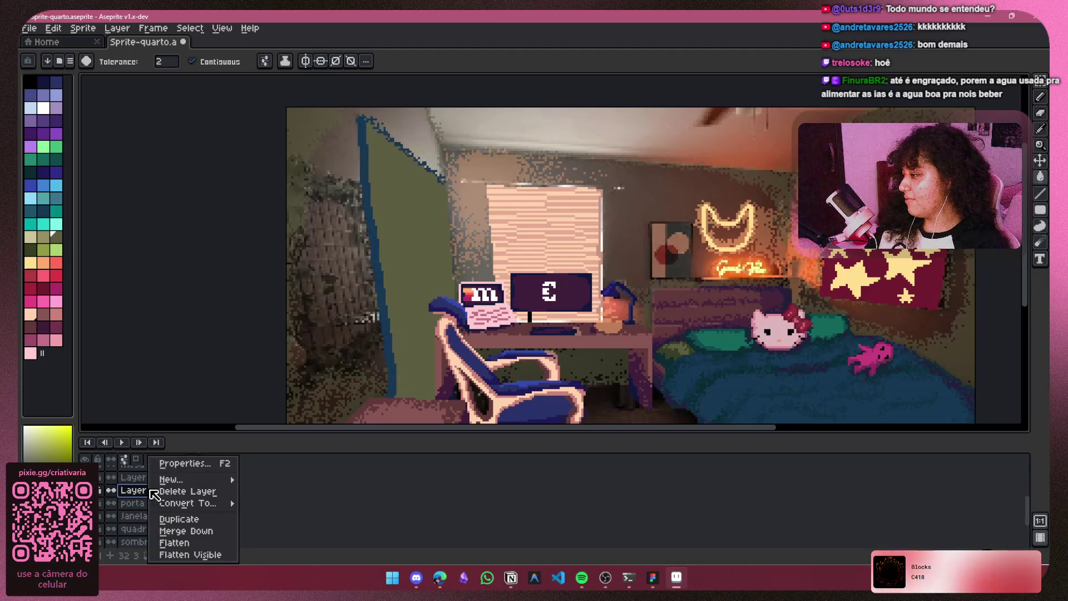
click(179, 463)
click(205, 321)
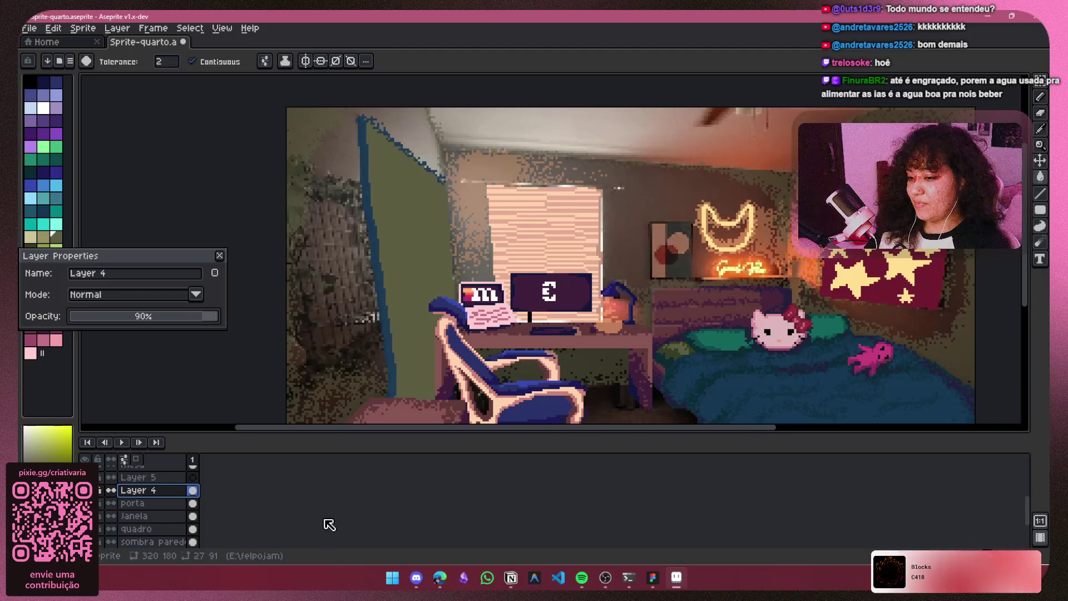
click(221, 255)
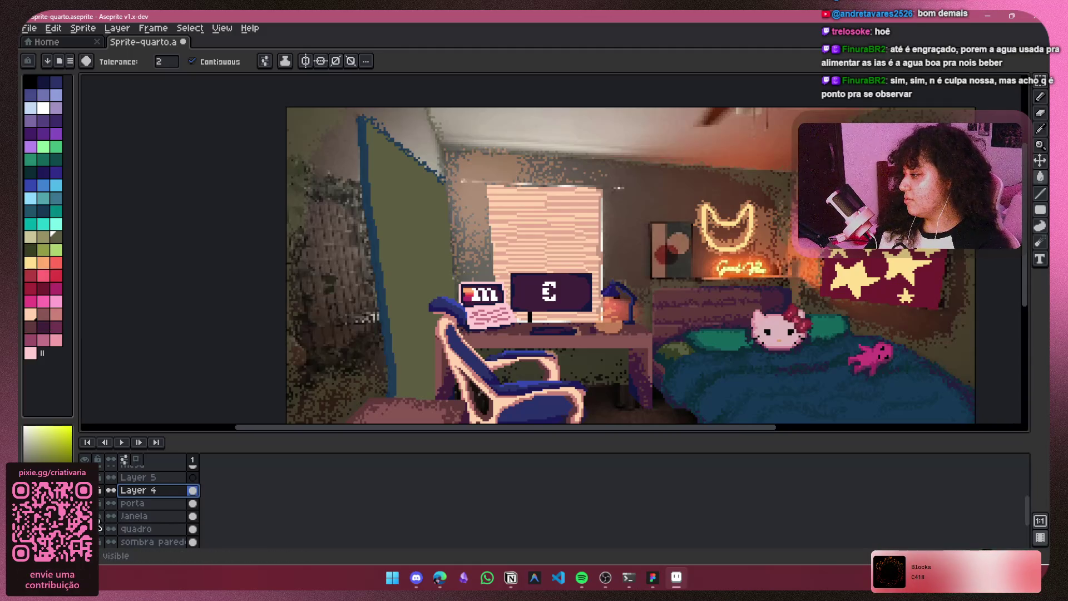
scroll(404, 217, up, 3)
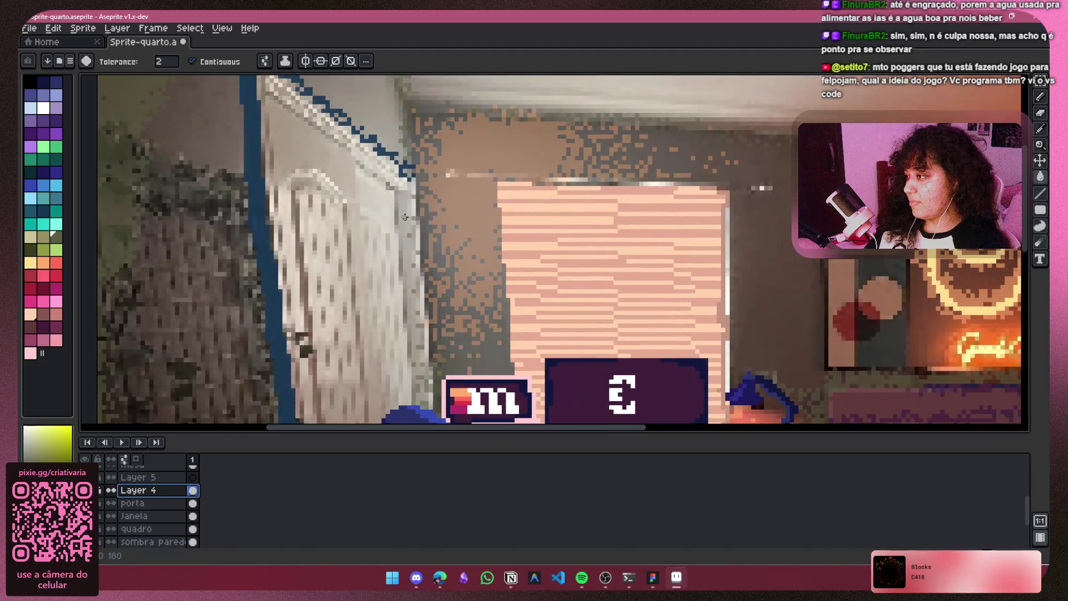
Step: Undo the stray bucket fill and pick dark olive green for the Pencil
click(404, 217)
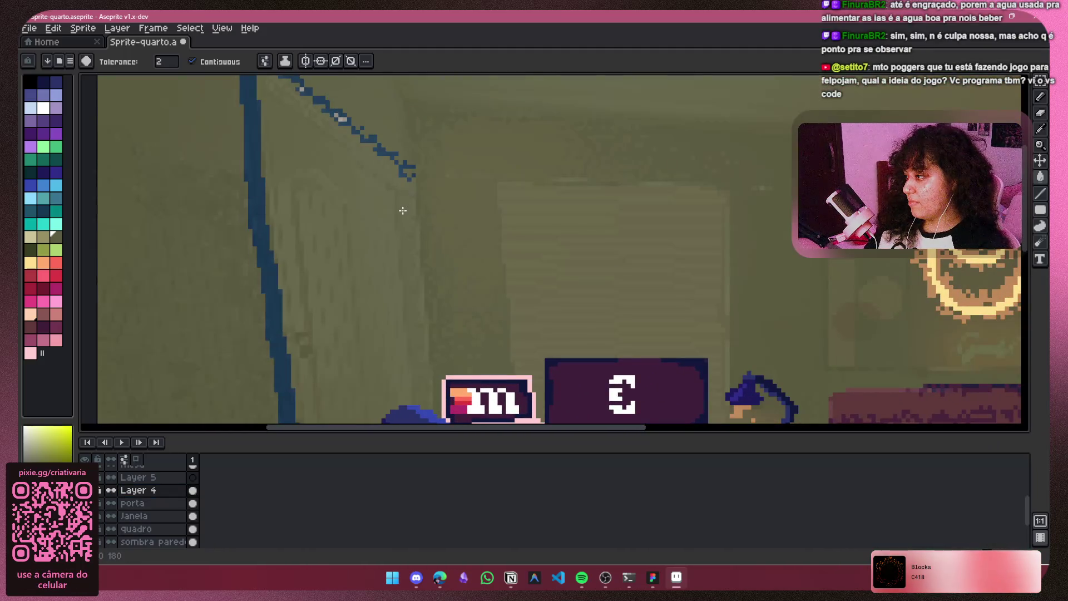
key(ctrl+z)
key(b)
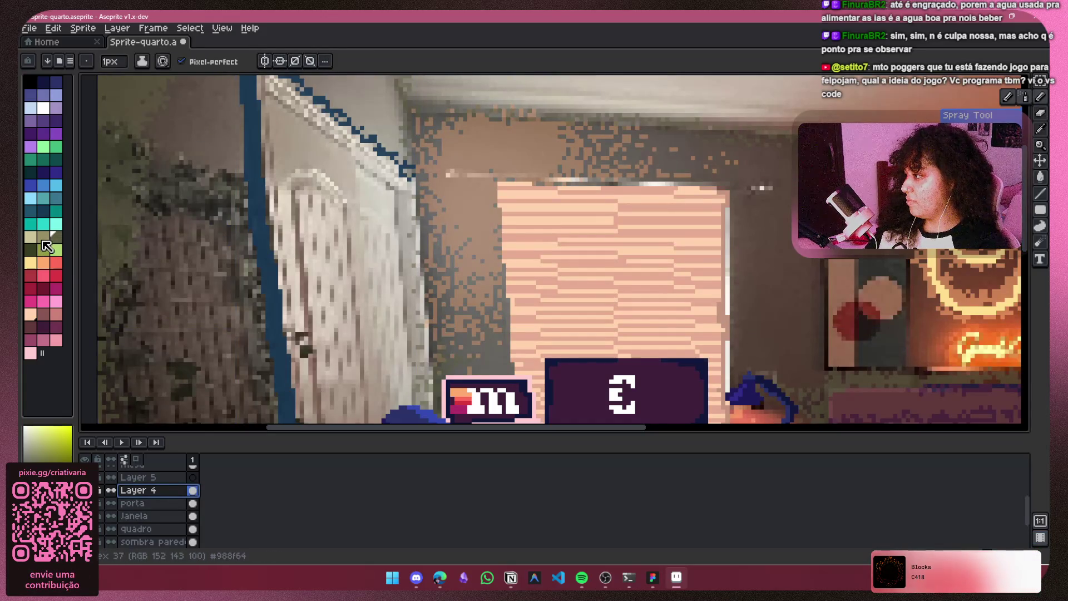
click(88, 490)
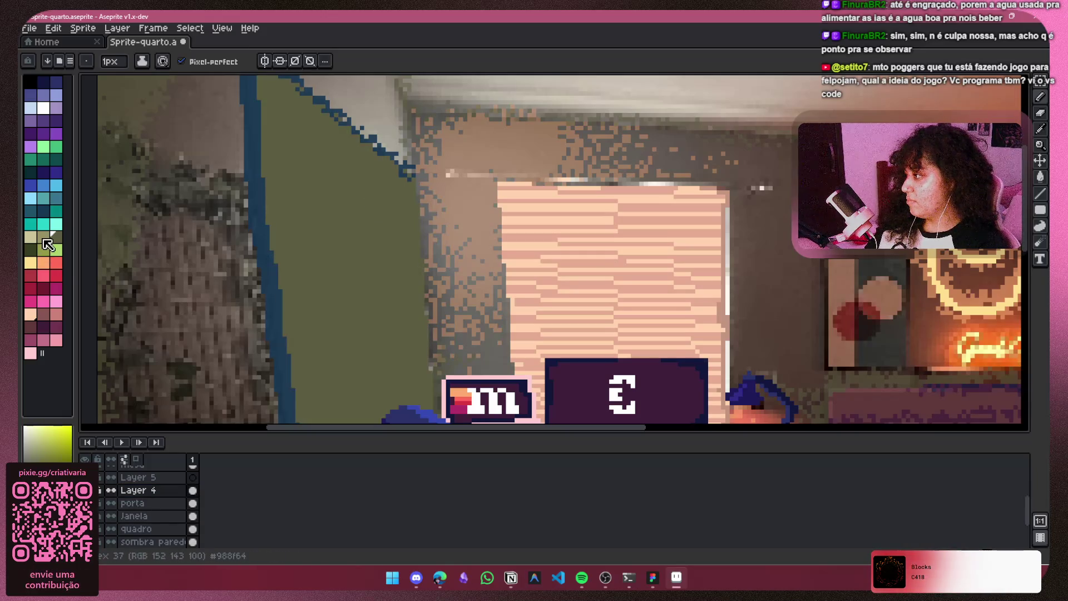
click(31, 251)
key(ctrl+z)
click(88, 490)
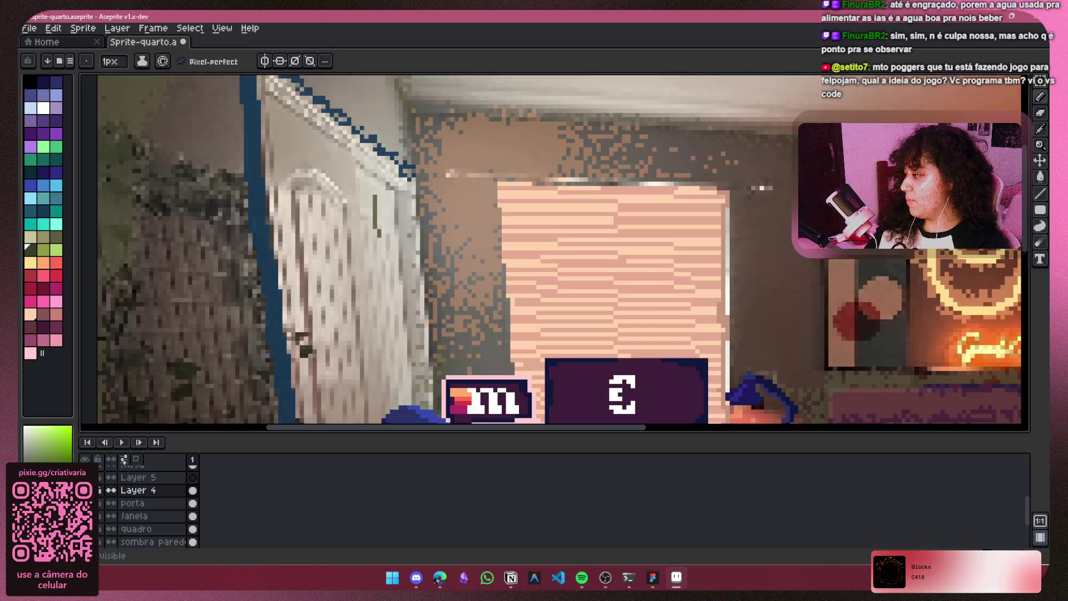
key(ctrl+z)
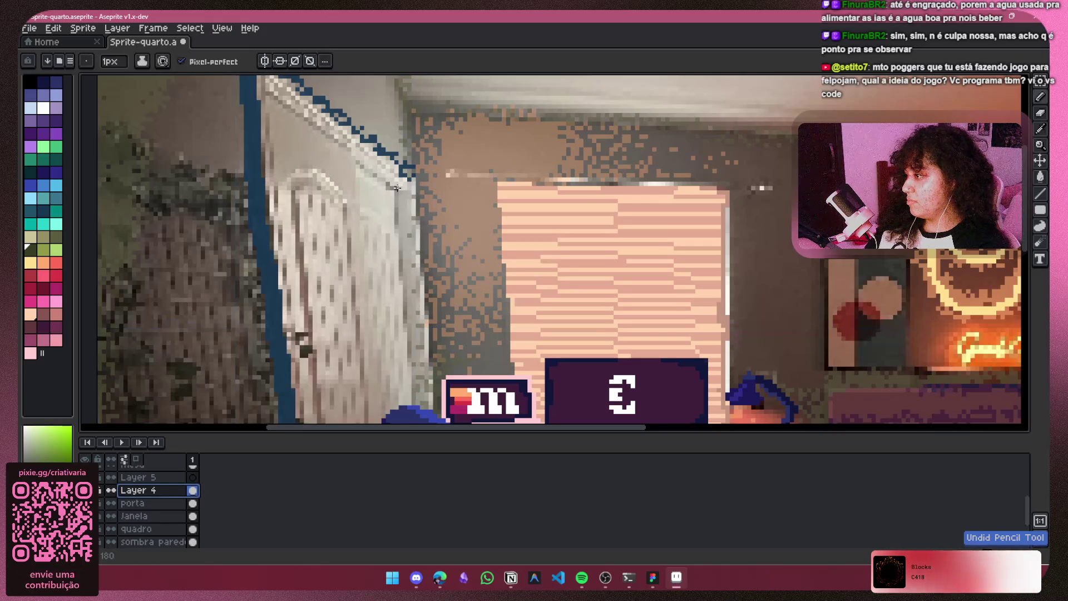
Step: Paint dark olive strokes down the door's right edge
ctrl+scroll(400, 217, up, 2)
drag(403, 193, 404, 232)
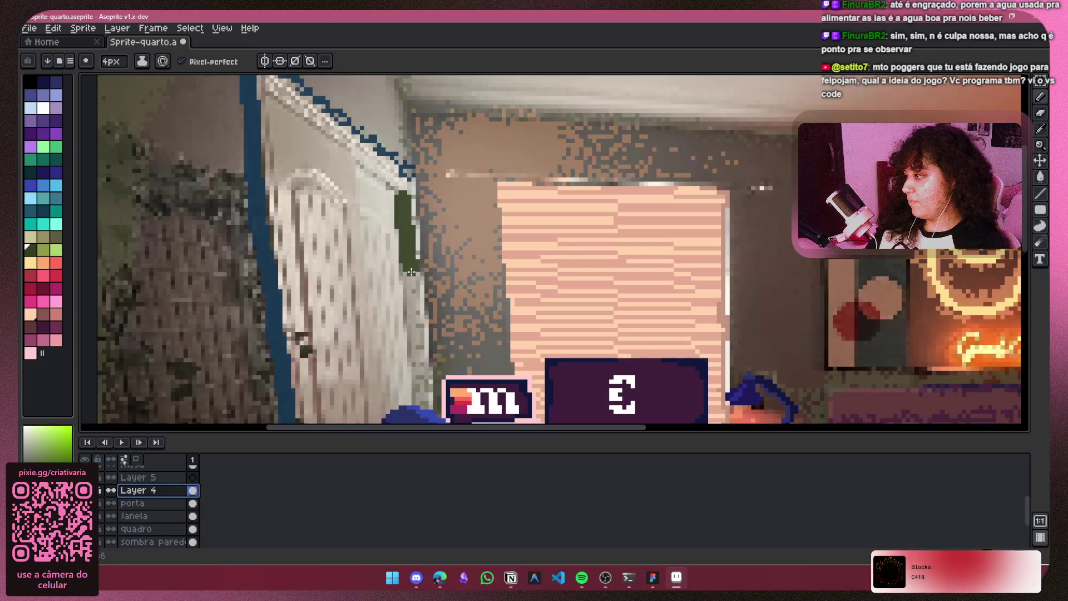
mouse_move(410, 284)
mouse_down()
mouse_move(420, 382)
mouse_move(438, 178)
mouse_up()
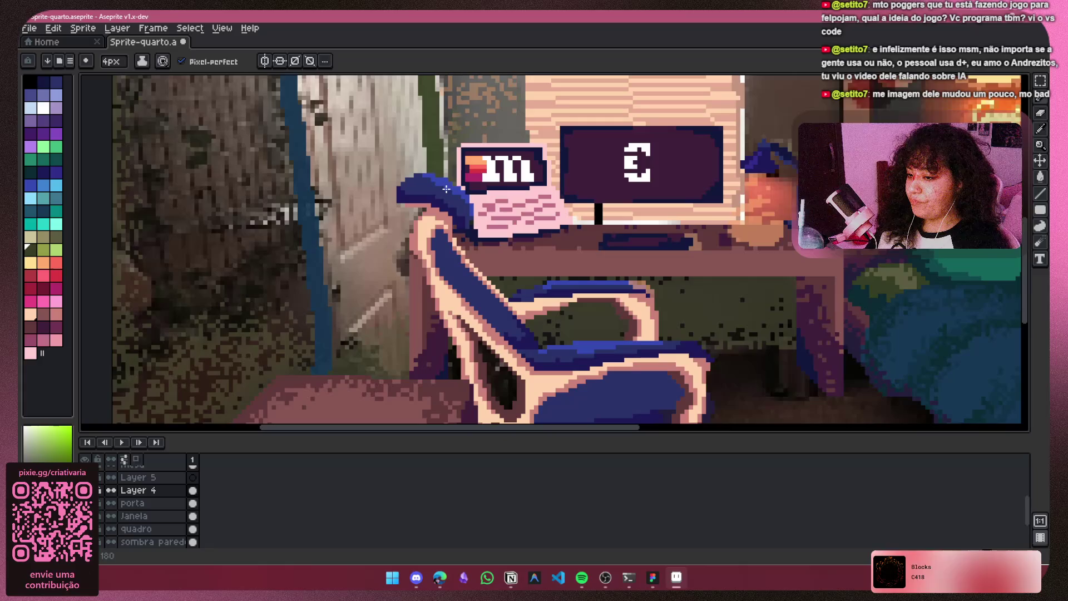
drag(434, 185, 474, 383)
drag(466, 148, 479, 323)
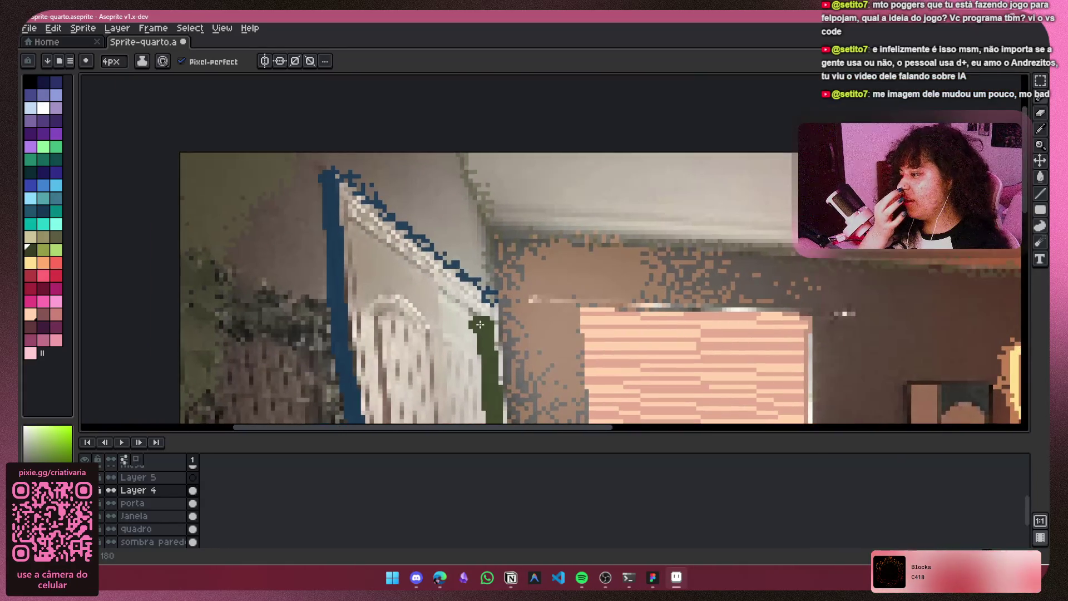
scroll(432, 297, up, 1)
scroll(433, 297, down, 4)
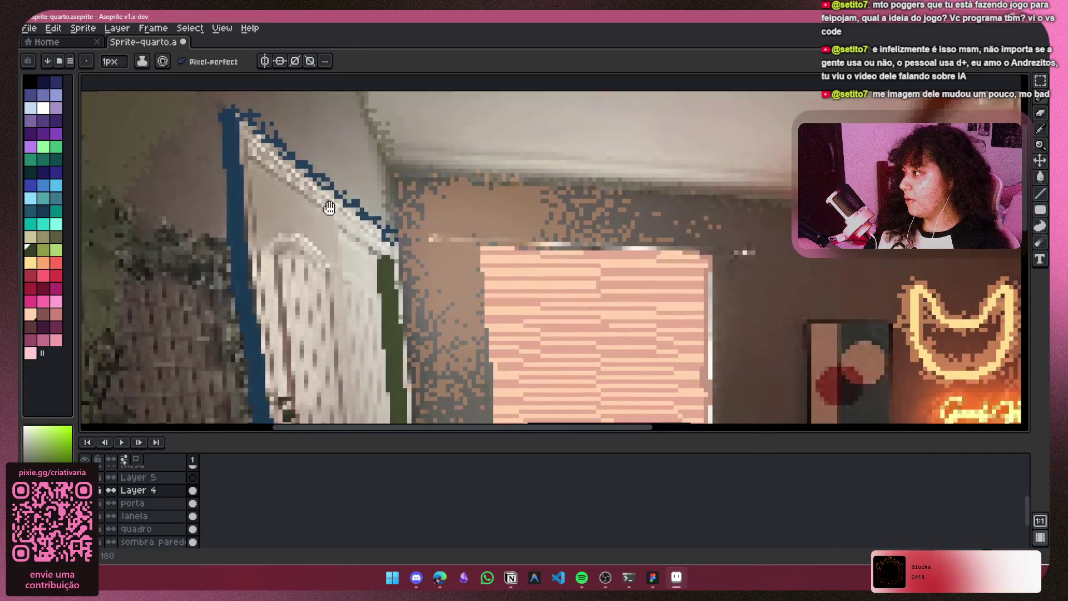
drag(429, 270, 327, 207)
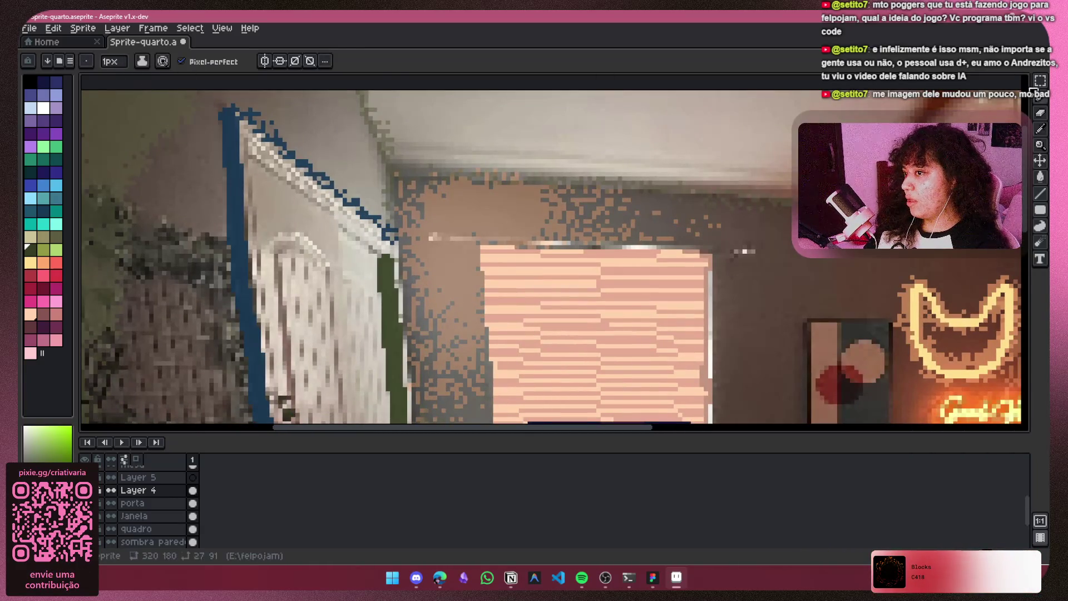
Step: Spray dark green pixels along the door's slanted top edge, undoing the stray corner spray
key(shift+b)
scroll(233, 217, up, 3)
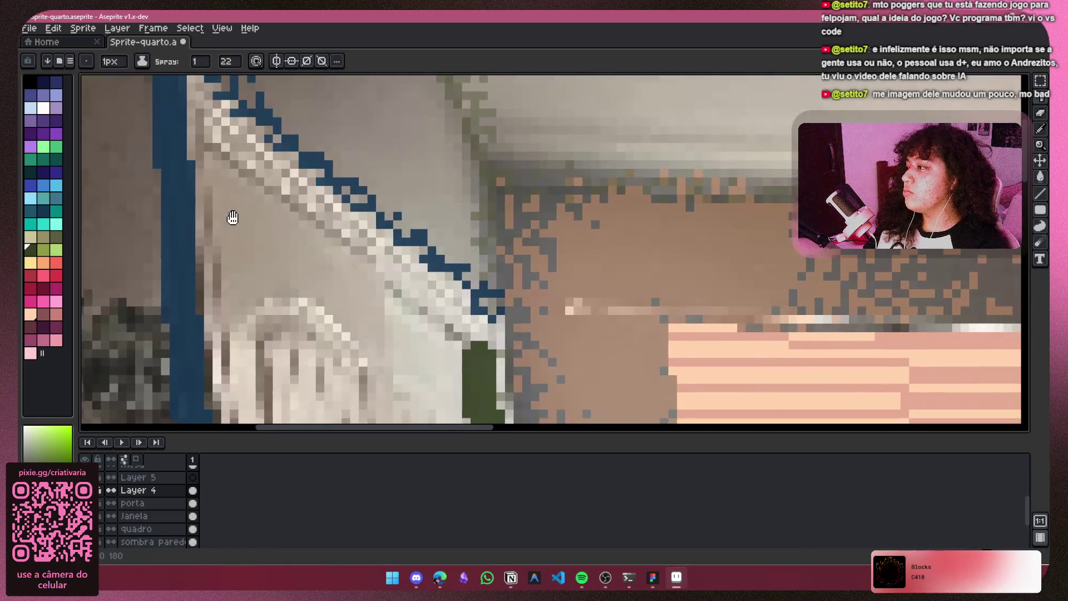
drag(232, 217, 223, 213)
drag(211, 147, 440, 334)
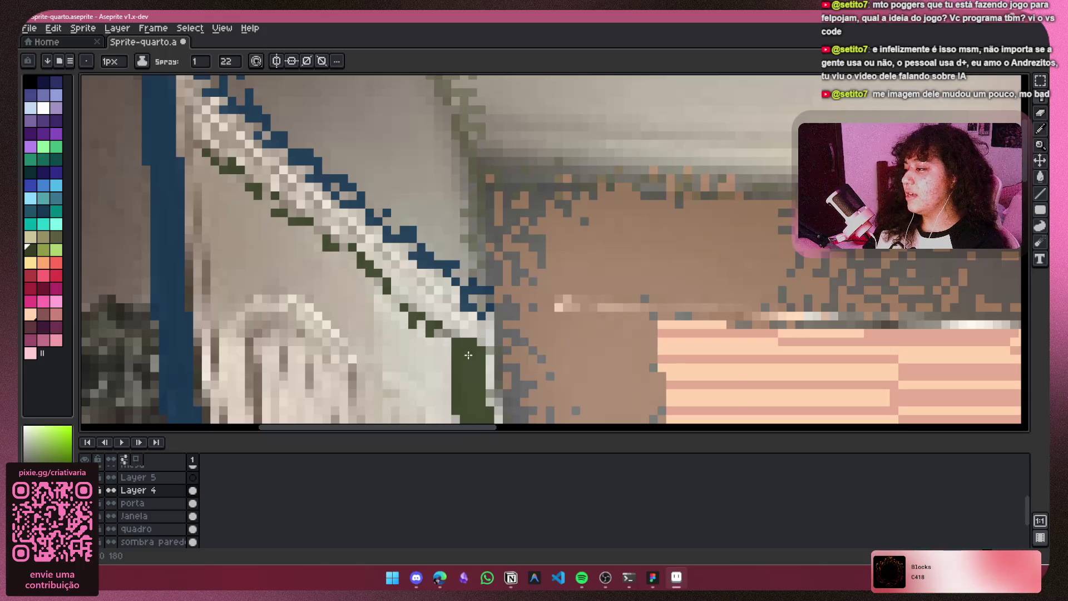
scroll(468, 354, down, 2)
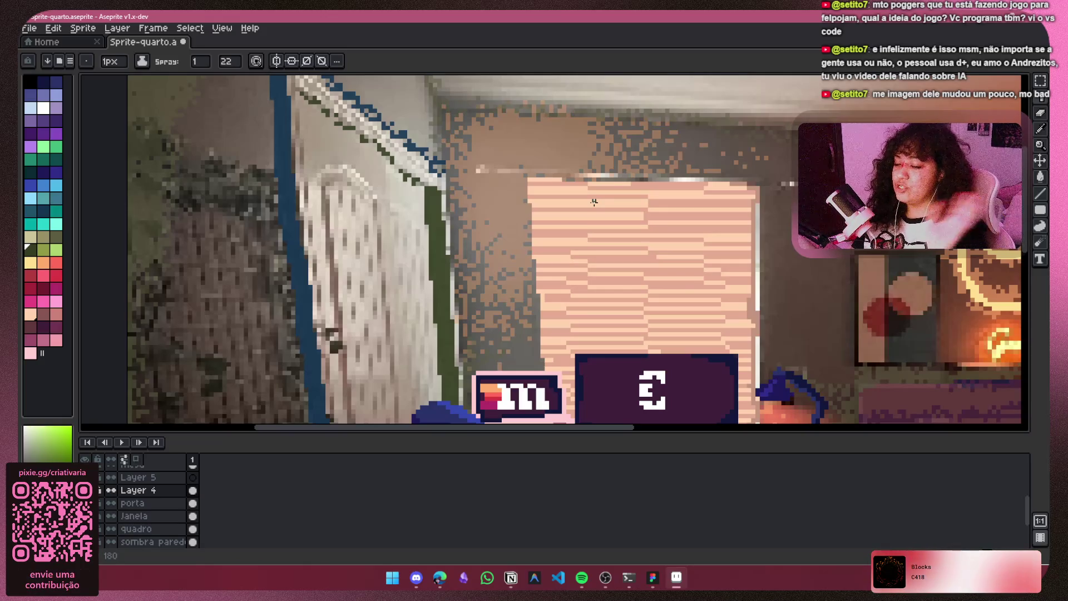
drag(331, 260, 275, 197)
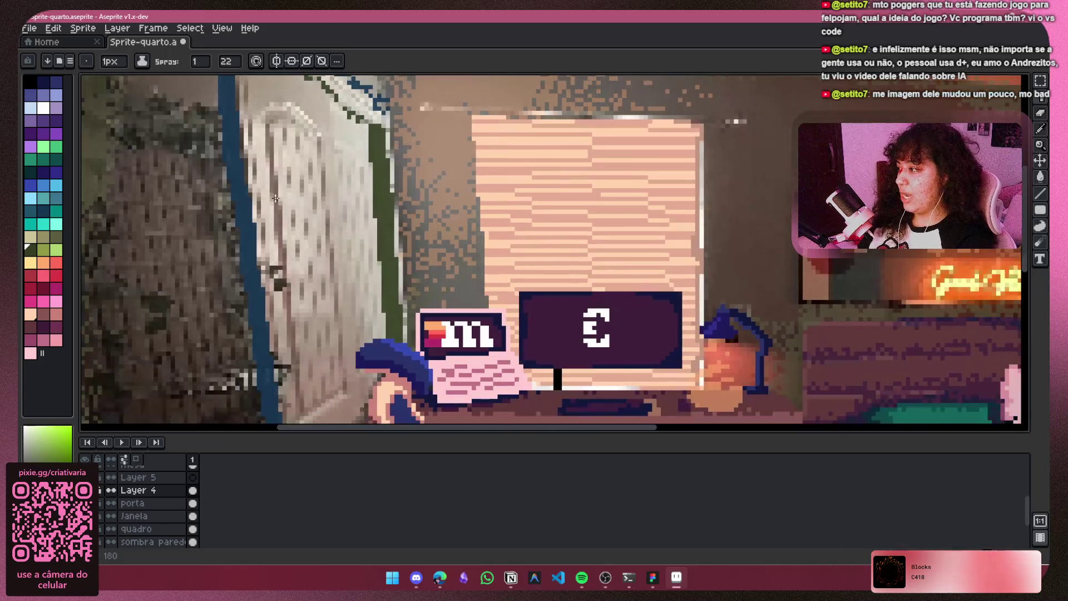
scroll(275, 198, down, 3)
scroll(223, 128, up, 5)
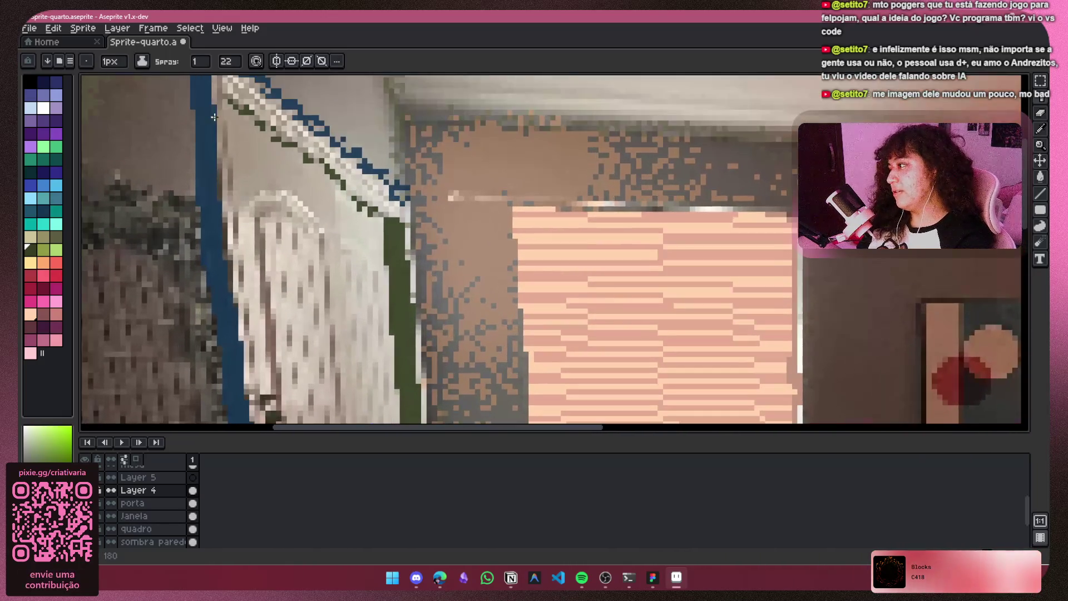
scroll(216, 130, up, 3)
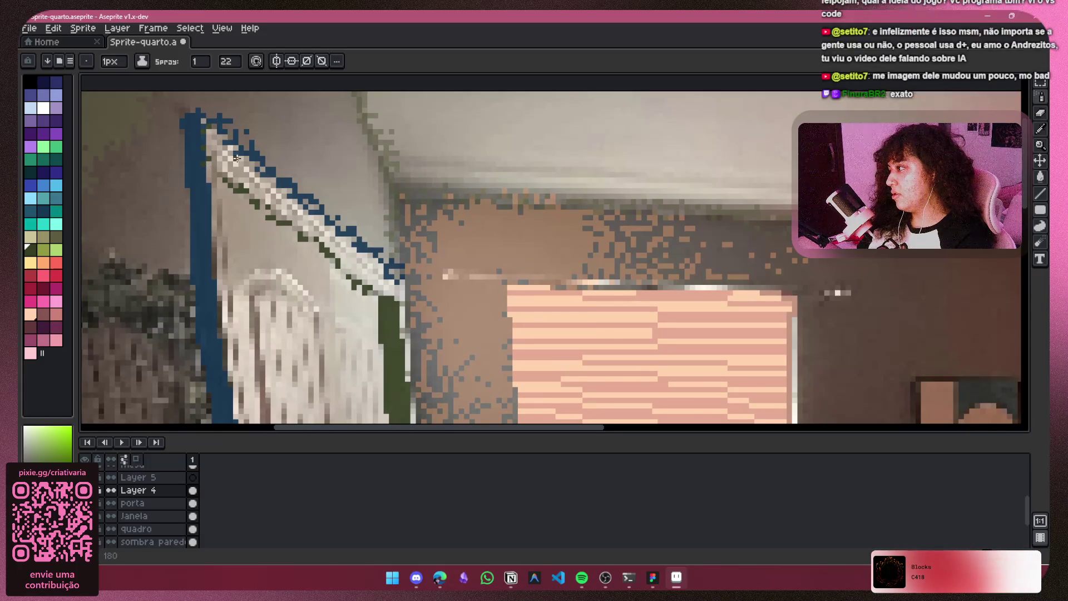
key(ctrl+z)
click(1043, 102)
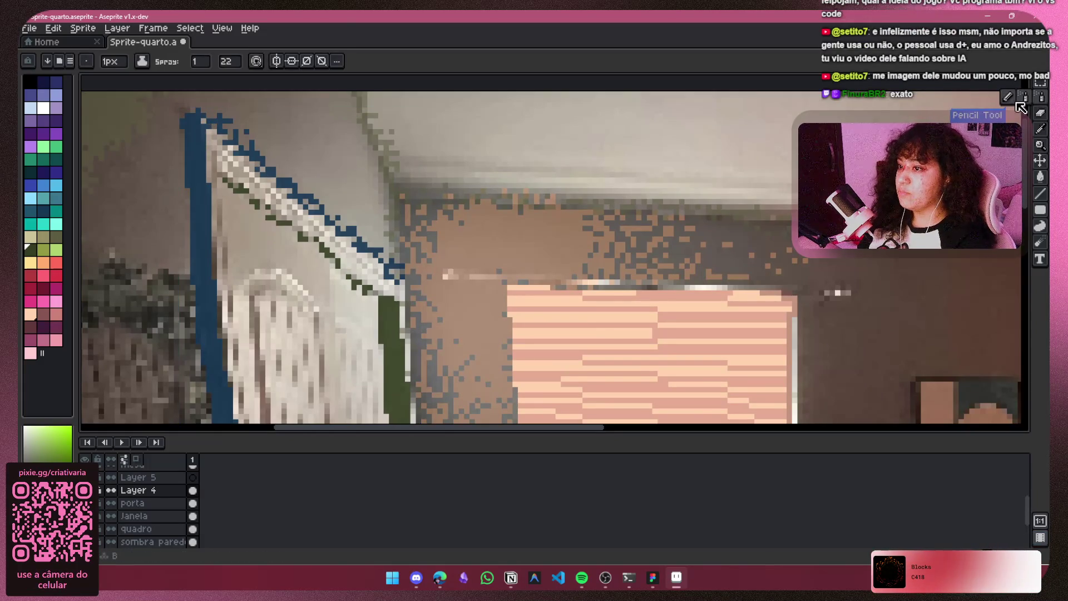
Step: Switch back to a 2px Pencil and thicken the wall's blue edge line downward
click(1008, 98)
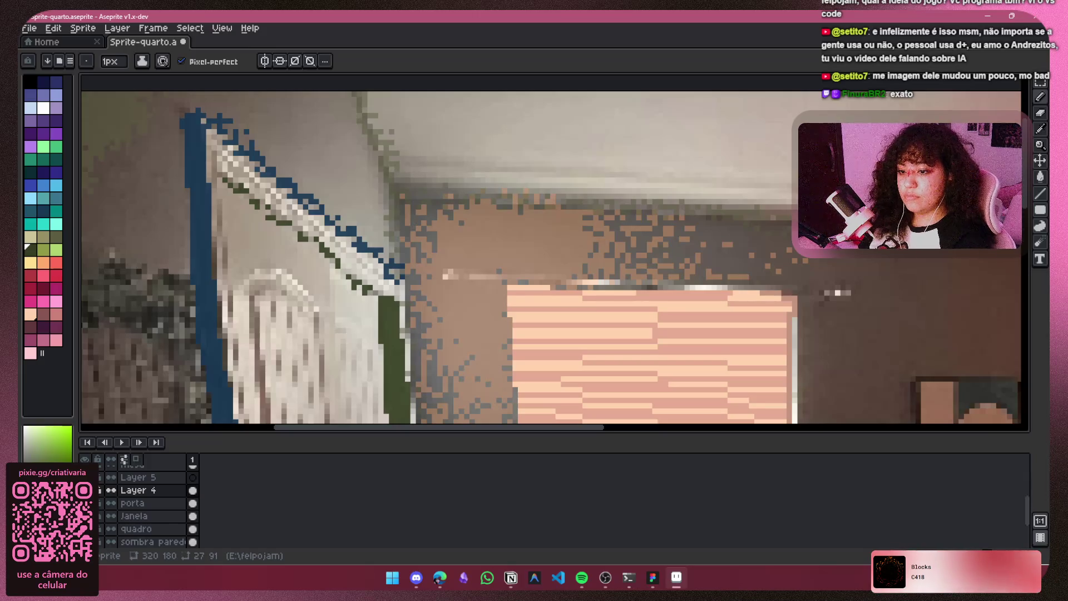
key(alt+Tab)
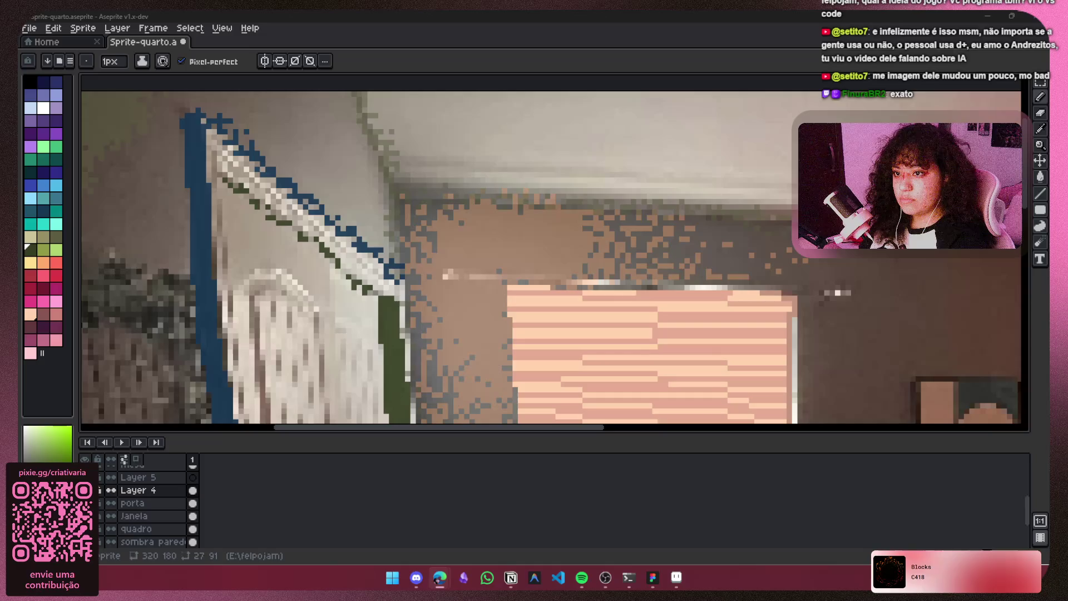
scroll(177, 109, down, 3)
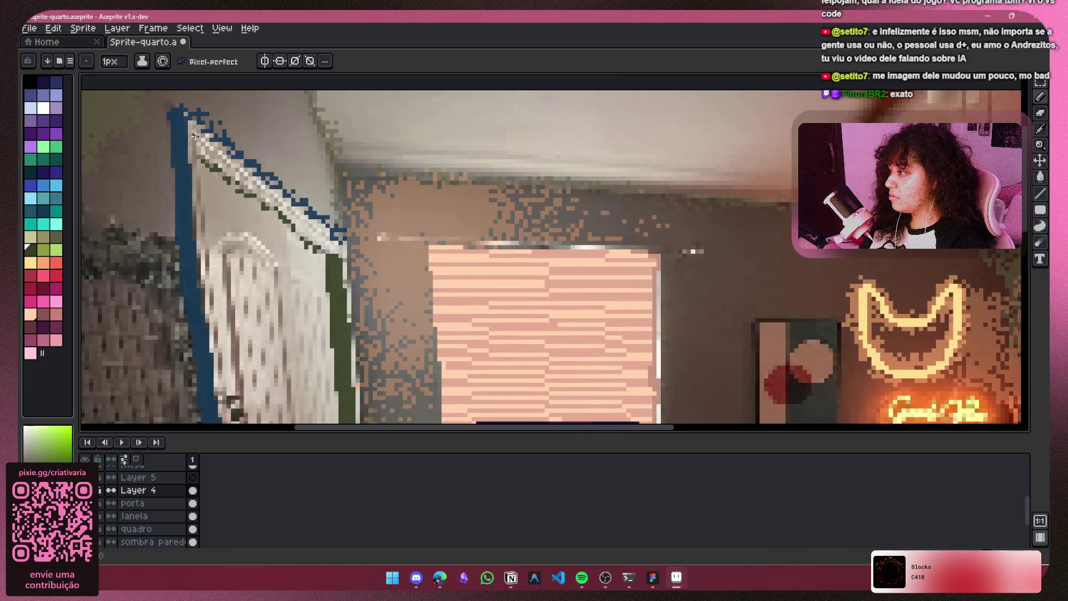
key(plus)
key(ctrl+z)
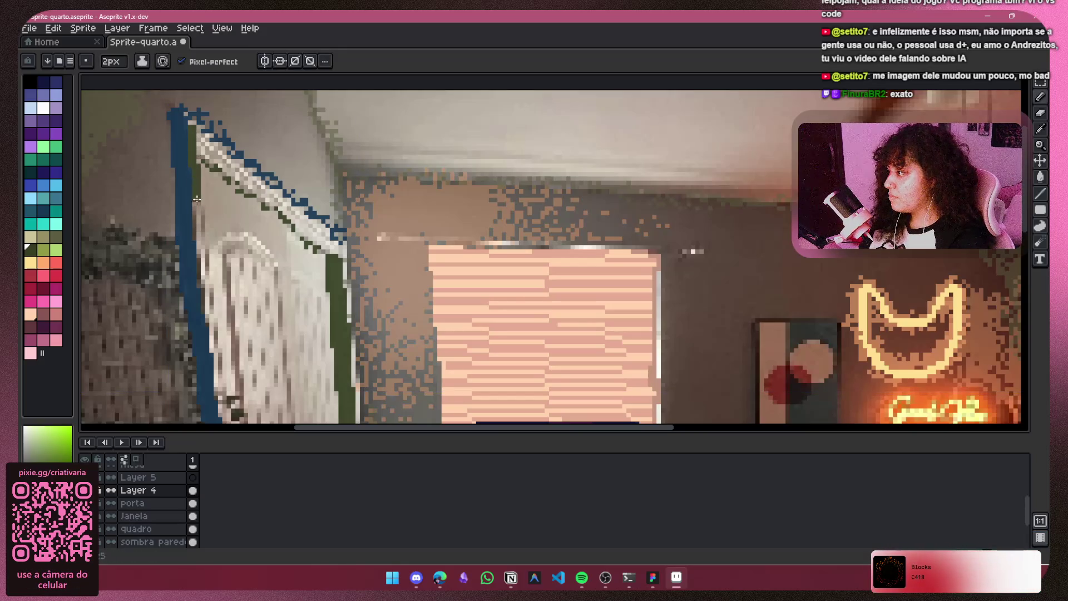
drag(205, 276, 212, 350)
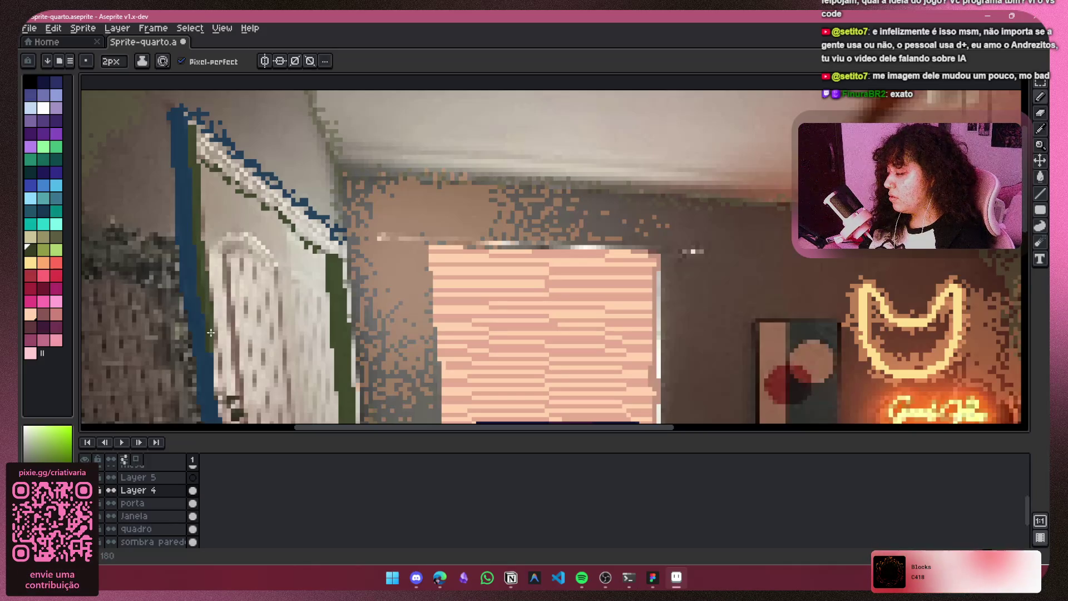
Step: Look over the desk and chair, then hide the porta layer to reveal the wall
drag(207, 299, 195, 123)
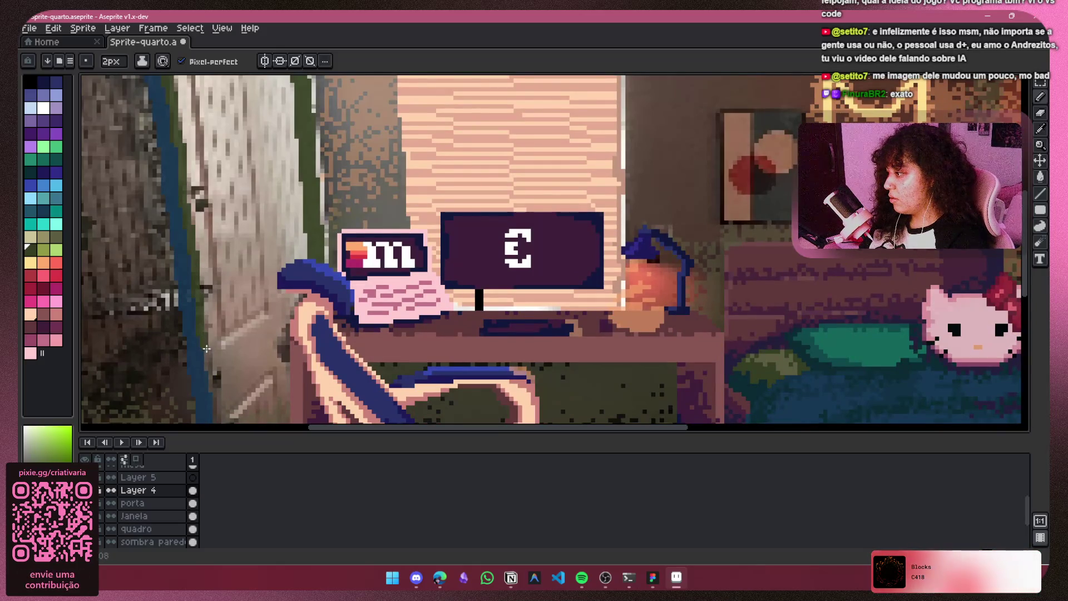
drag(211, 384, 178, 164)
scroll(178, 163, up, 1)
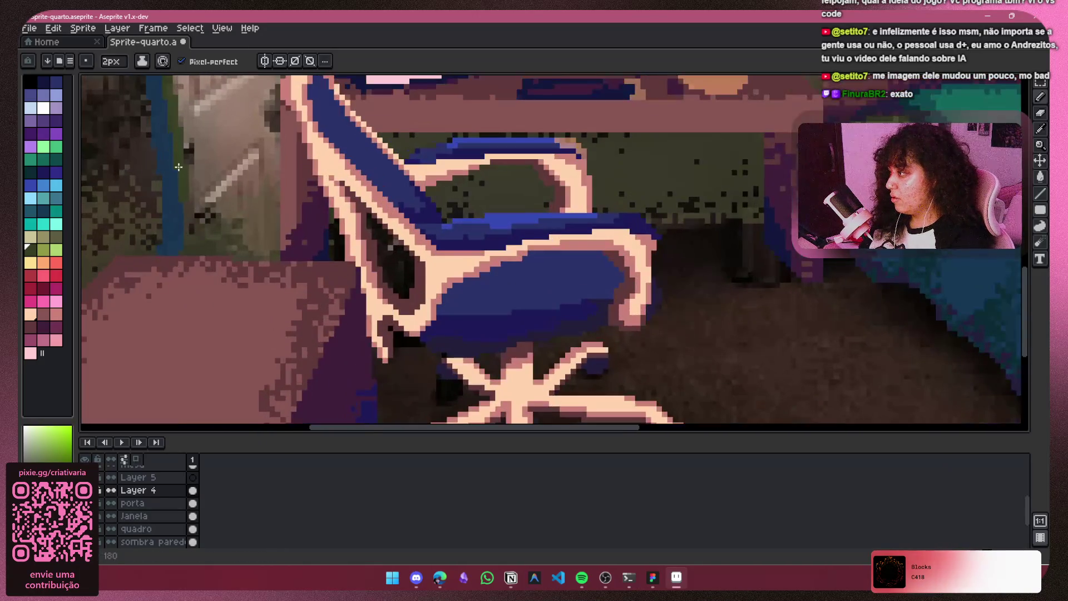
scroll(187, 259, down, 3)
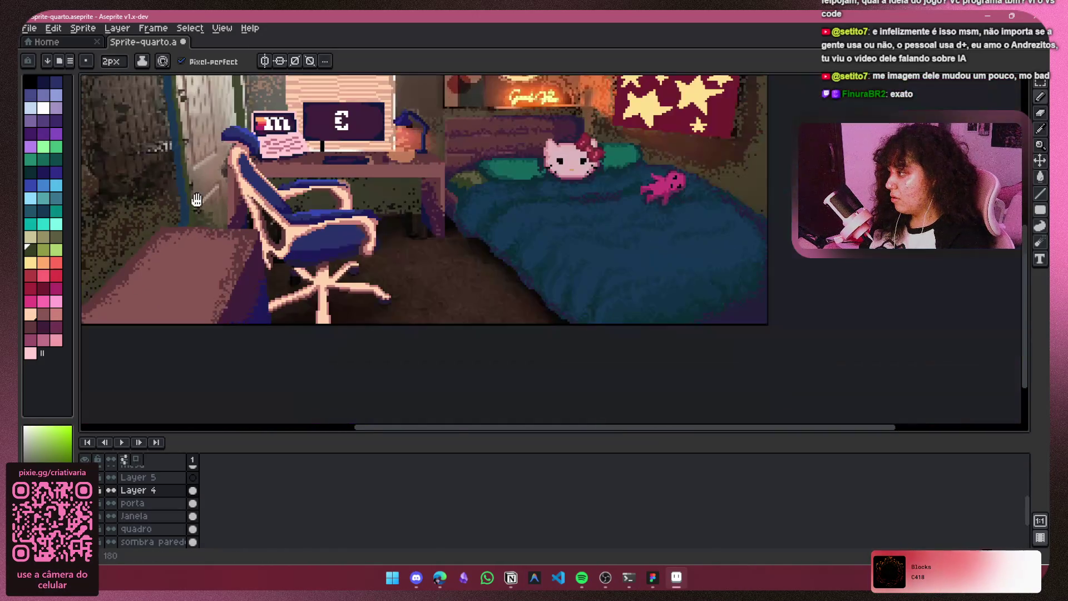
click(84, 503)
click(84, 503)
click(85, 503)
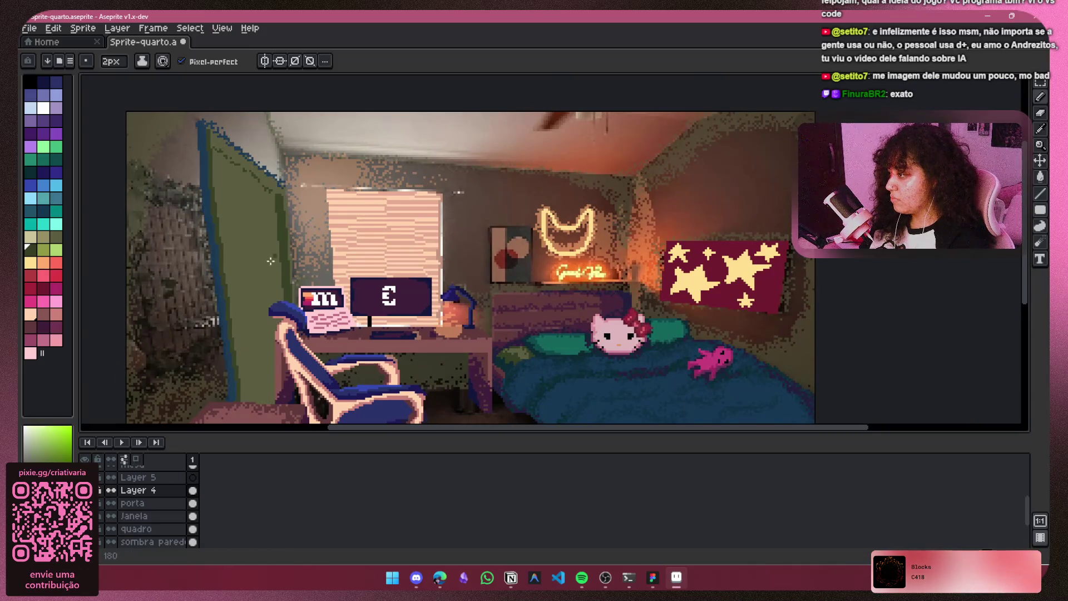
scroll(235, 299, up, 3)
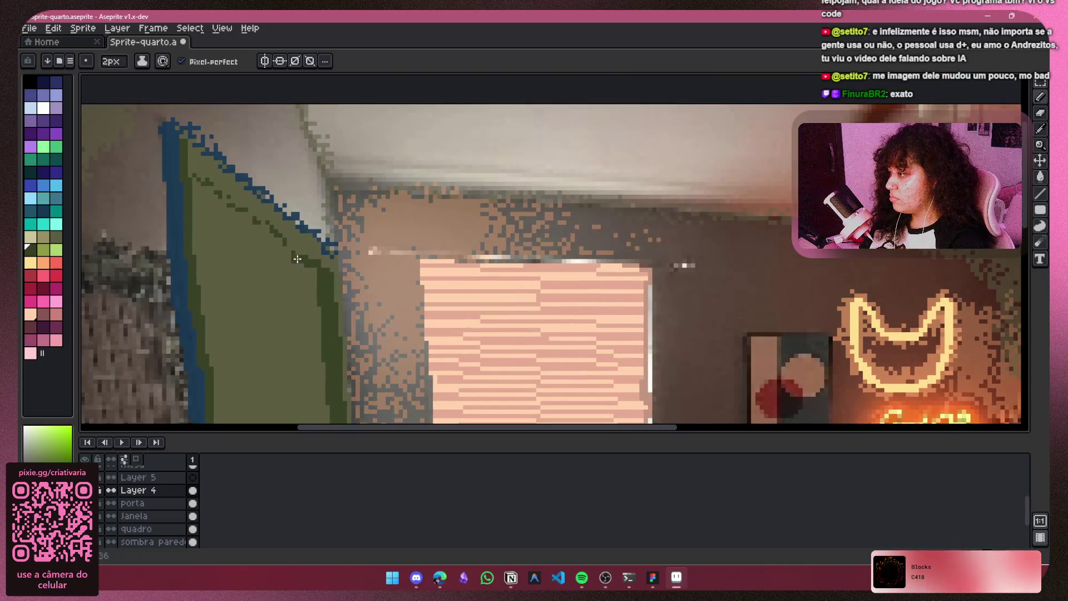
Step: Undo a dark olive line drawn inside the wall's edge and make Layer 4 active
shift+click(311, 262)
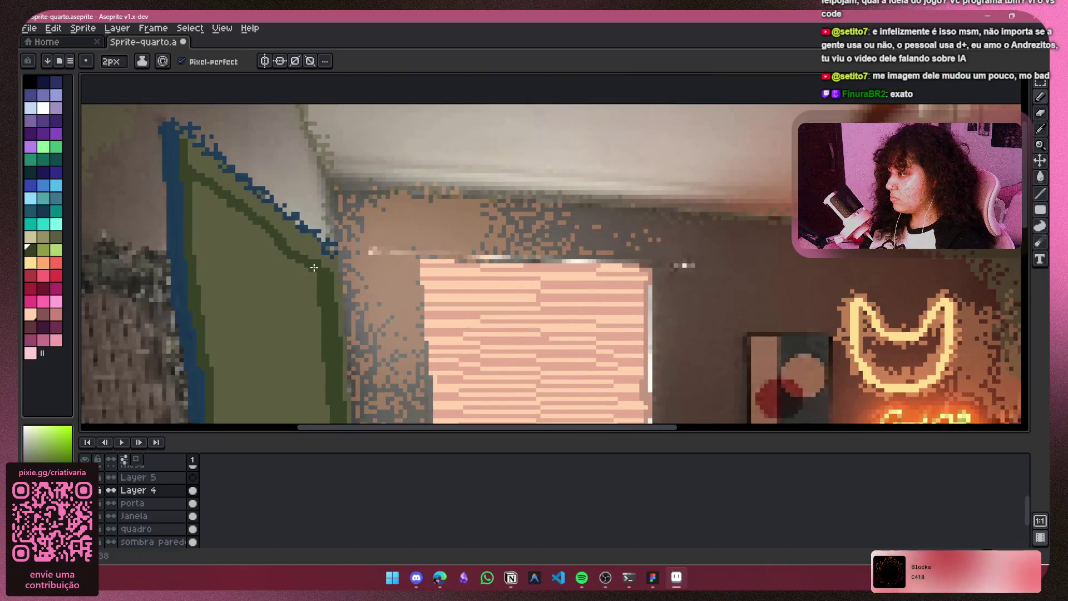
scroll(314, 268, down, 4)
key(ctrl+z)
scroll(329, 195, up, 2)
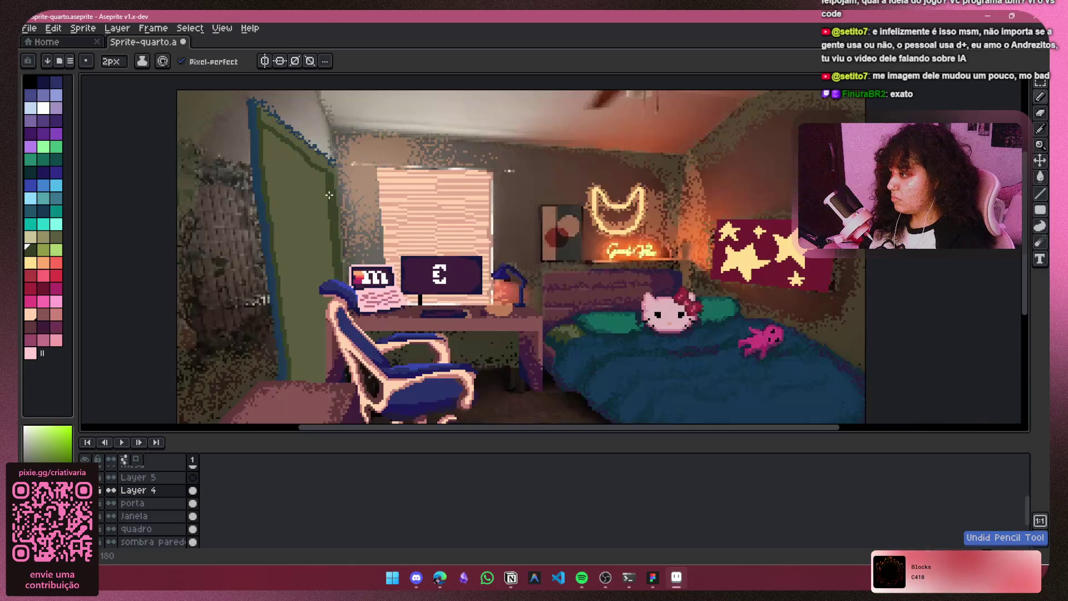
scroll(328, 248, up, 3)
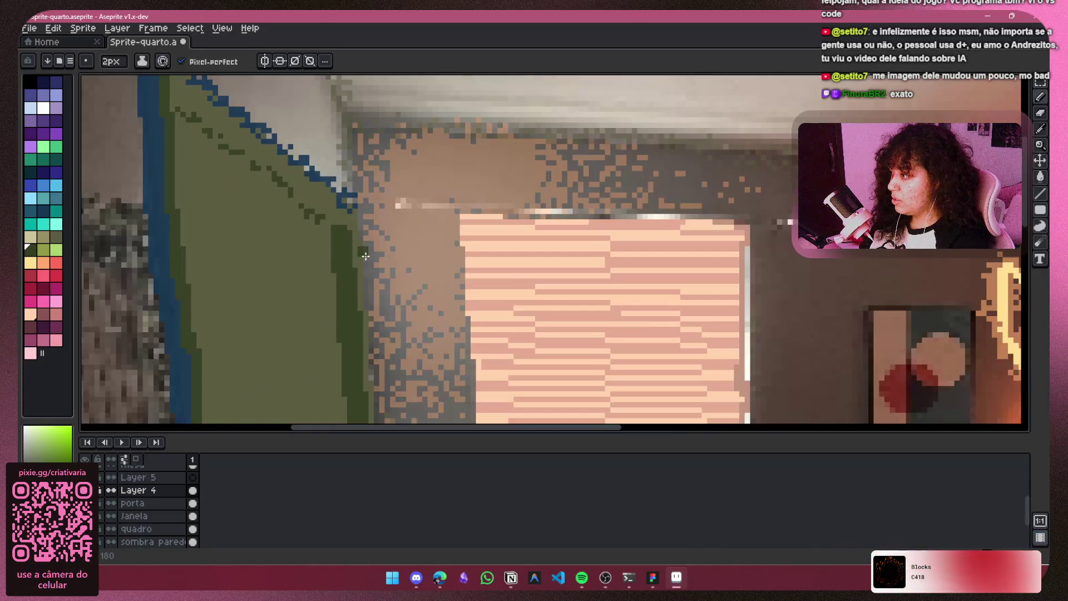
click(143, 491)
Step: Drag Layer 4's opacity slider in Layer Properties to 92% and close the dialog
right_click(146, 492)
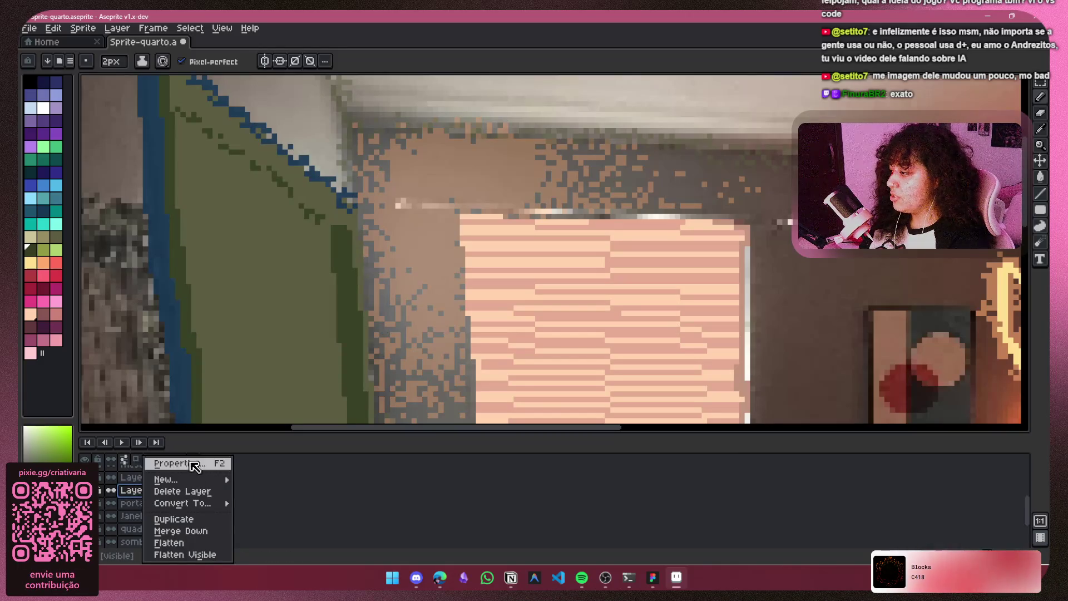
click(164, 462)
drag(185, 317, 162, 315)
scroll(350, 263, down, 4)
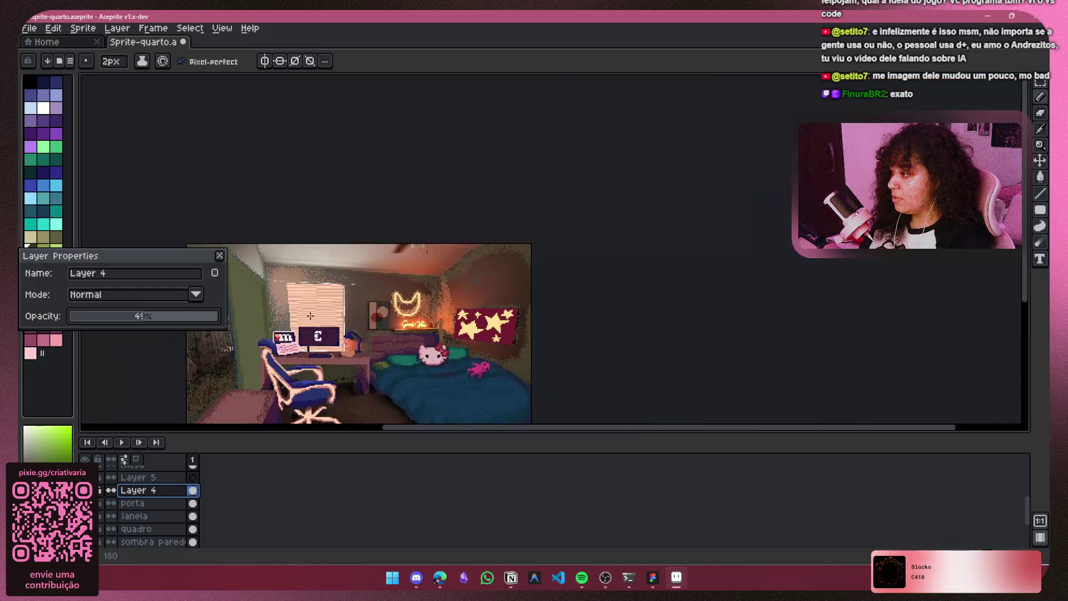
scroll(350, 263, up, 3)
drag(143, 315, 210, 321)
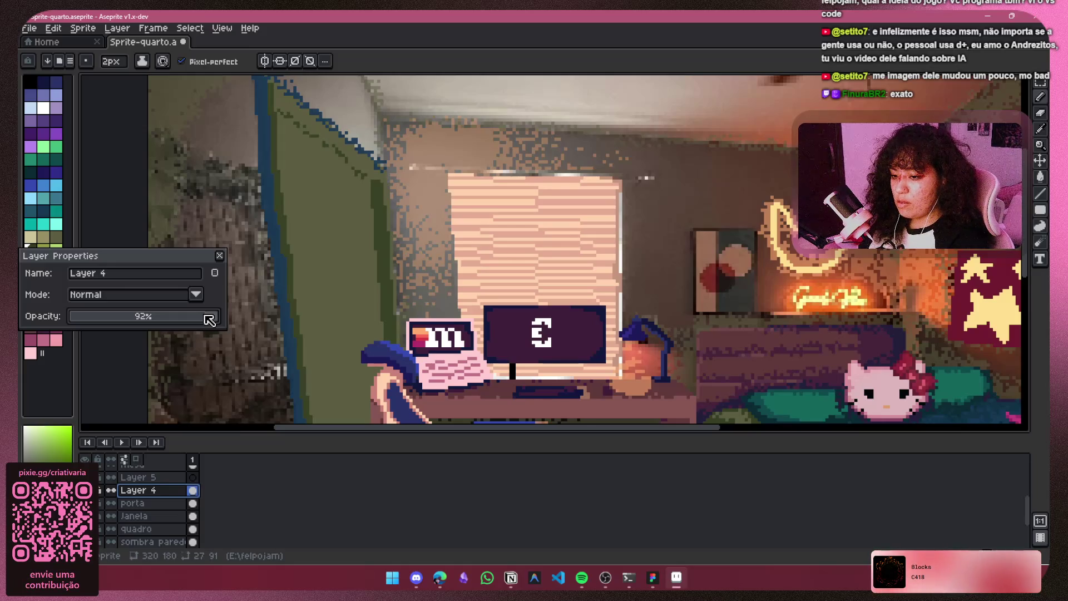
click(219, 255)
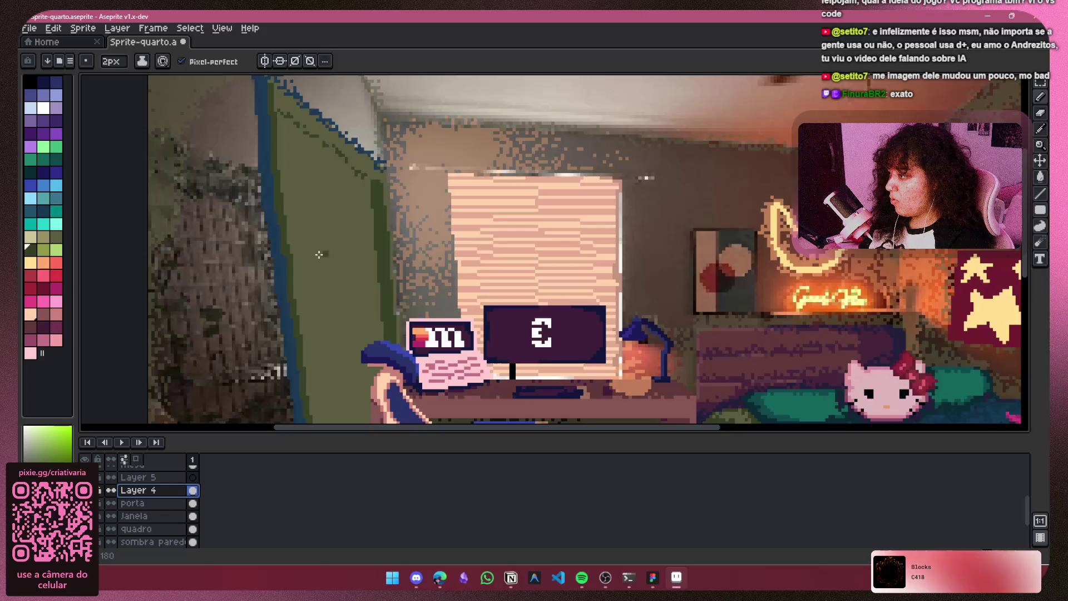
scroll(319, 254, down, 3)
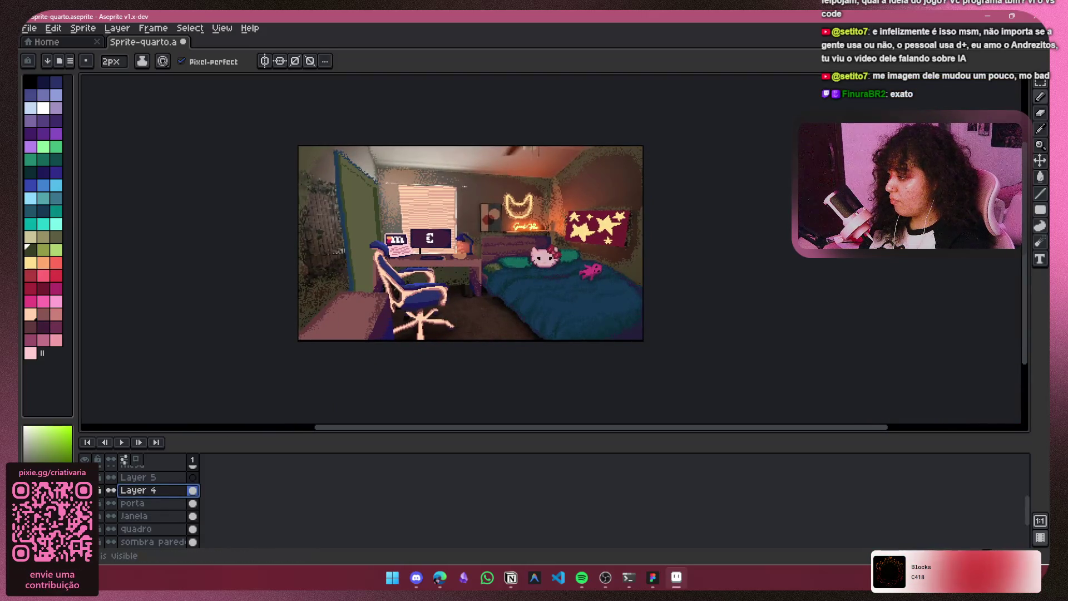
Step: Select Layer 5 with the Pencil and show the porta door layer
click(145, 478)
scroll(406, 194, up, 2)
mouse_move(329, 200)
mouse_down()
mouse_move(327, 145)
mouse_move(250, 171)
mouse_move(264, 202)
mouse_up()
scroll(327, 145, down, 2)
scroll(294, 167, up, 1)
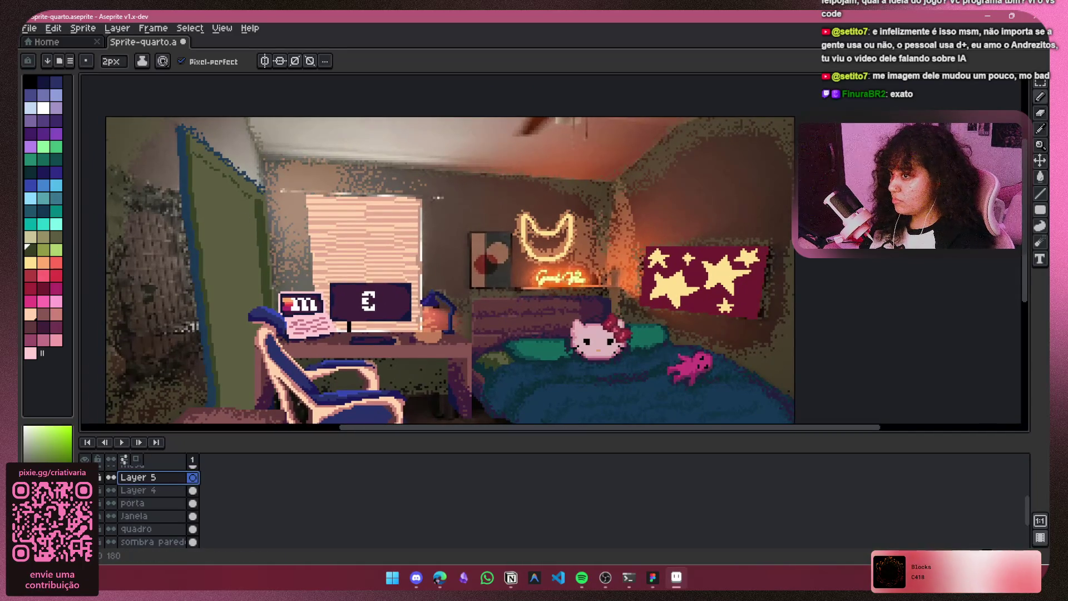
click(1040, 98)
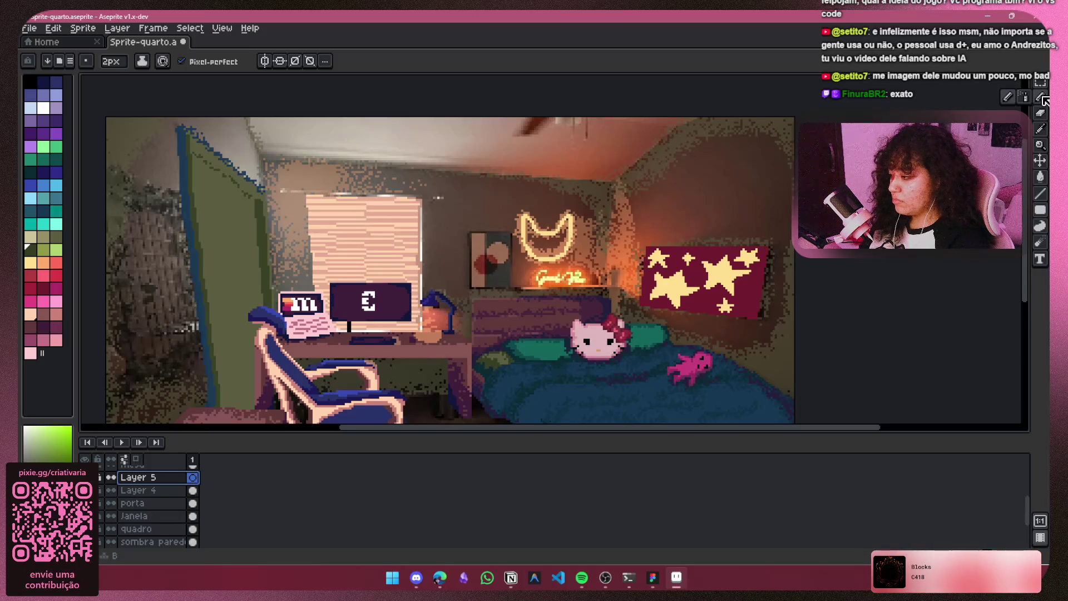
click(111, 503)
click(111, 503)
click(111, 503)
scroll(216, 286, up, 2)
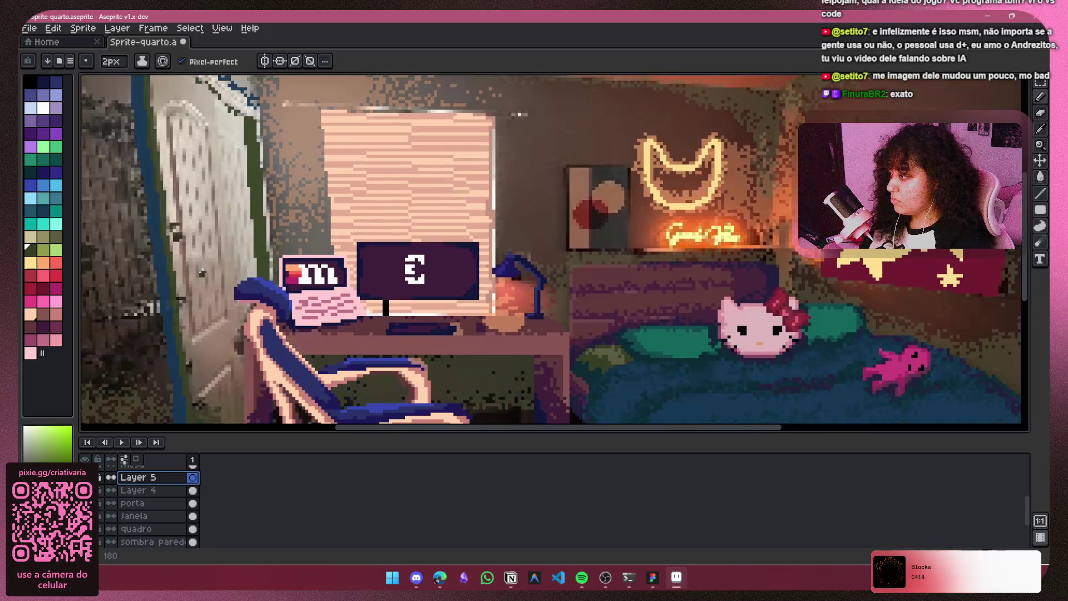
key(ctrl)
key(ctrl)
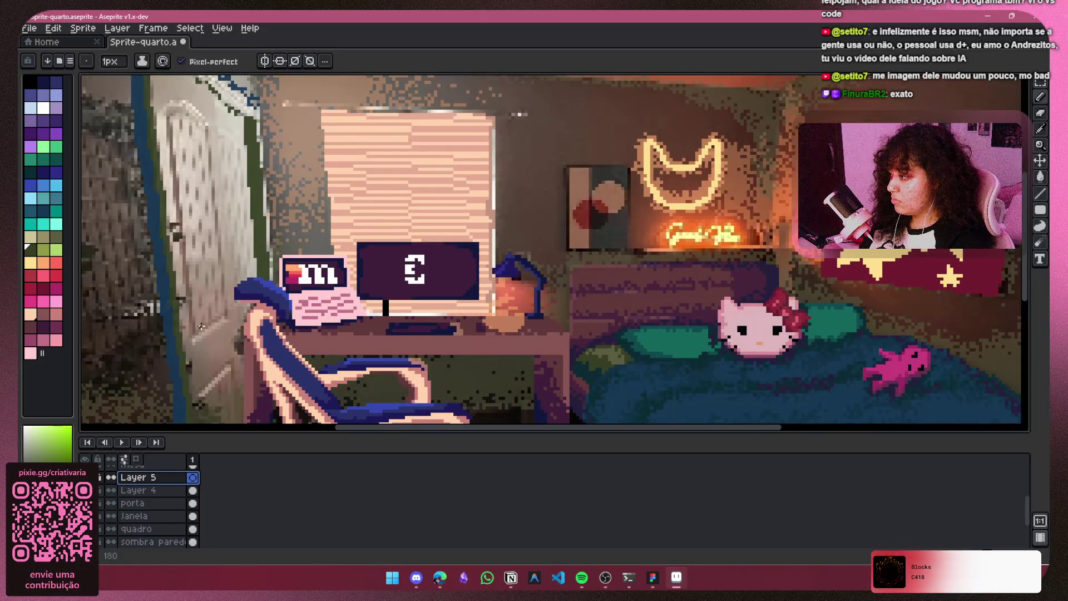
Step: Sketch green diagonal, arched and vertical outlines on the door at 2px
drag(197, 338, 236, 309)
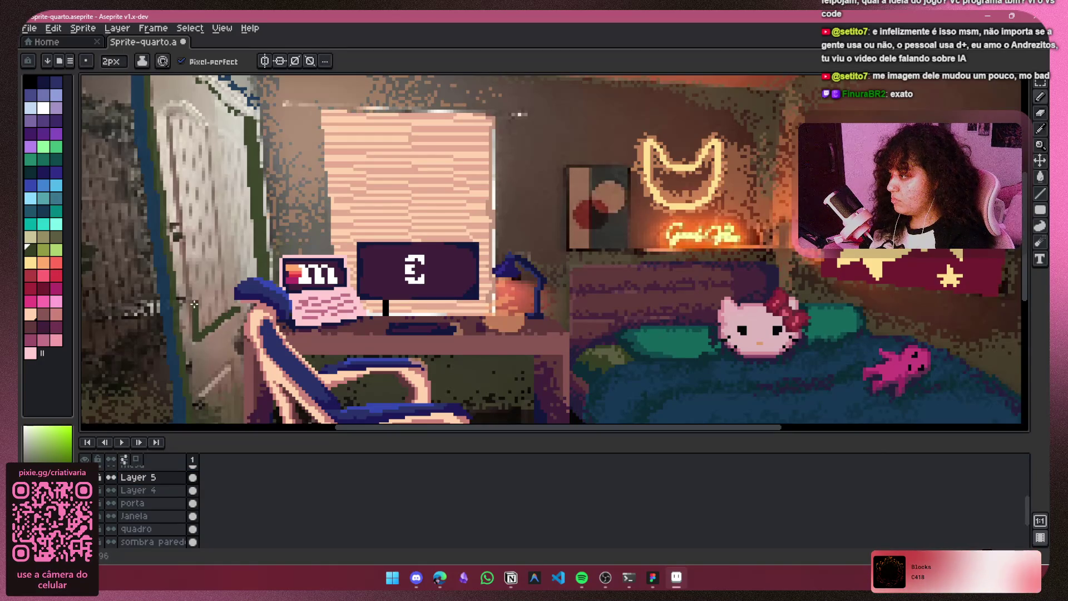
mouse_move(180, 209)
mouse_down()
mouse_move(180, 109)
mouse_move(219, 106)
mouse_up()
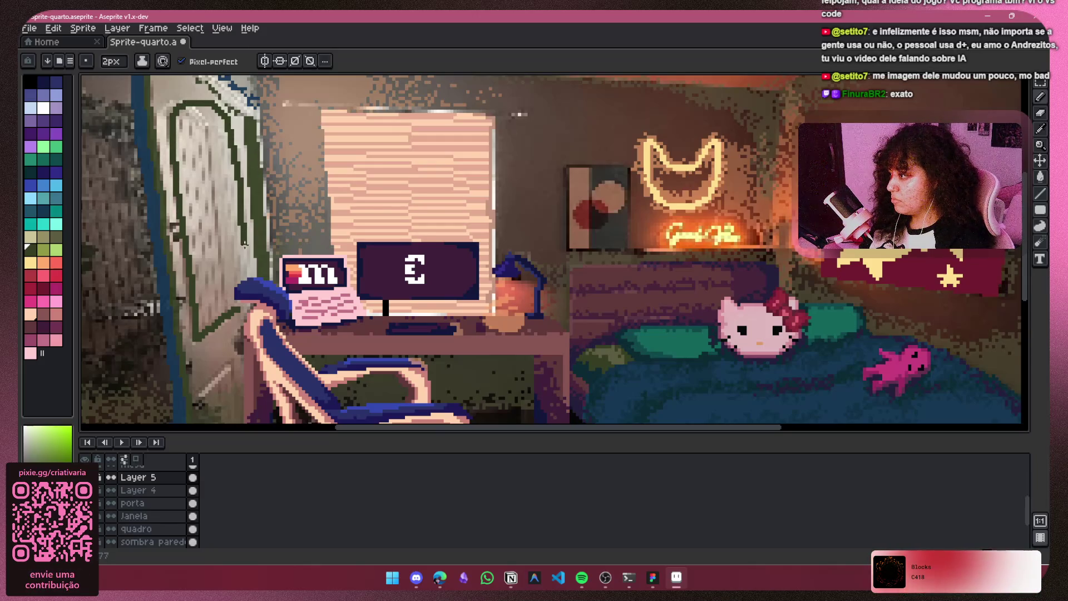
scroll(231, 312, up, 2)
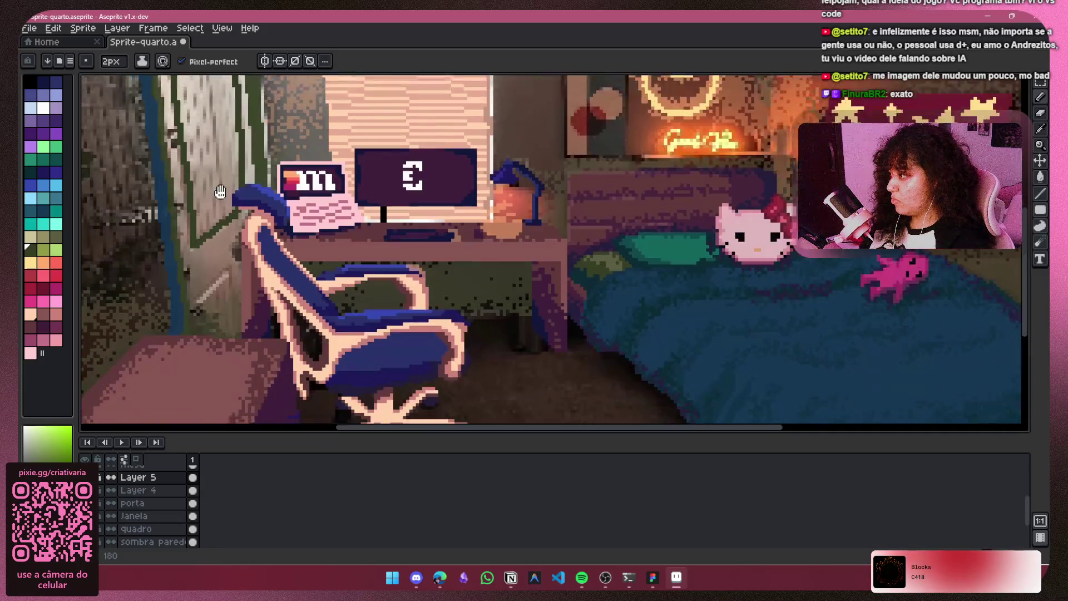
mouse_move(217, 248)
mouse_down()
mouse_move(174, 289)
mouse_move(178, 322)
mouse_up()
drag(239, 229, 246, 337)
scroll(247, 352, down, 2)
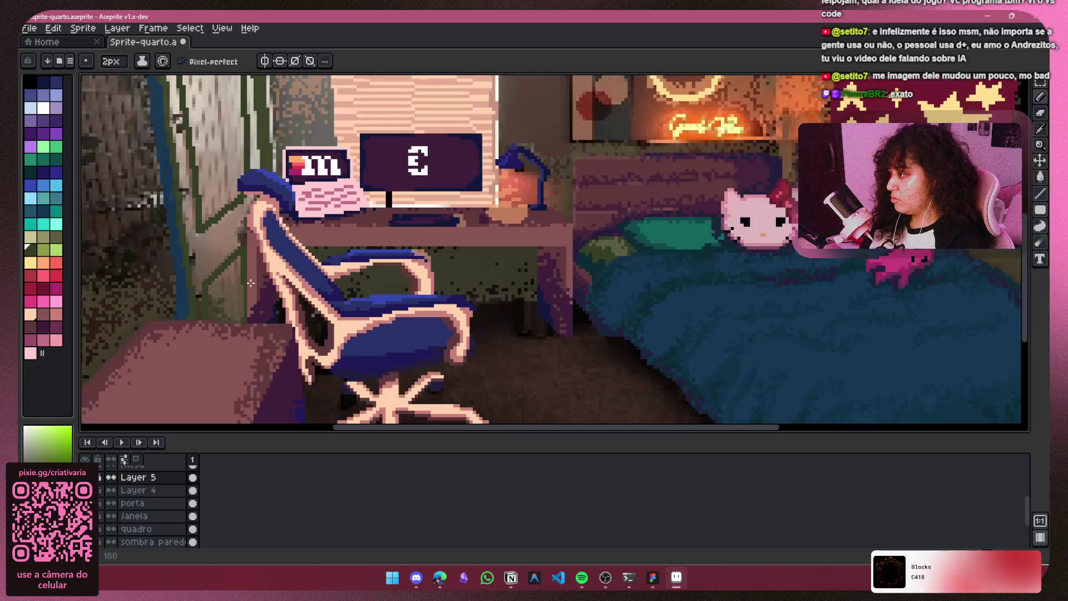
Step: Shrink the brush to 1px and try dark green grain strokes on the door, undoing misfires
key(minus)
scroll(222, 195, down, 2)
scroll(199, 126, up, 1)
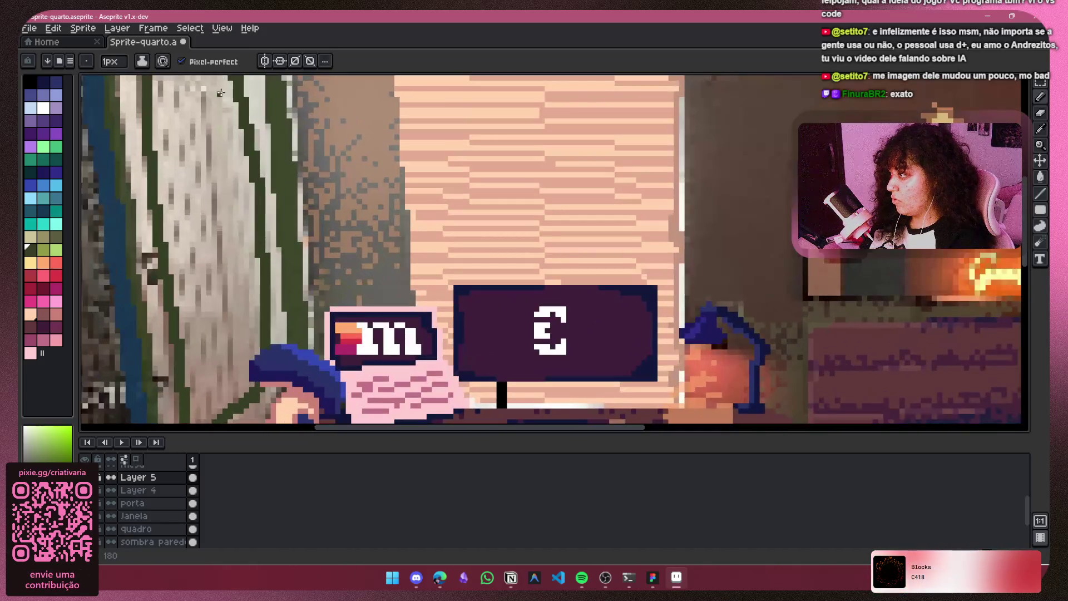
drag(166, 136, 166, 171)
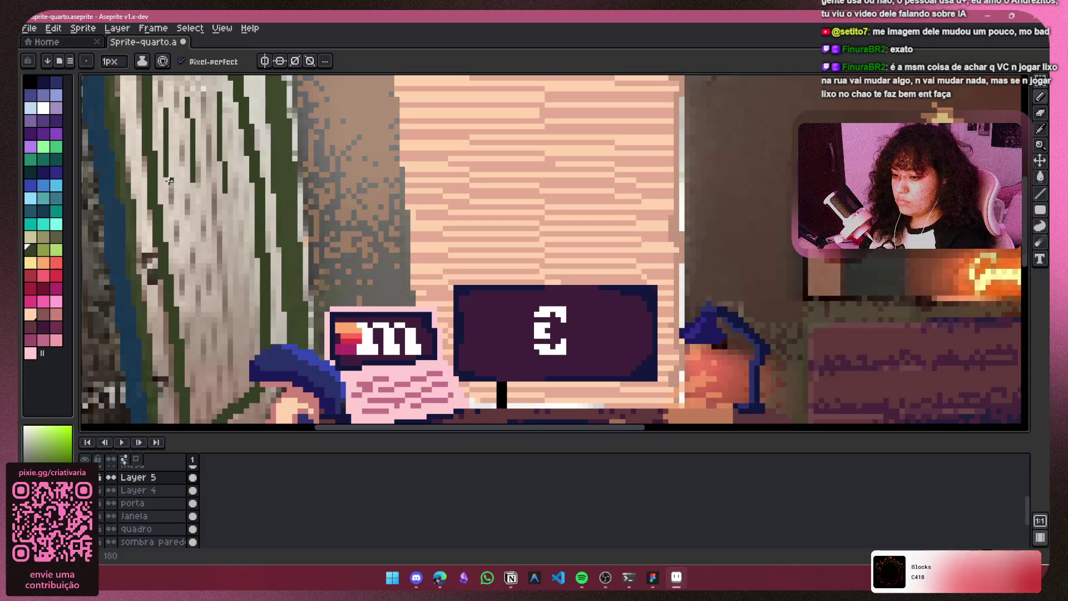
key(v)
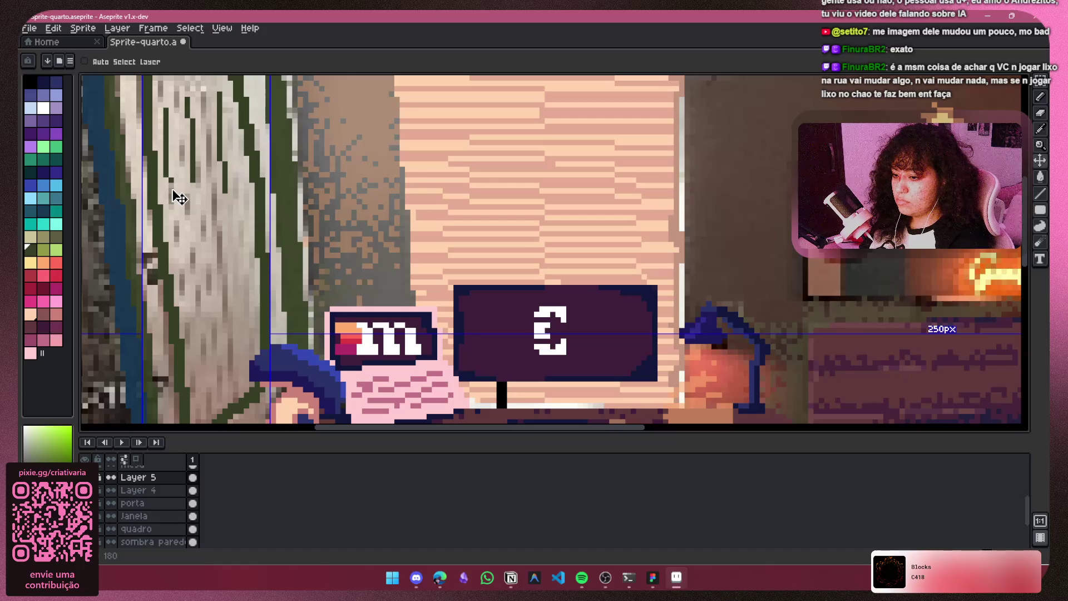
key(ctrl+z)
key(b)
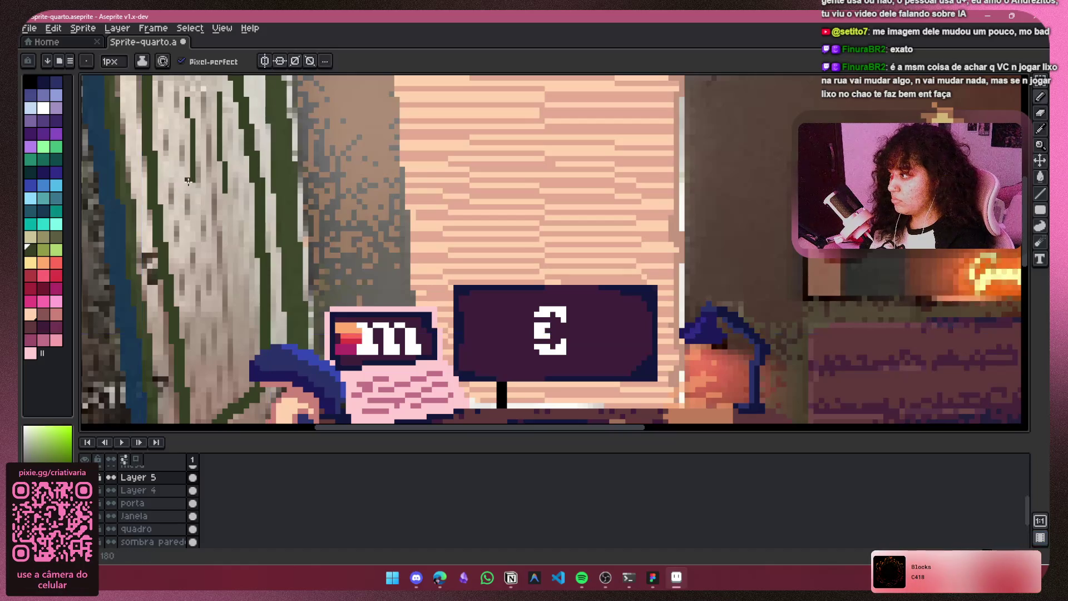
drag(193, 186, 227, 267)
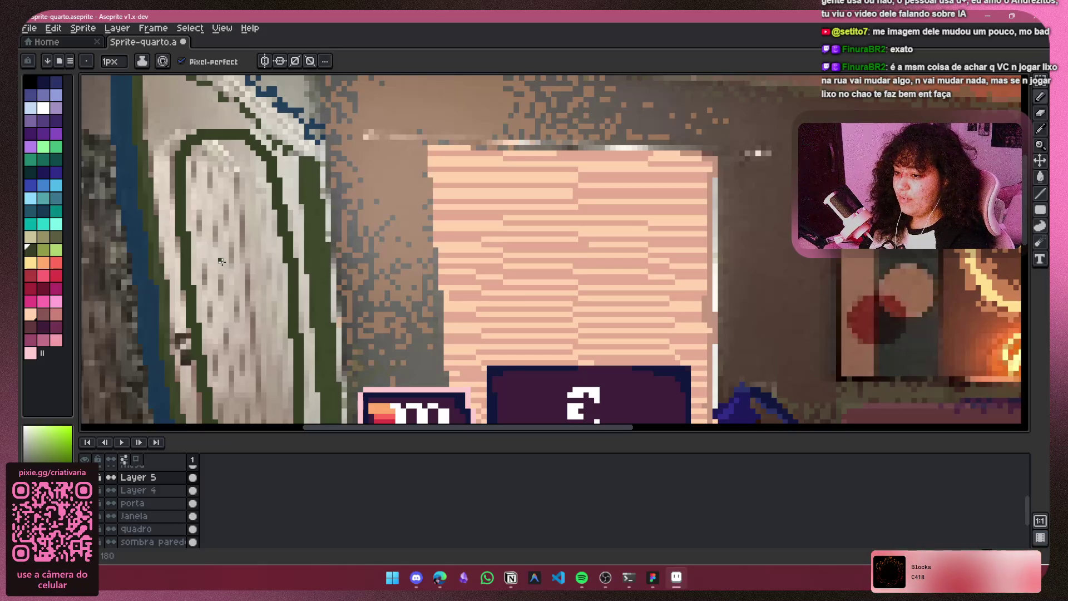
mouse_move(260, 236)
mouse_down()
mouse_move(258, 208)
mouse_move(245, 270)
mouse_up()
key(ctrl+z)
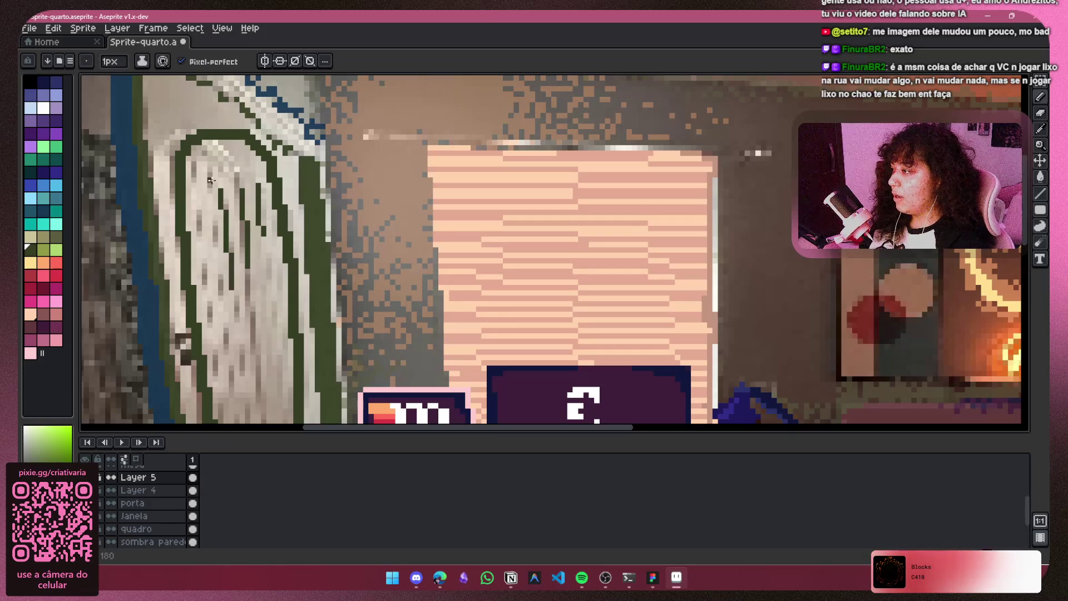
Step: Draw several vertical dark green grain lines down the door
drag(208, 147, 202, 255)
drag(273, 247, 273, 327)
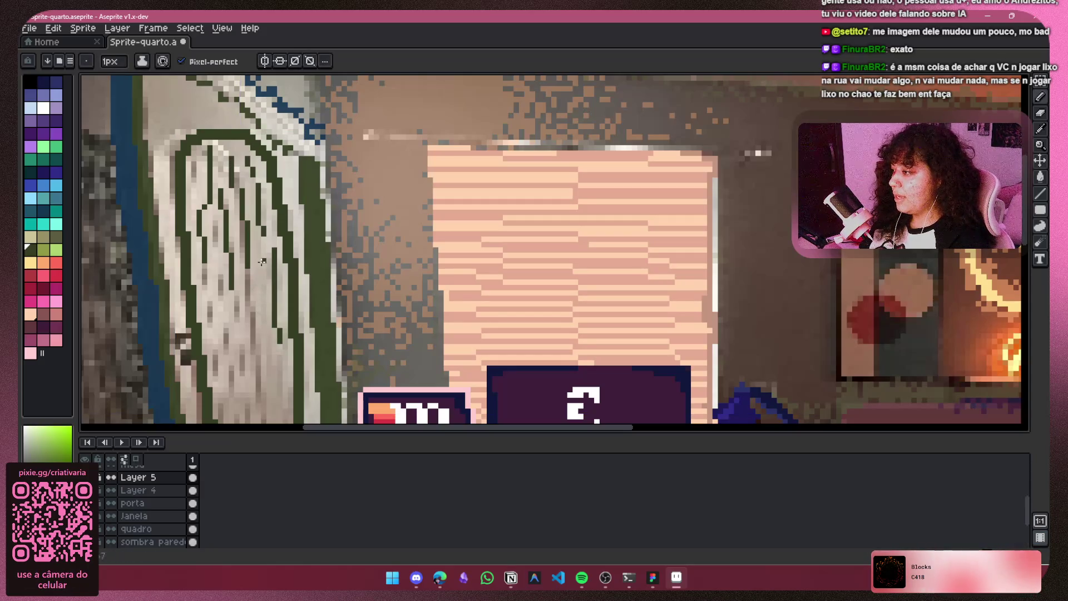
drag(242, 289, 247, 377)
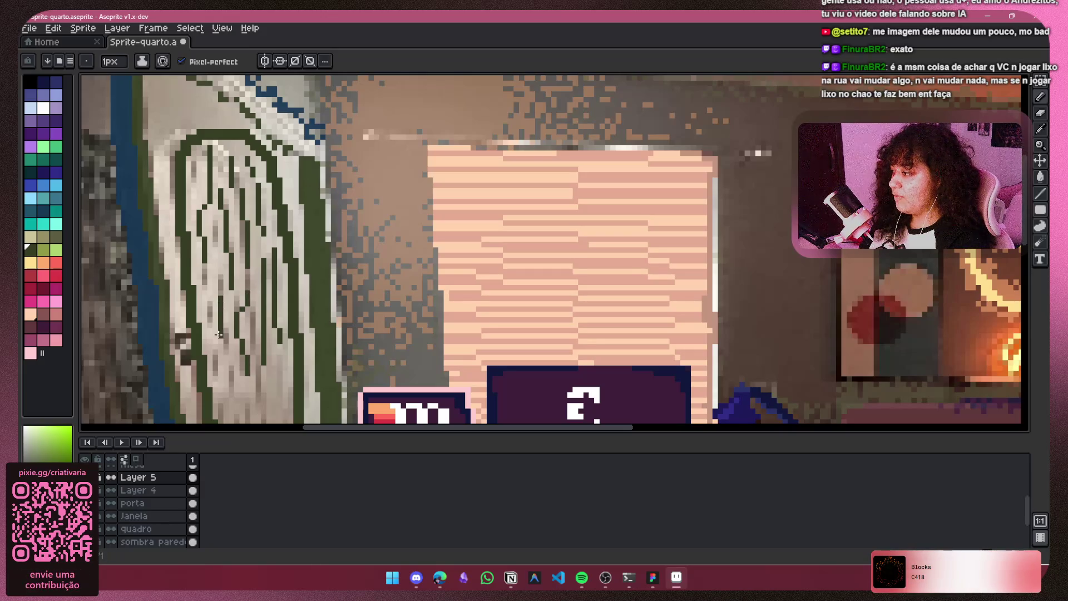
key(ctrl+z)
drag(244, 300, 253, 370)
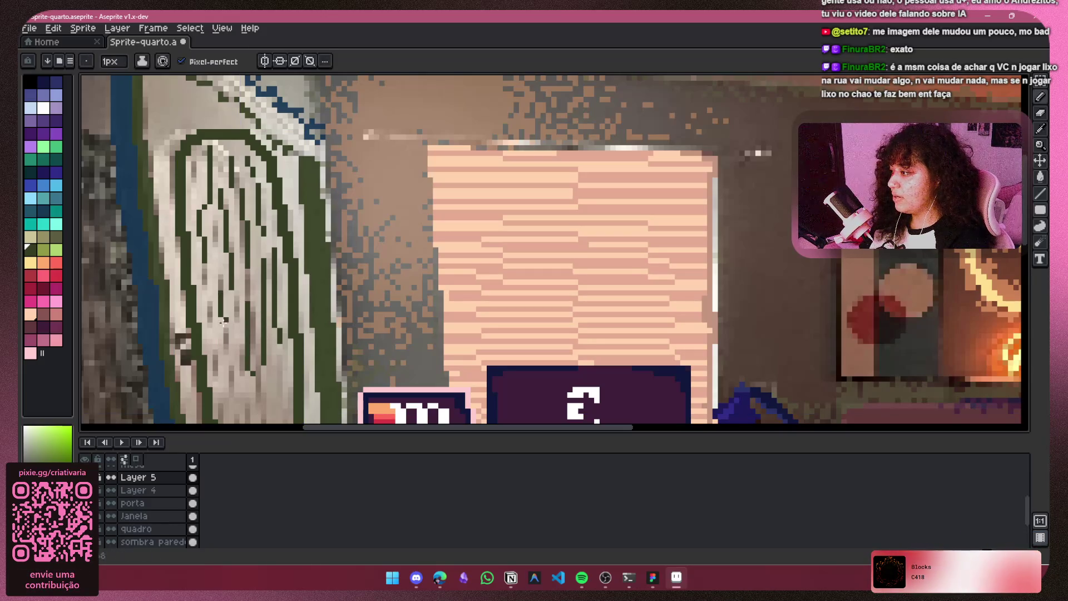
scroll(234, 311, down, 2)
scroll(268, 222, up, 2)
drag(267, 223, 264, 292)
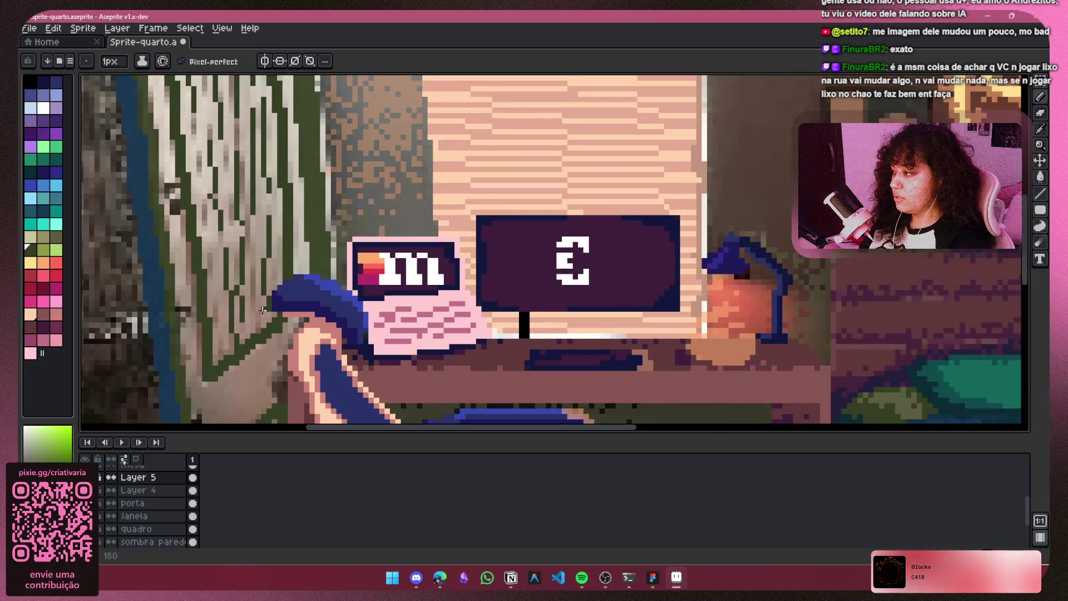
scroll(267, 278, down, 5)
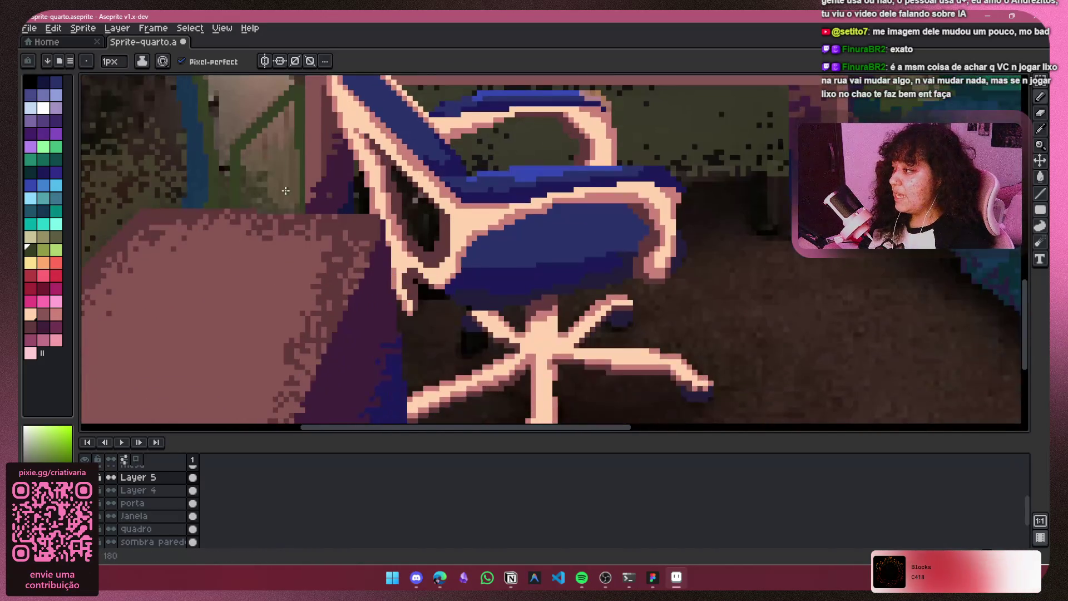
scroll(298, 249, up, 1)
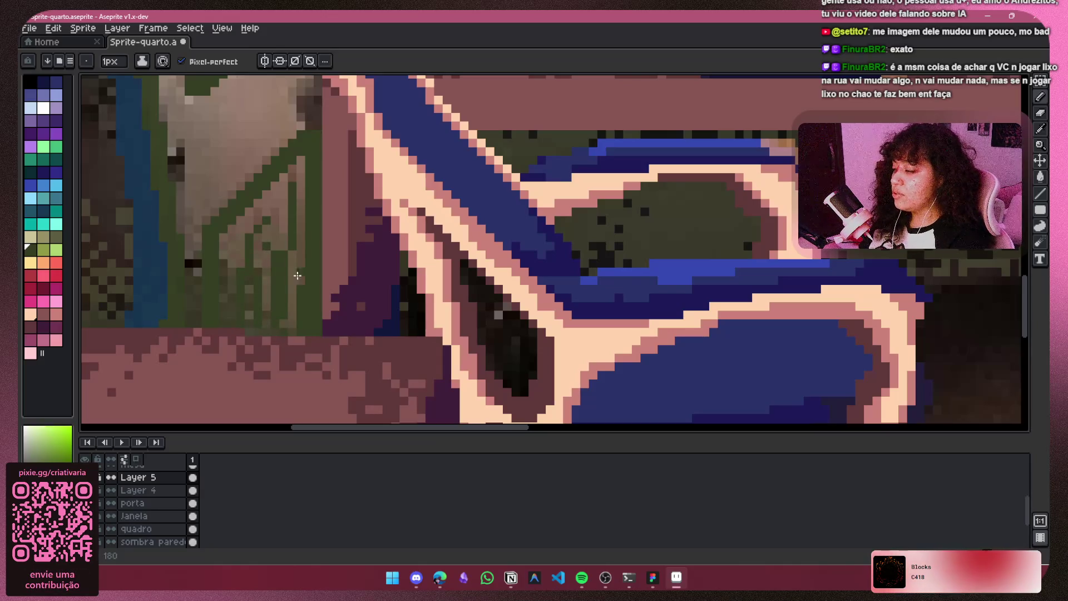
scroll(296, 333, down, 3)
scroll(294, 333, down, 2)
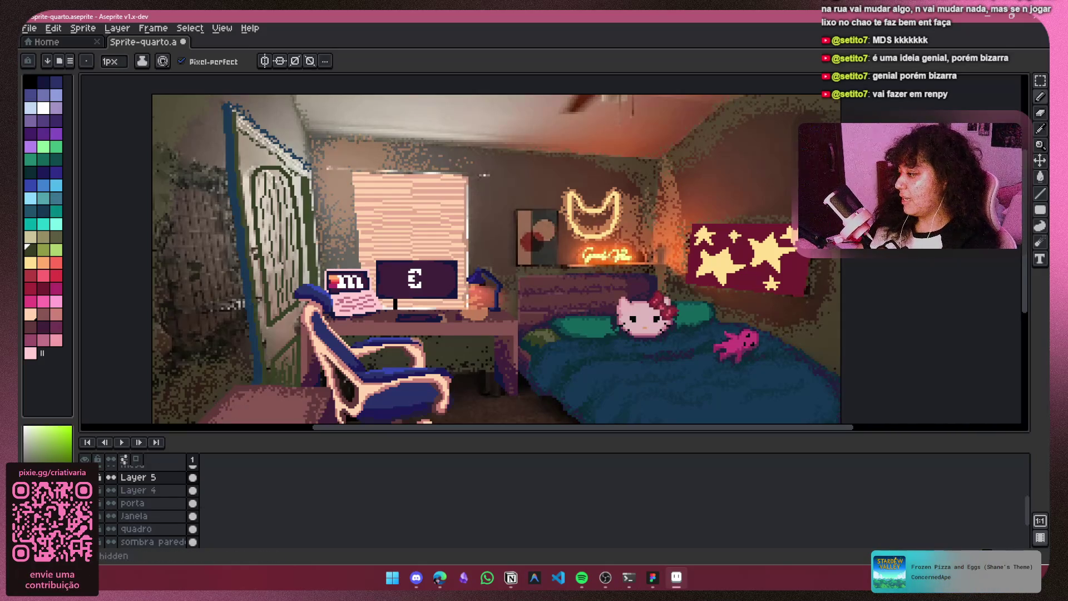
scroll(392, 236, down, 3)
scroll(406, 348, up, 2)
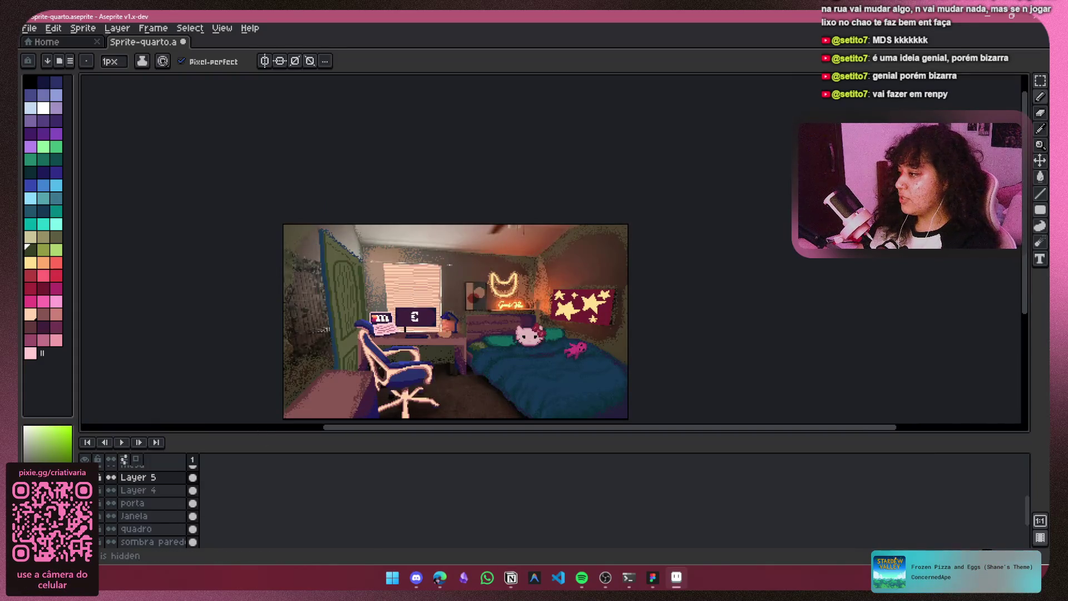
Step: Set Layer 5's opacity to 70% after trying values between 45% and 79%
right_click(138, 480)
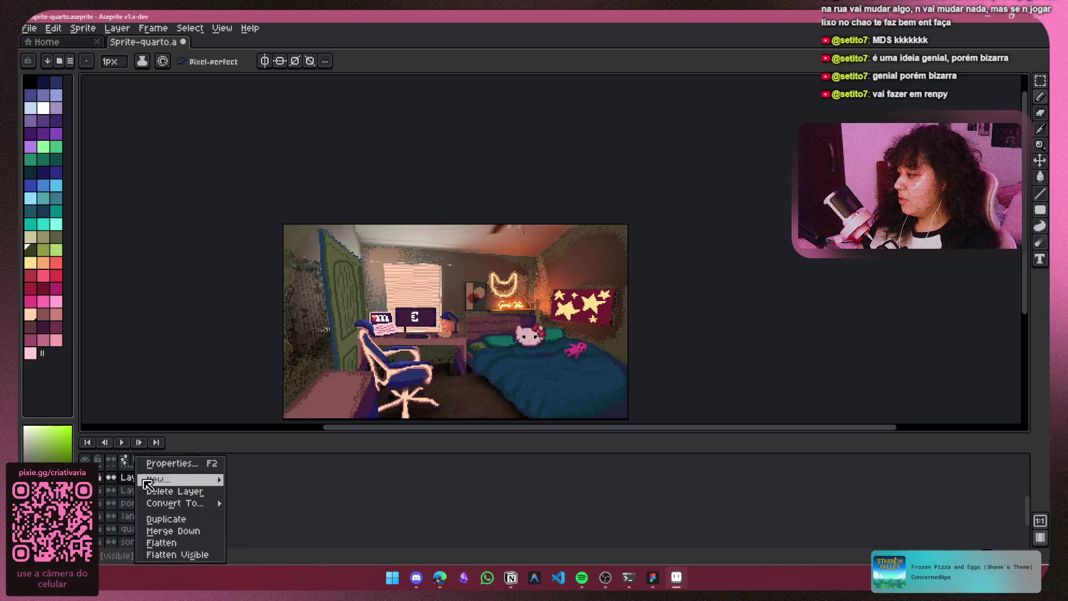
click(183, 463)
click(173, 311)
drag(176, 315, 136, 315)
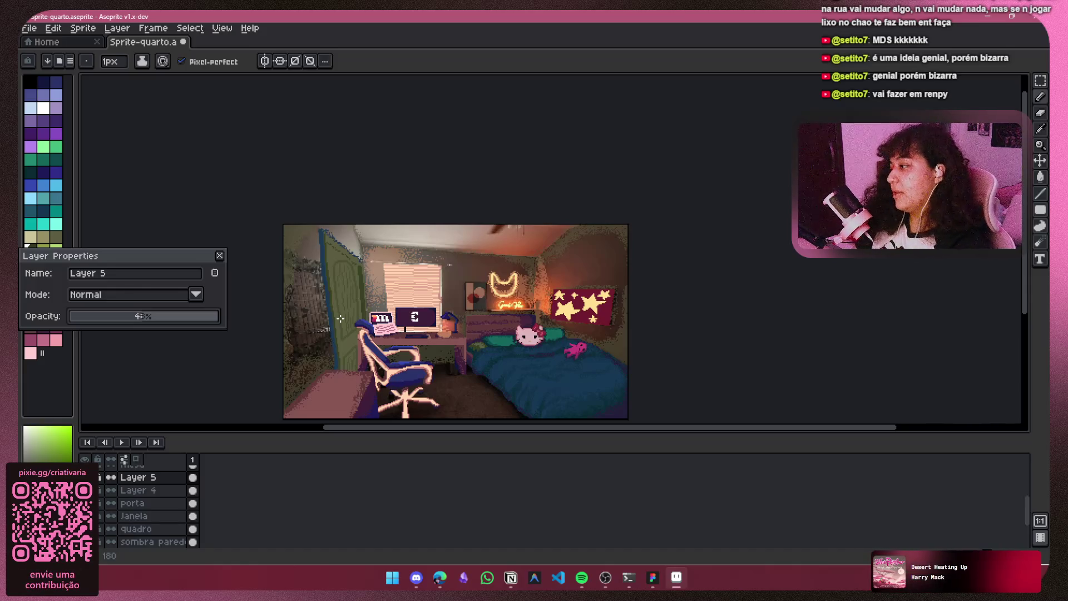
drag(148, 317, 191, 322)
key(plus)
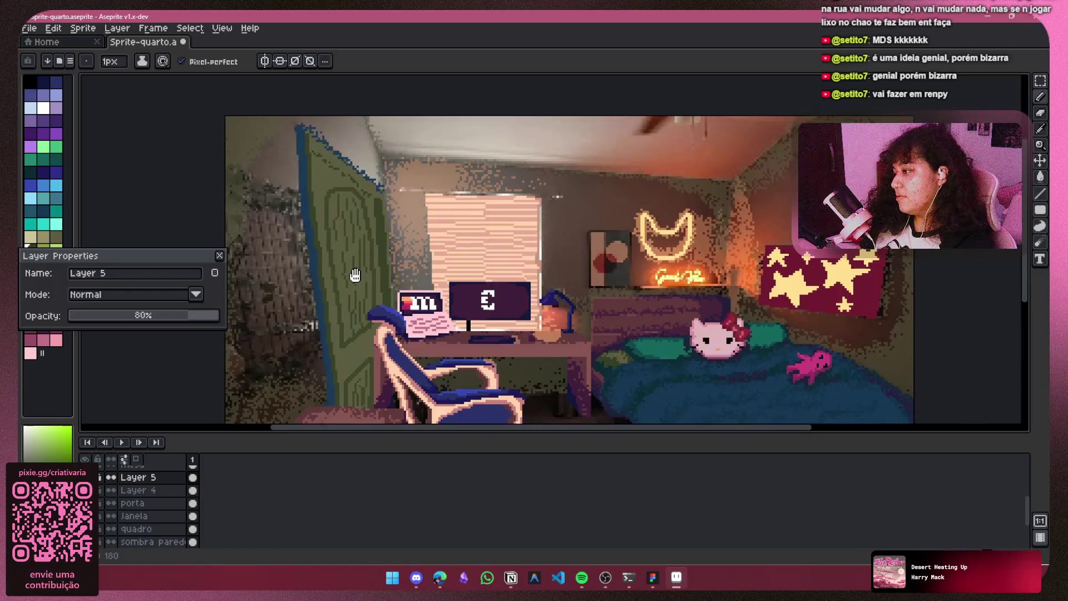
drag(191, 324, 176, 323)
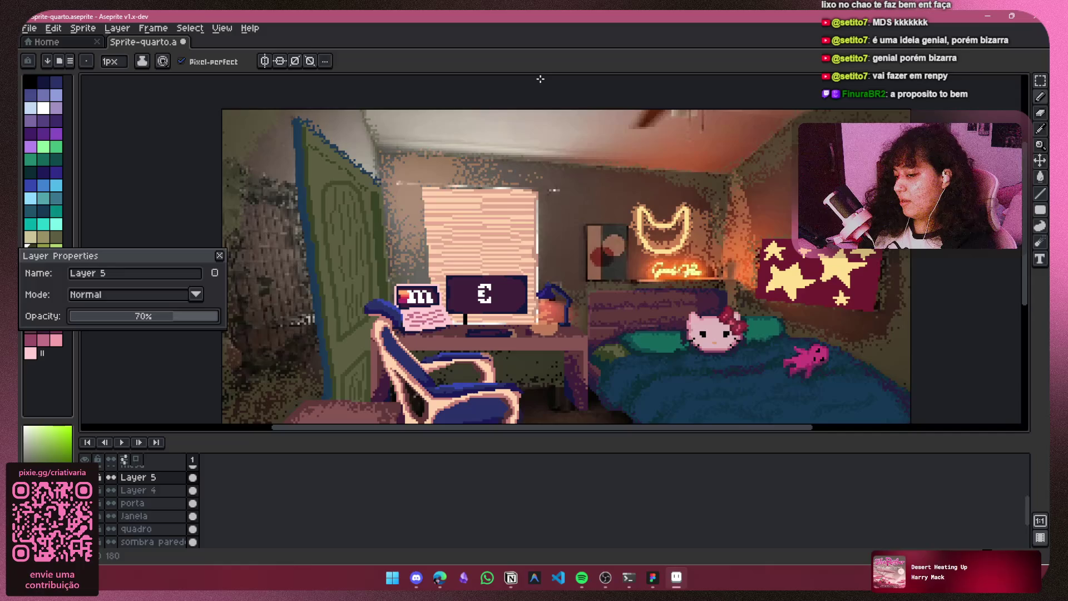
click(220, 255)
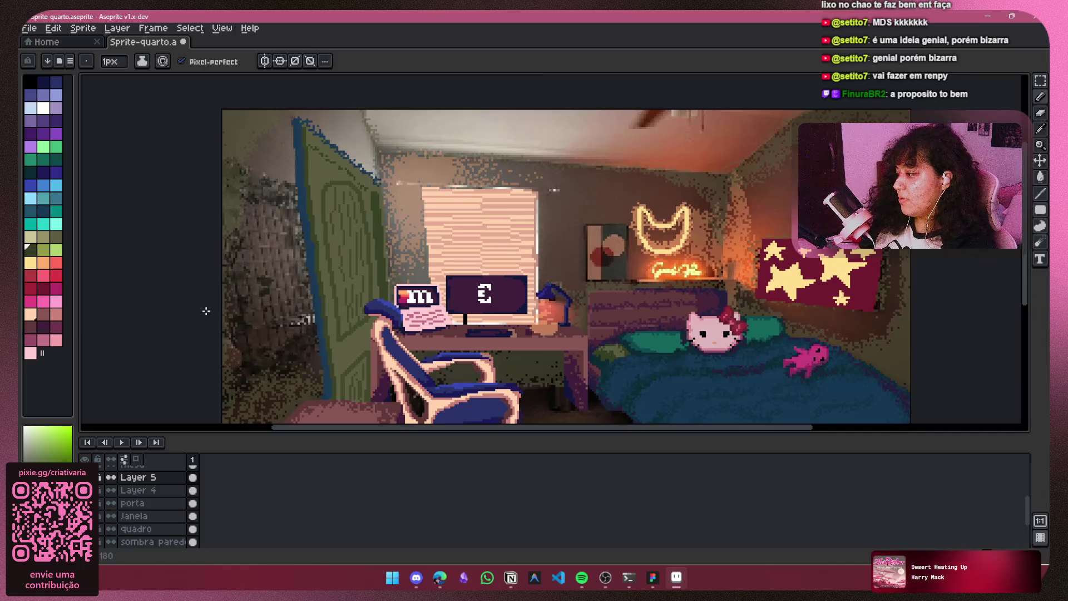
Step: Compare the scene with Layer 5 hidden, then lower Layer 4's opacity to about 60%
click(111, 477)
click(110, 477)
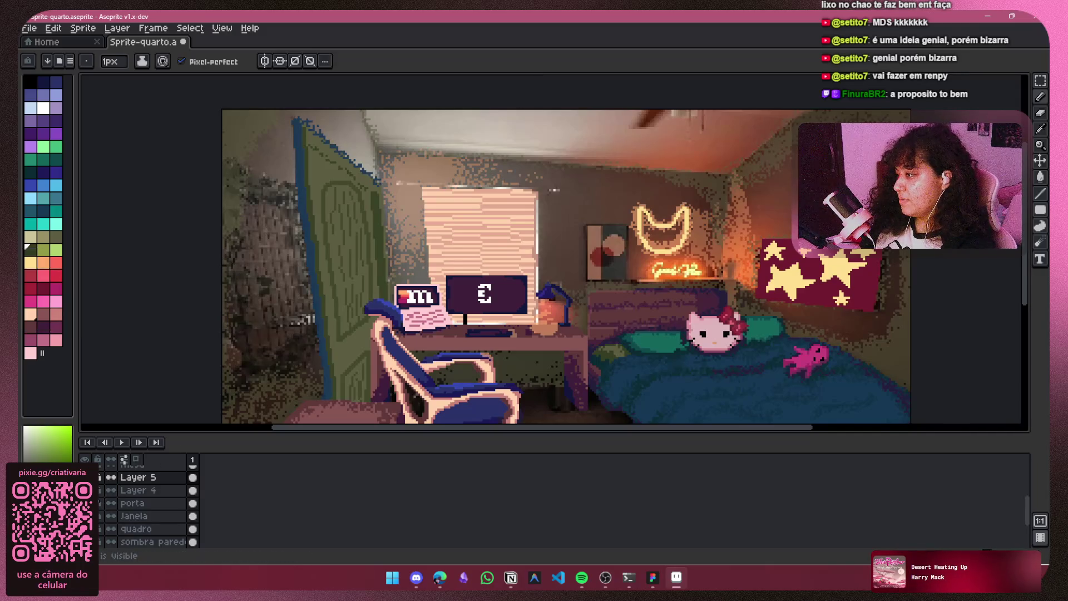
right_click(134, 490)
click(161, 463)
drag(176, 316, 167, 320)
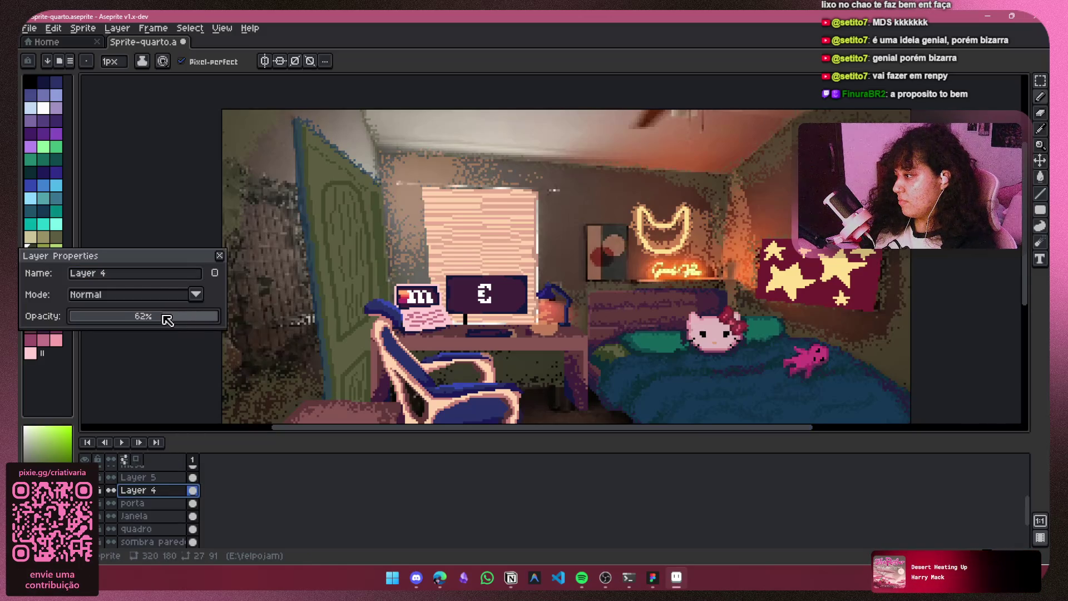
scroll(425, 273, down, 2)
scroll(425, 272, up, 1)
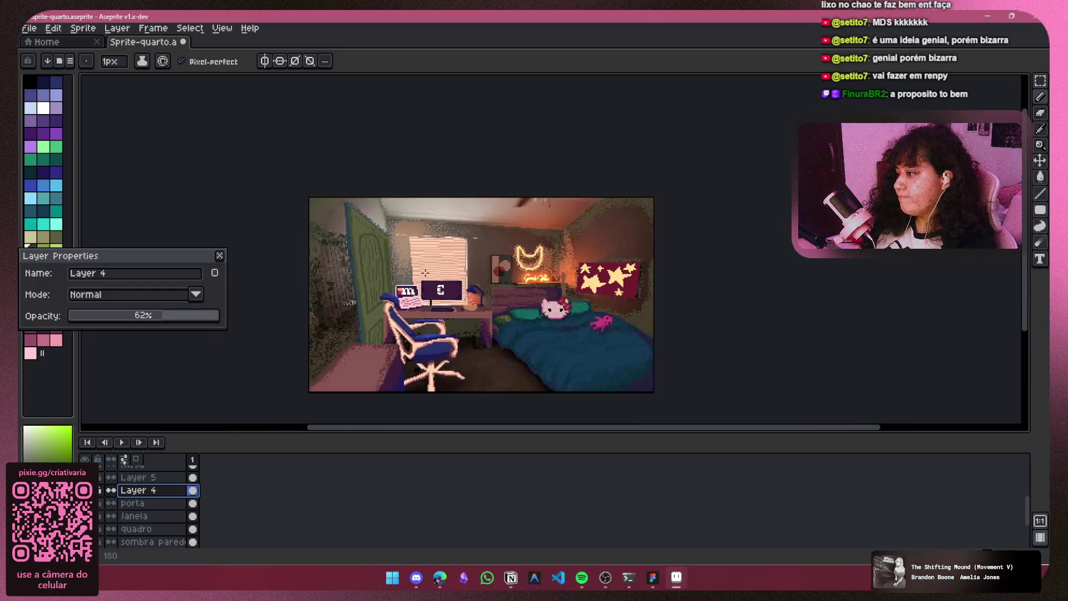
scroll(424, 273, up, 1)
click(158, 318)
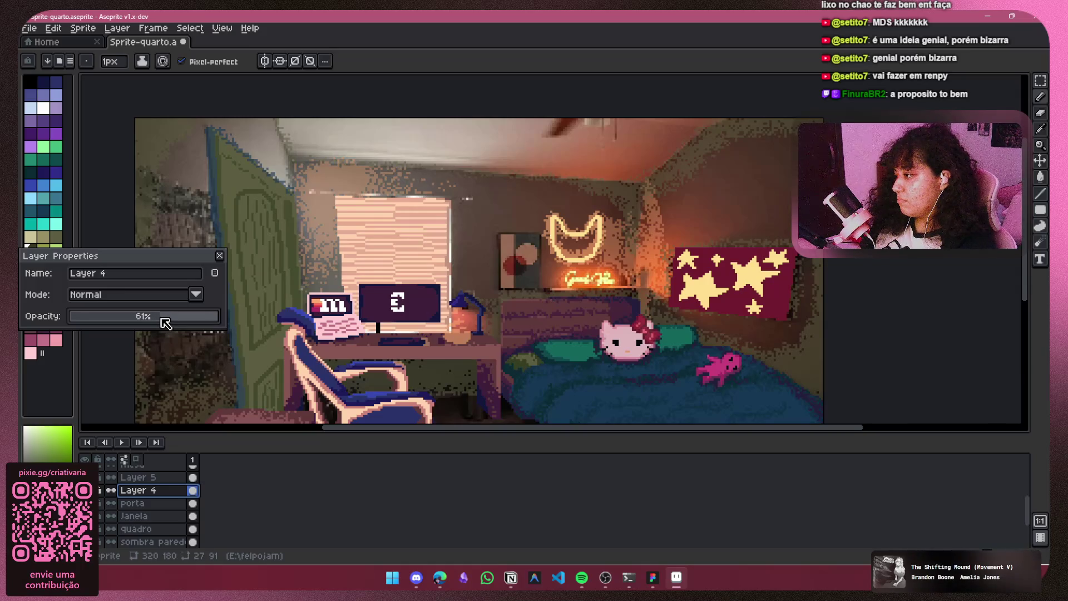
click(159, 319)
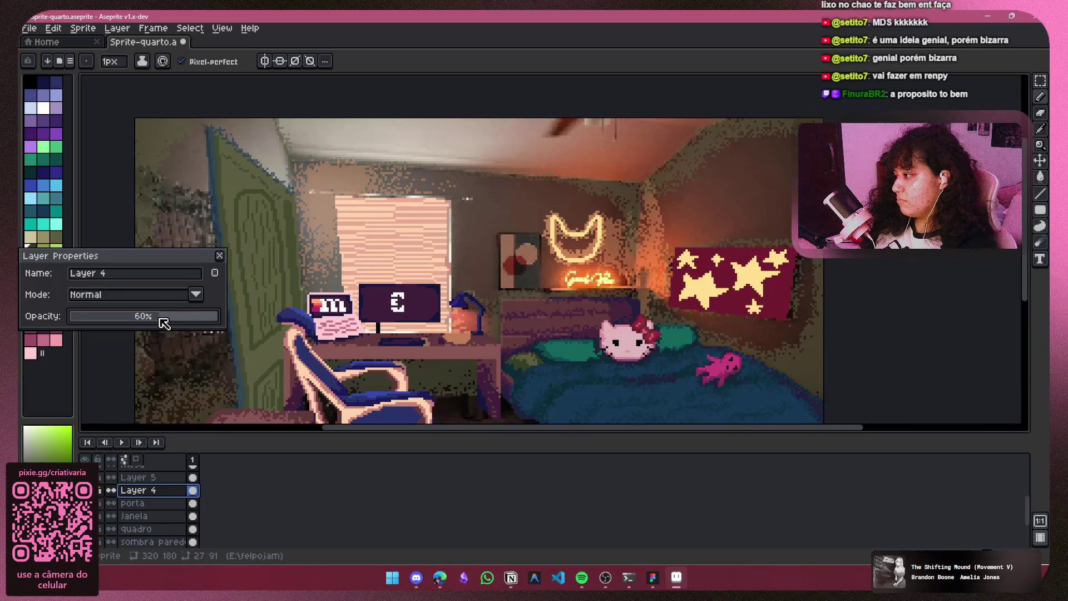
click(220, 255)
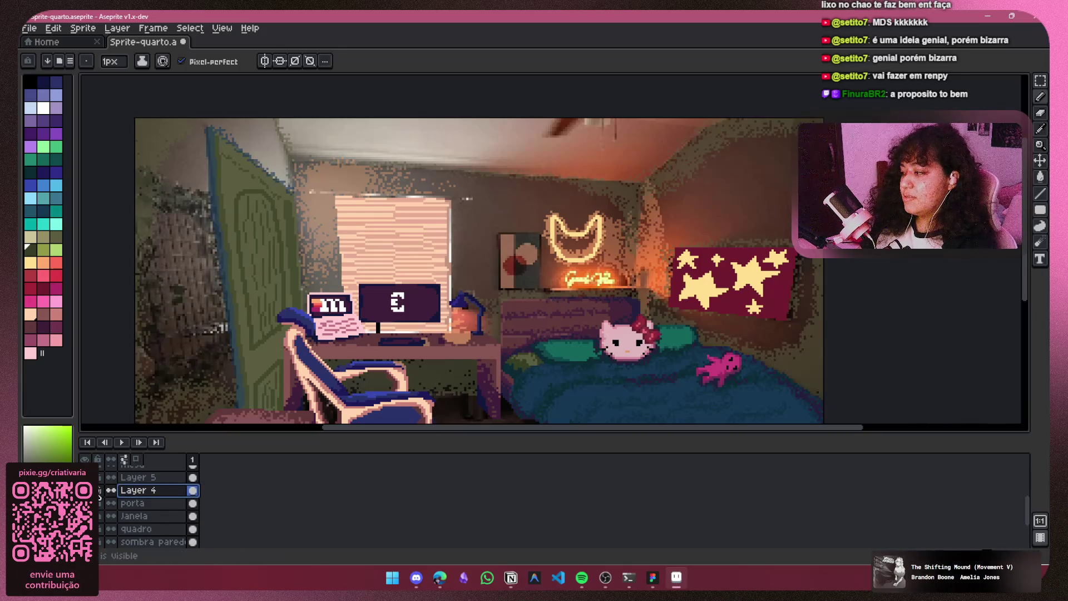
Step: Raise Layer 4's opacity to about 91% after reviewing the room
click(150, 477)
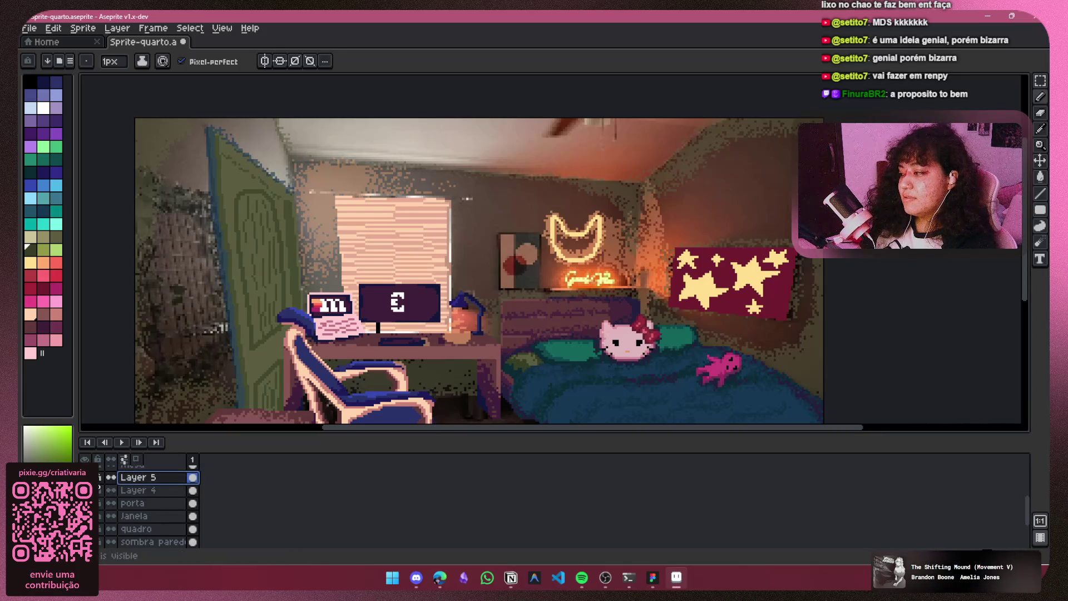
key(minus)
key(minus)
key(plus)
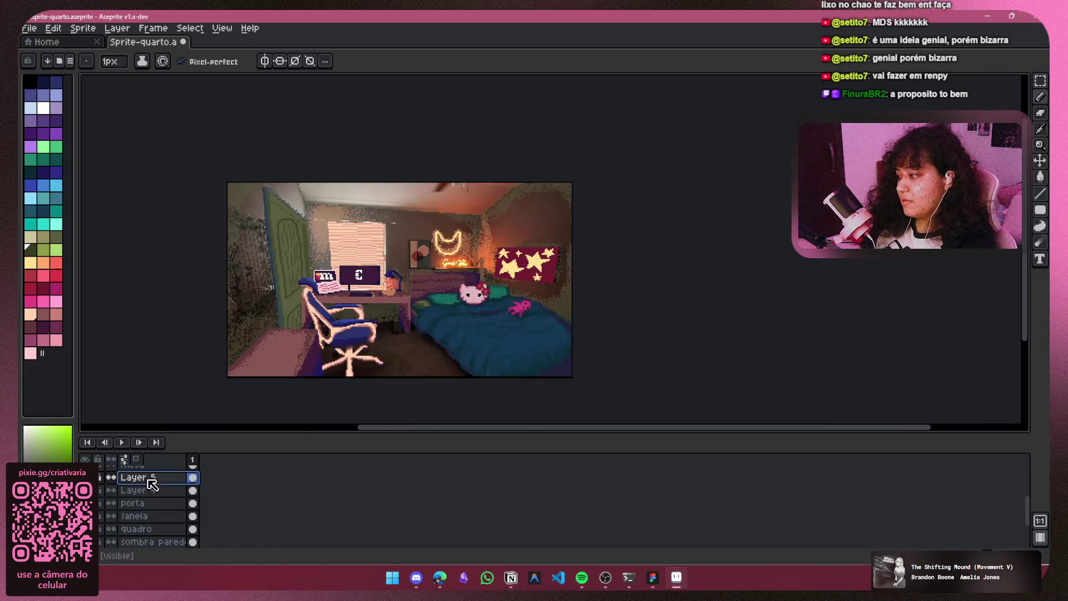
click(146, 490)
right_click(146, 490)
click(167, 461)
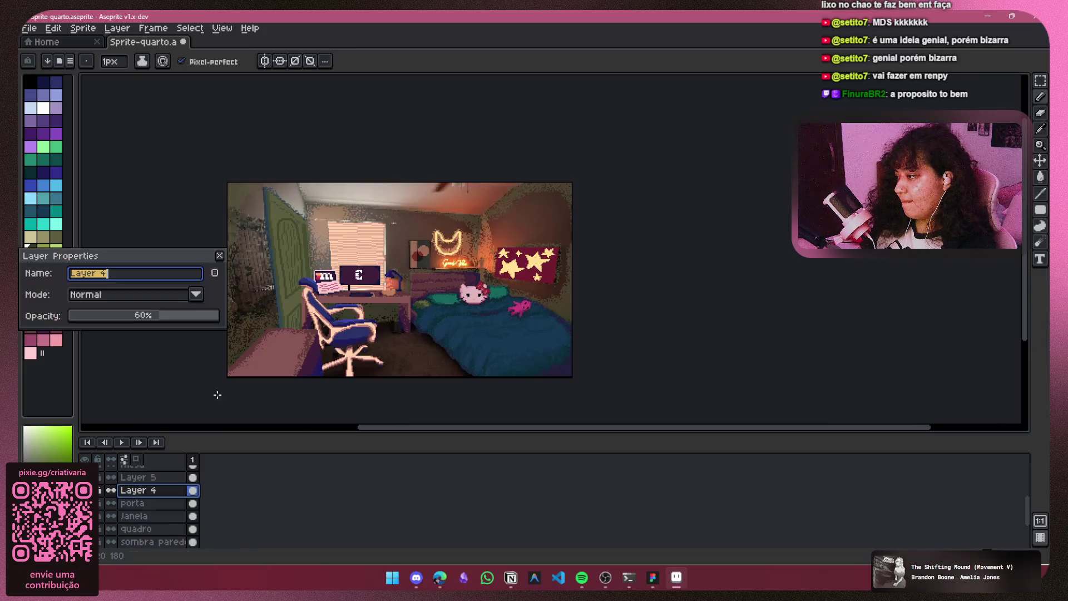
click(178, 317)
drag(188, 321, 208, 315)
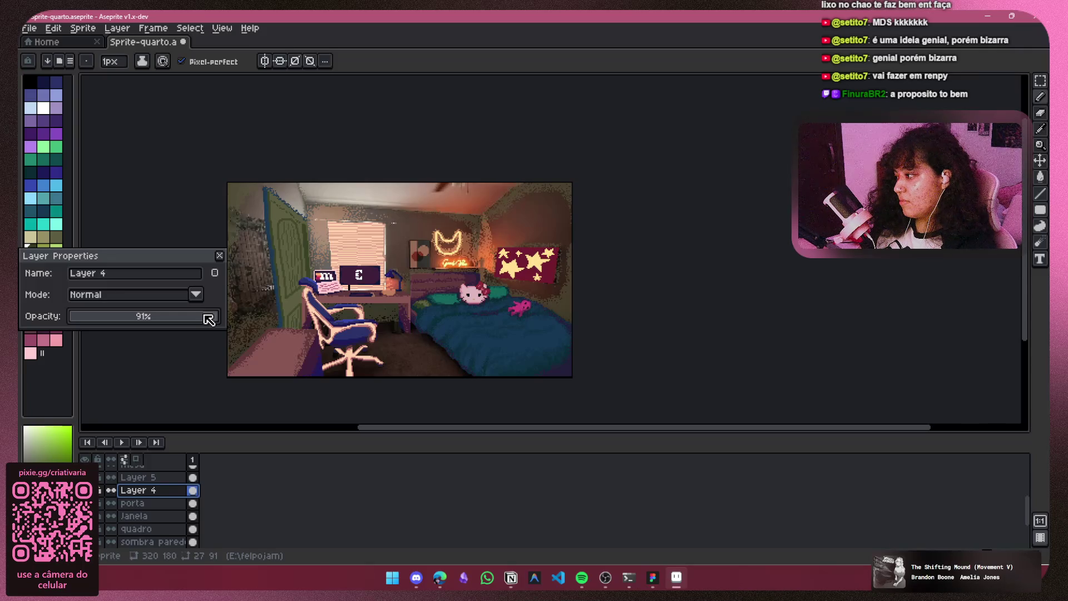
click(219, 255)
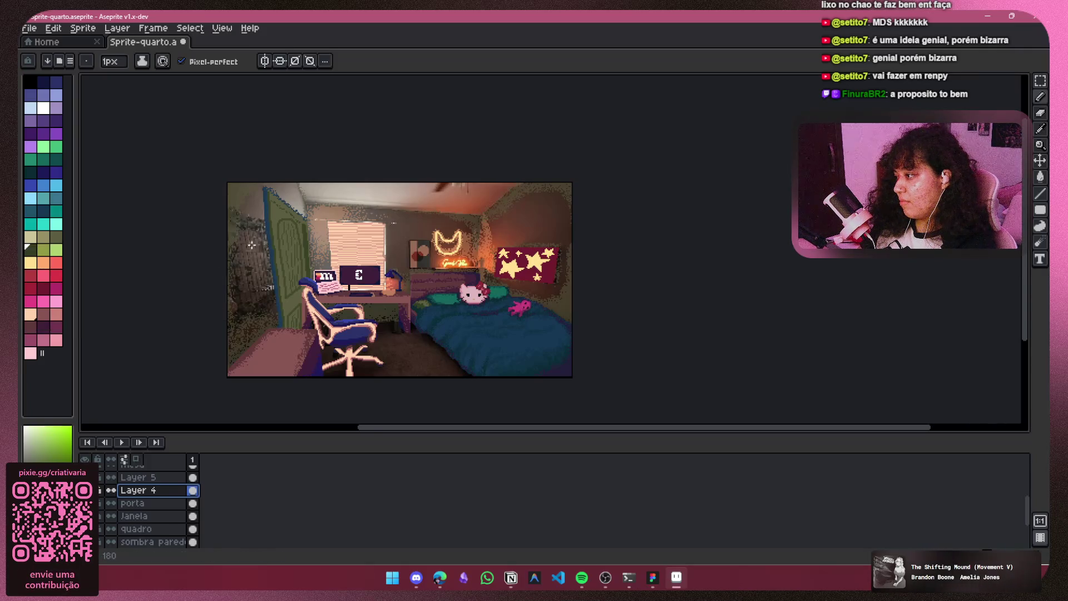
scroll(276, 239, up, 4)
scroll(280, 238, down, 3)
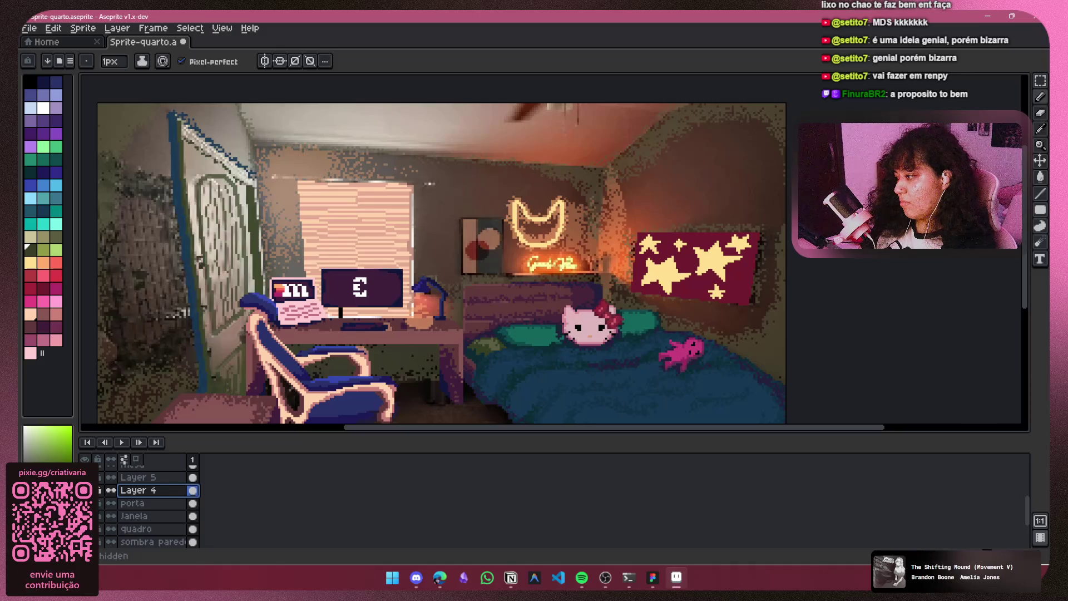
Step: Hide the dithered lighting layer to show the room as plain pixel art
scroll(127, 508, down, 3)
scroll(134, 508, down, 1)
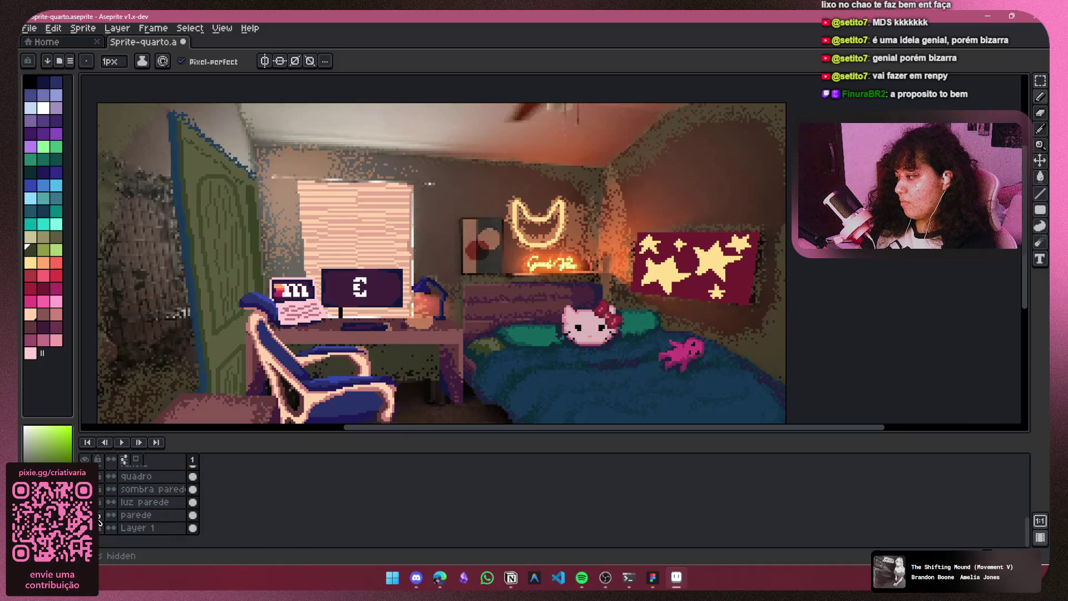
click(84, 520)
scroll(403, 236, down, 1)
drag(403, 236, 426, 267)
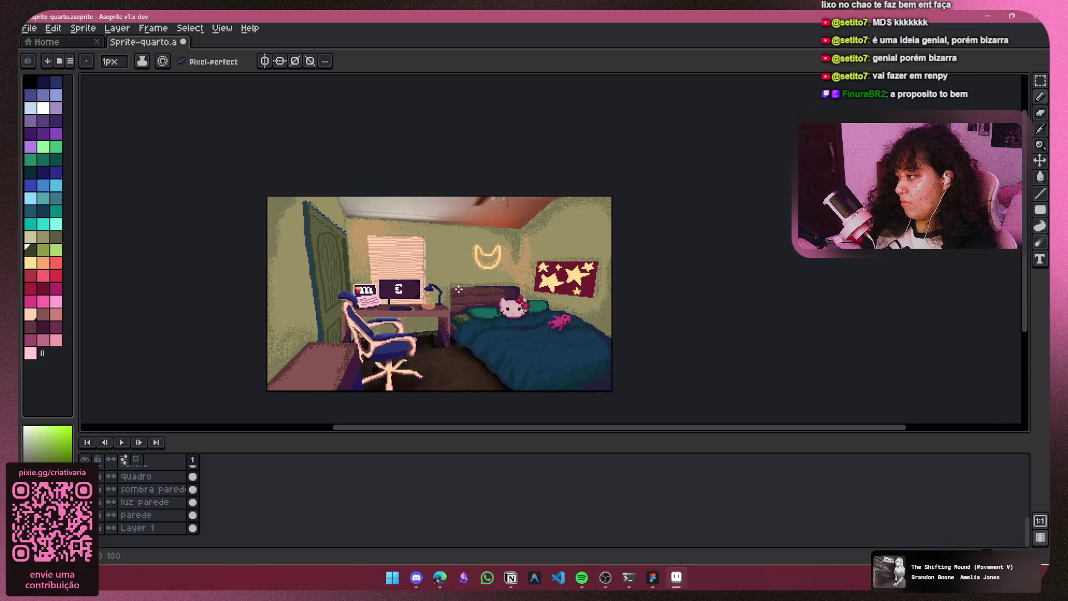
scroll(442, 289, up, 2)
Step: Toggle the sombra parede wall shadow off and on to check its effect
click(166, 489)
scroll(171, 490, up, 1)
click(167, 489)
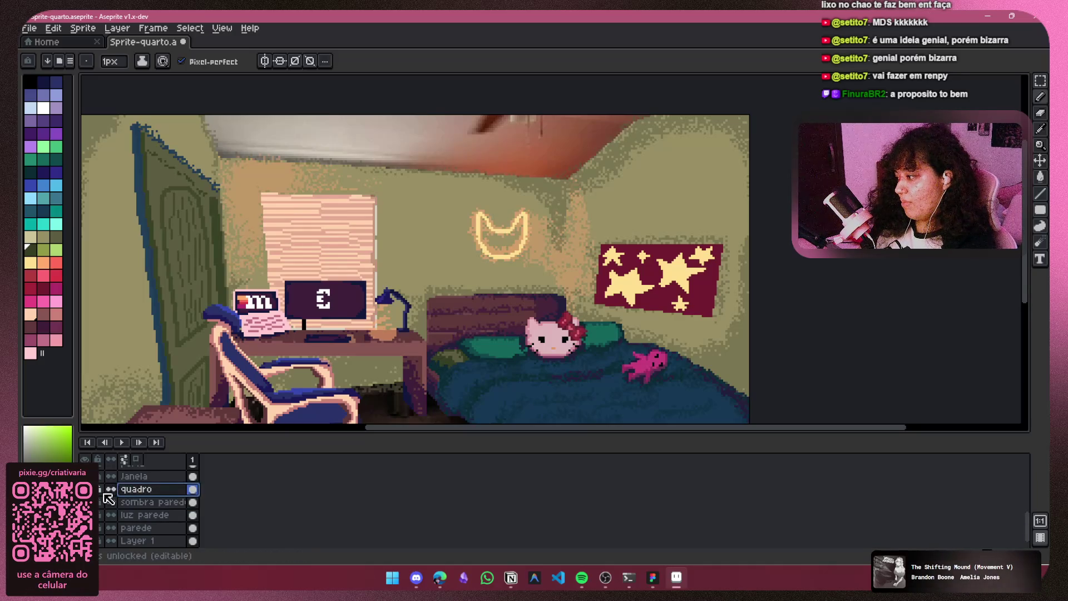
click(84, 502)
click(84, 502)
click(85, 502)
click(148, 501)
click(92, 502)
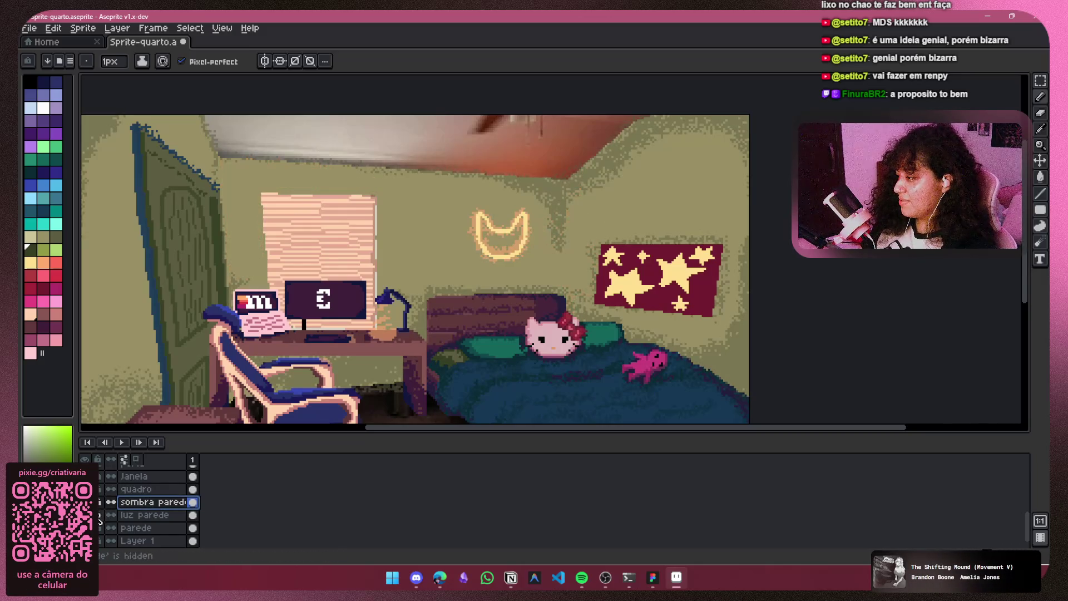
Step: Compare the room with and without the porta door, then select Layer 5, Layer 4 and porta
scroll(155, 504, up, 2)
scroll(155, 503, up, 1)
click(85, 515)
click(84, 514)
click(85, 514)
click(85, 515)
click(84, 515)
click(84, 514)
click(84, 514)
click(85, 515)
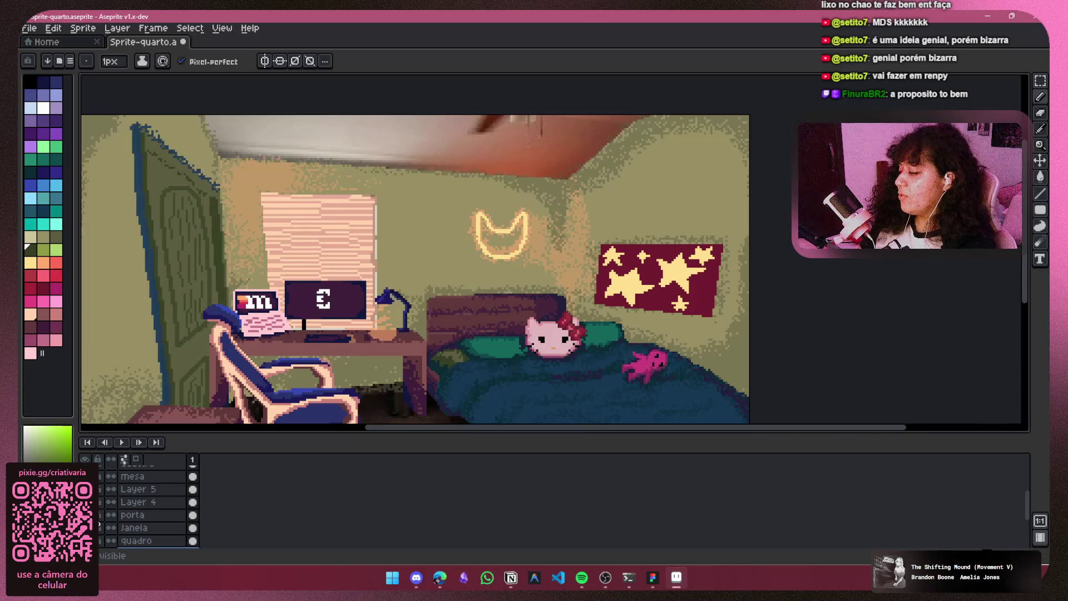
click(85, 514)
click(84, 515)
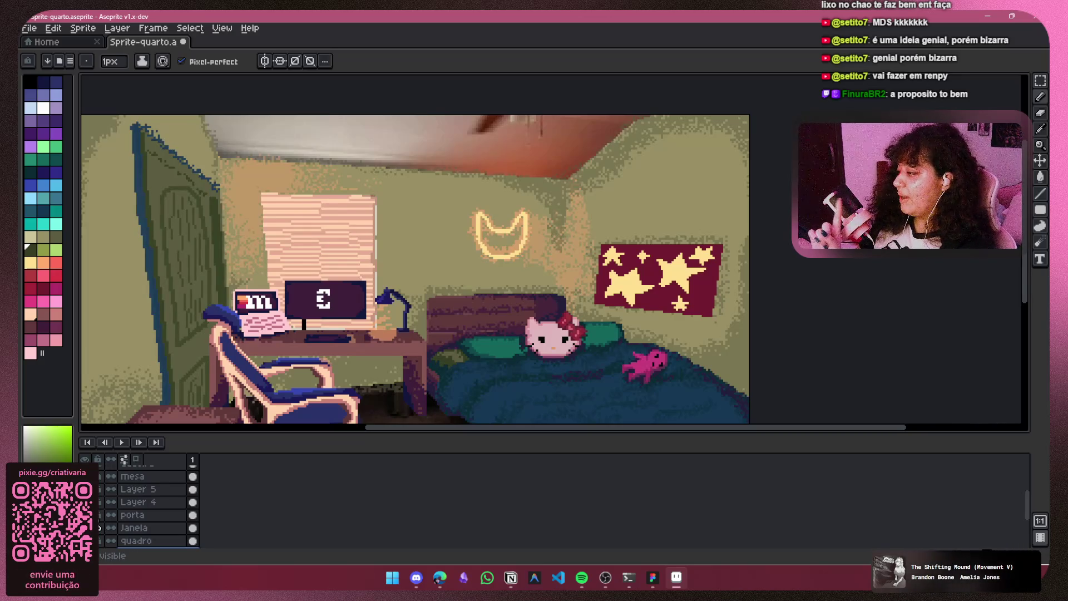
drag(146, 490, 148, 517)
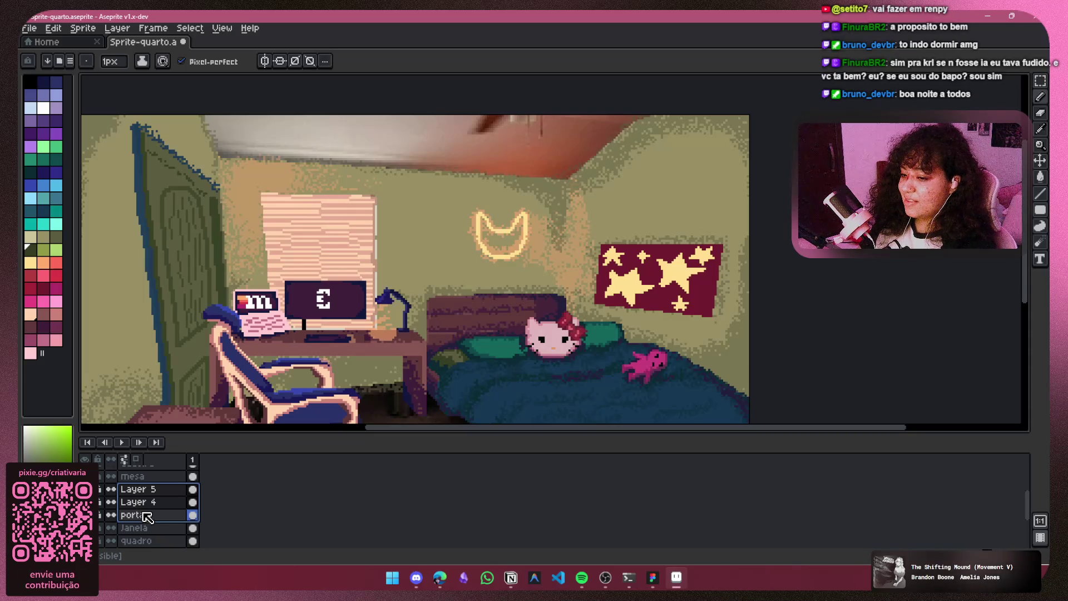
Step: Flatten Layer 5, Layer 4 and porta into one layer and clear its name in Layer Properties
right_click(169, 511)
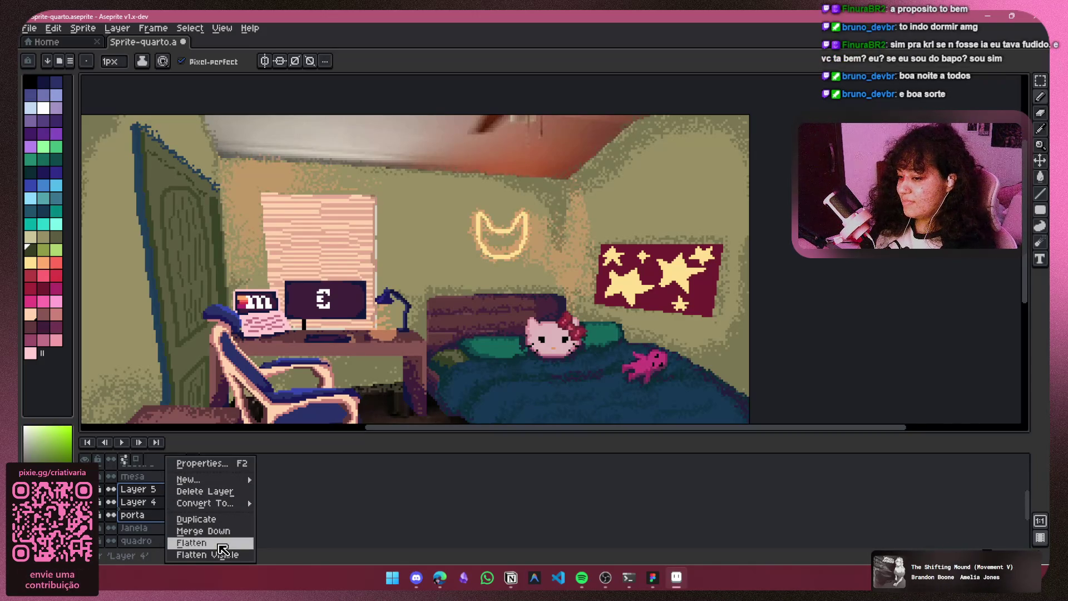
click(222, 543)
double_click(142, 489)
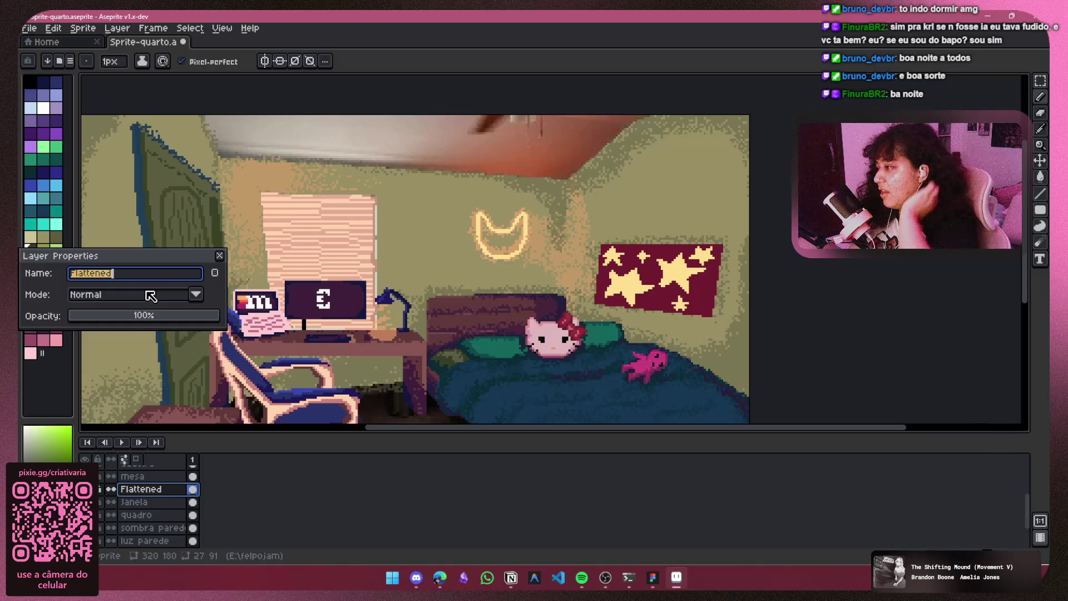
key(BackSpace)
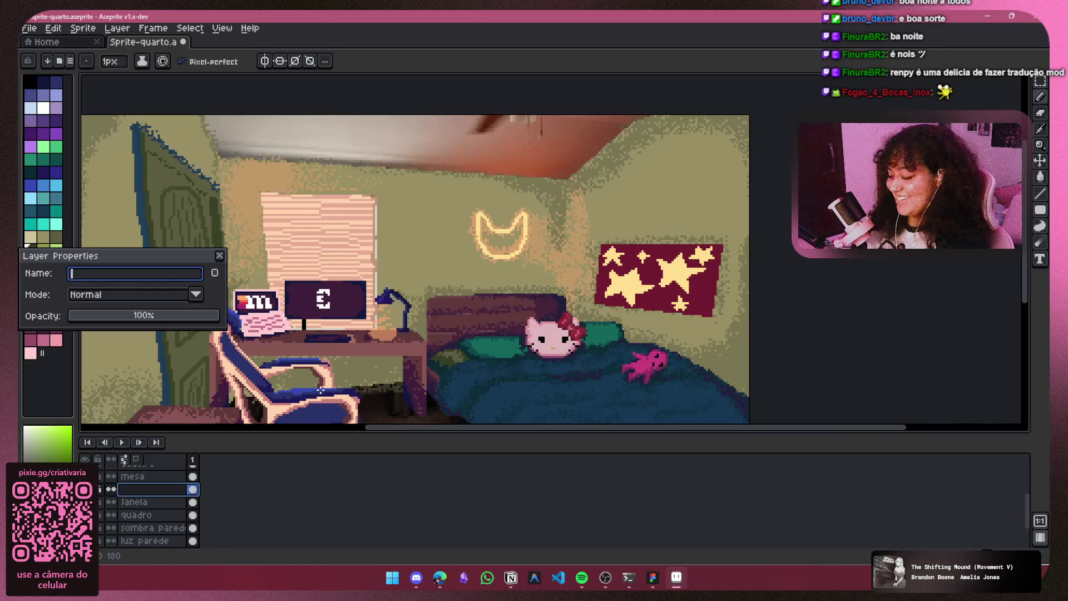
Step: Confirm the name porta for the flattened layer and recentre the room
text(porta)
key(Return)
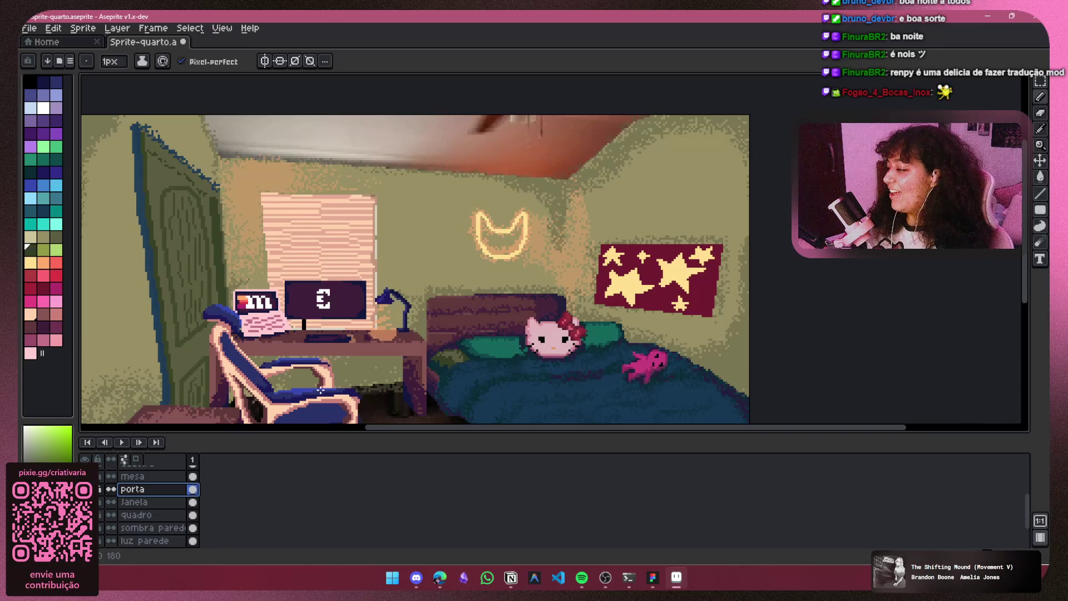
scroll(320, 391, down, 1)
drag(424, 244, 460, 250)
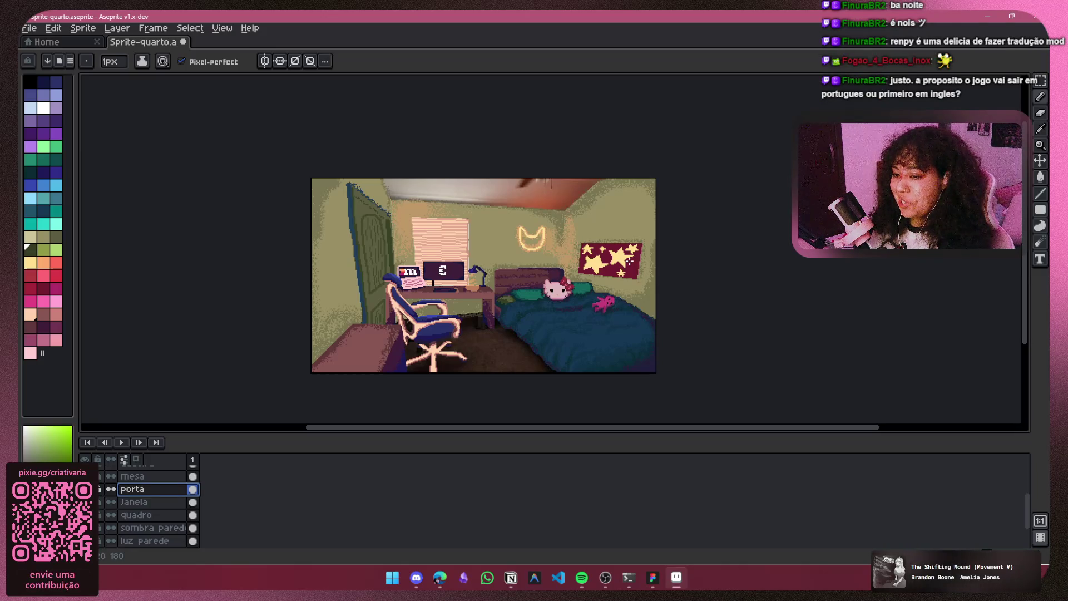
scroll(633, 293, up, 2)
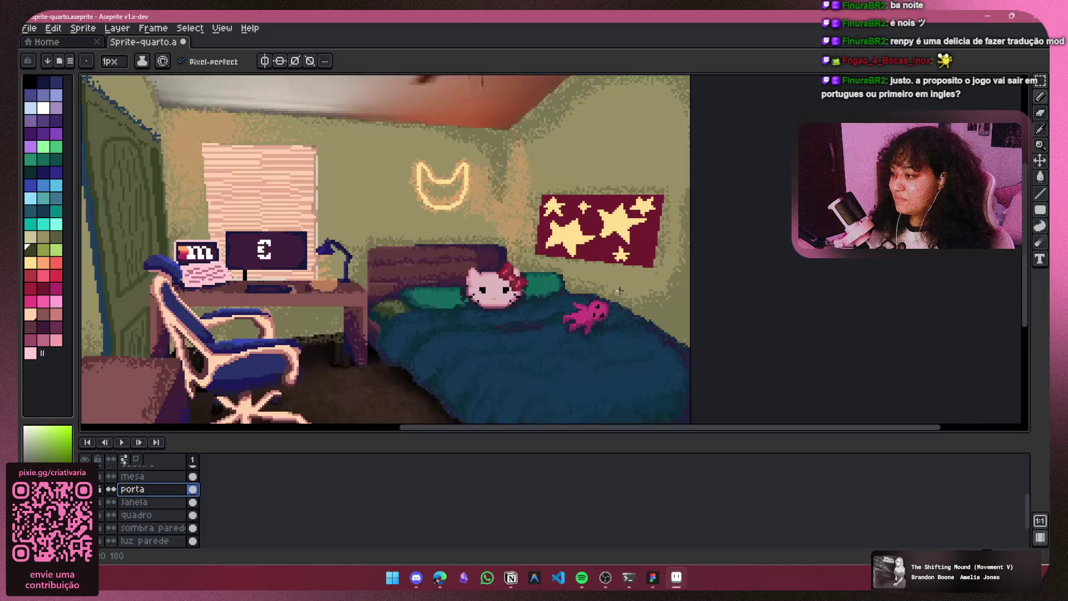
Step: Toggle the porta and janela layers to check the door and window
click(84, 489)
click(84, 489)
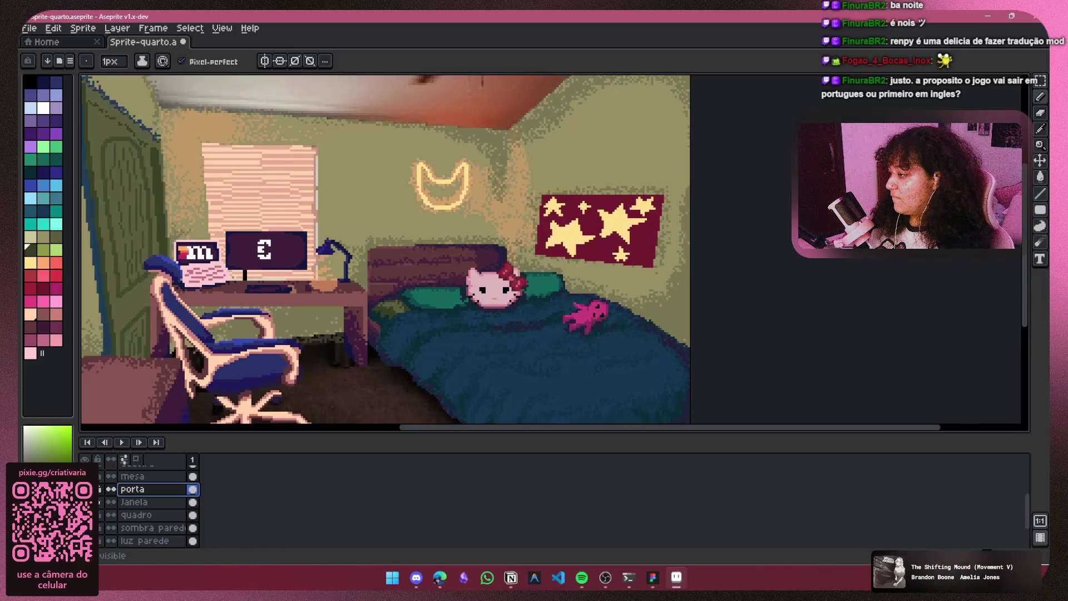
click(85, 501)
click(85, 501)
scroll(384, 175, down, 2)
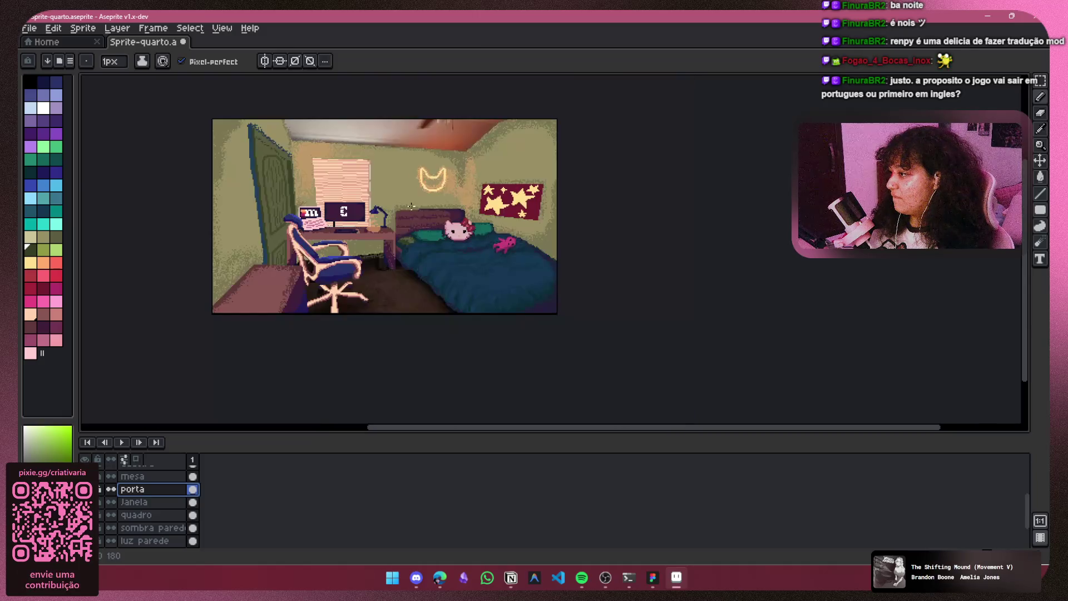
Step: Toggle the comoda, cama, chair and door layers off and on to inspect them
drag(409, 207, 406, 247)
scroll(158, 511, down, 3)
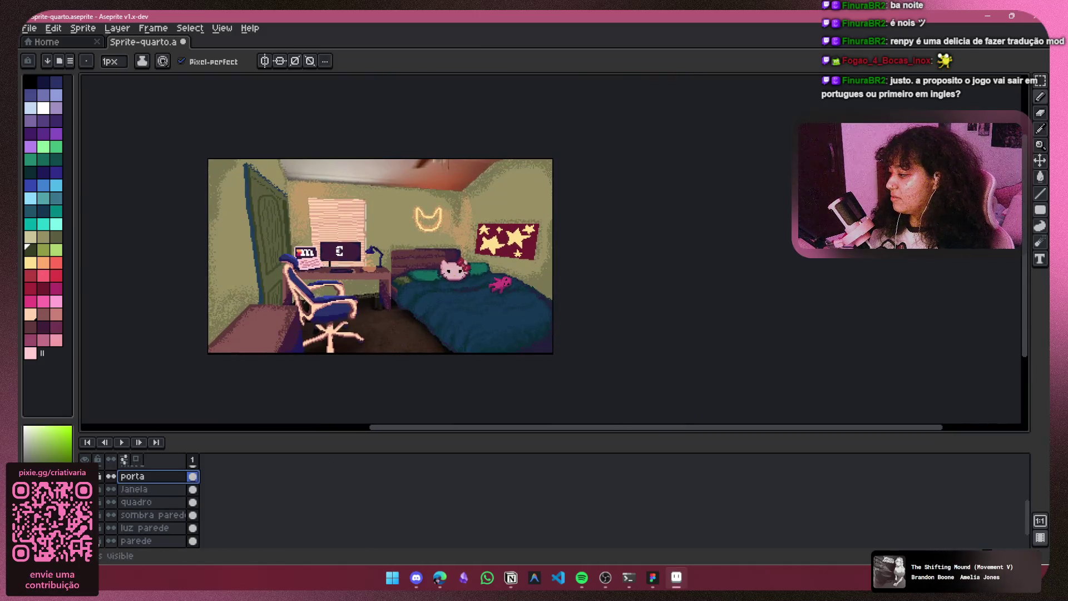
scroll(158, 511, up, 8)
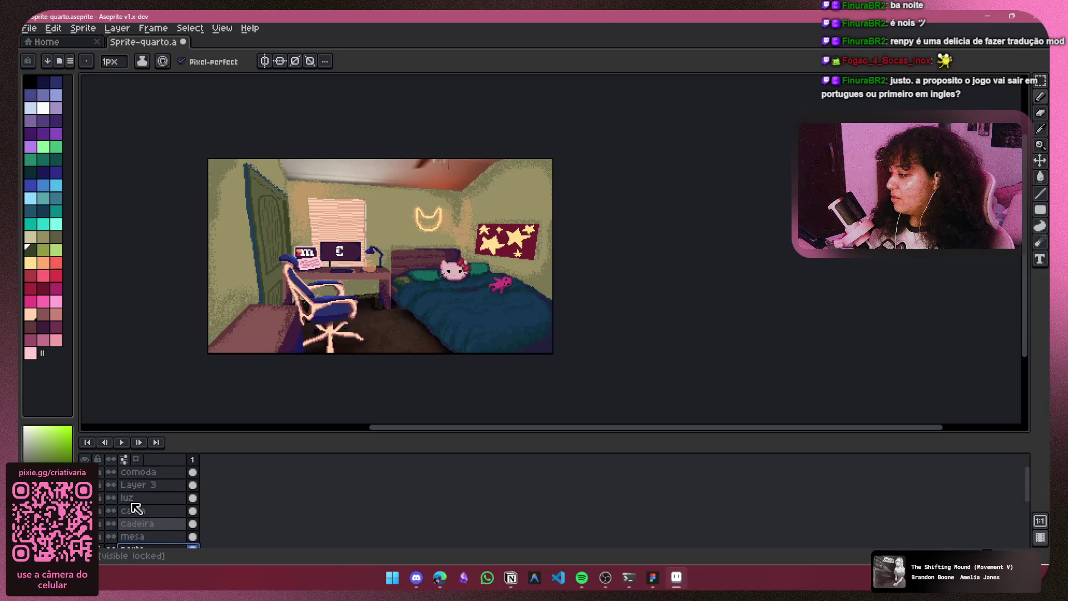
click(85, 459)
click(85, 459)
click(85, 471)
click(85, 471)
click(84, 510)
click(85, 510)
click(87, 524)
click(86, 524)
click(86, 549)
click(87, 549)
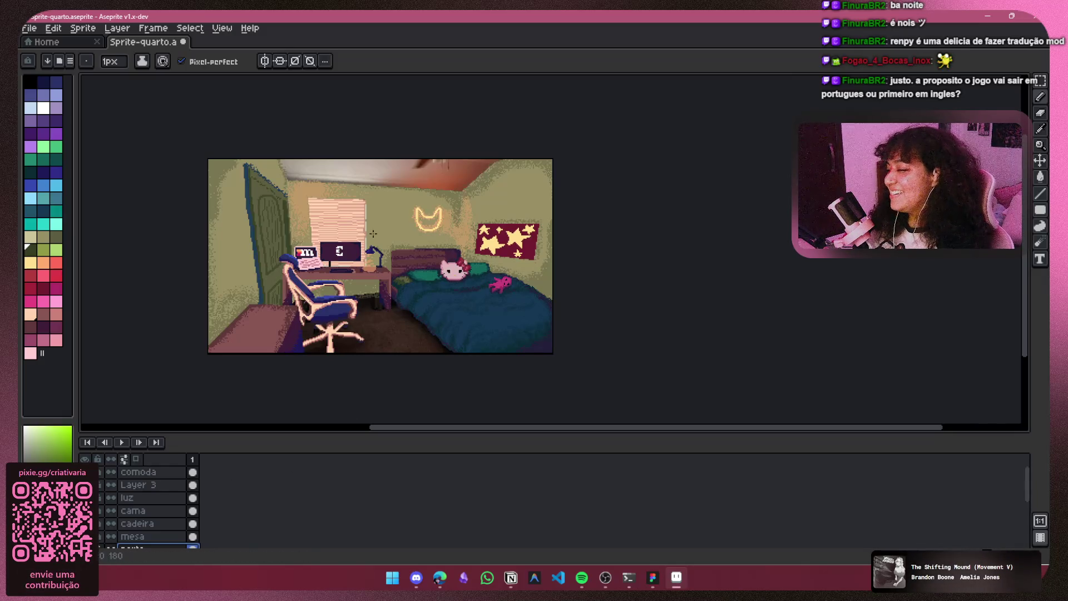
Step: Check the ceiling and floor layer by hiding and showing it, then select Layer 1
scroll(333, 269, up, 2)
drag(333, 269, 329, 300)
scroll(99, 534, down, 5)
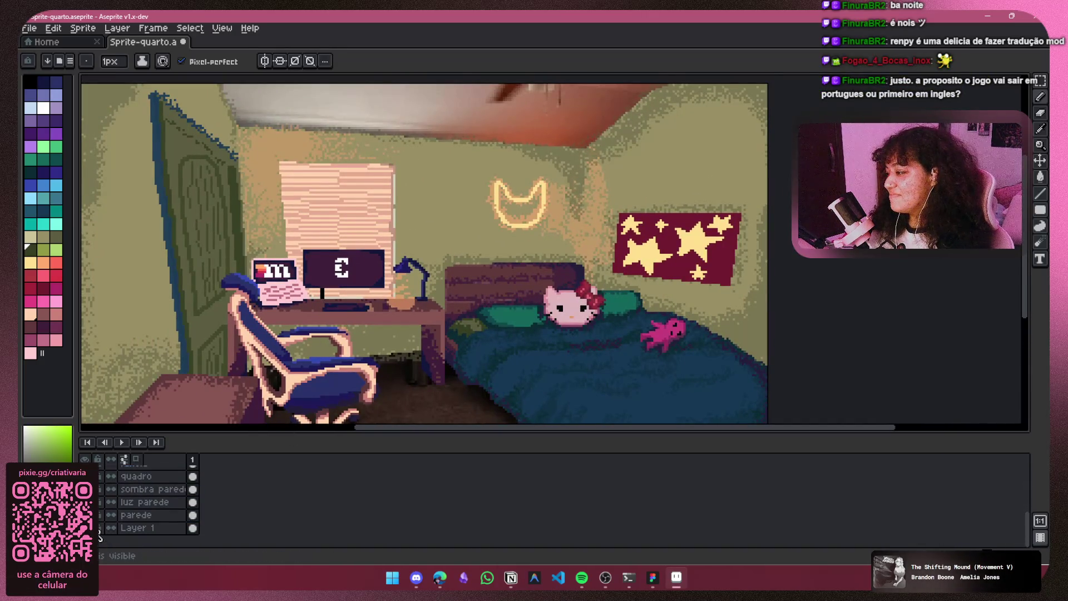
click(99, 534)
scroll(437, 286, down, 2)
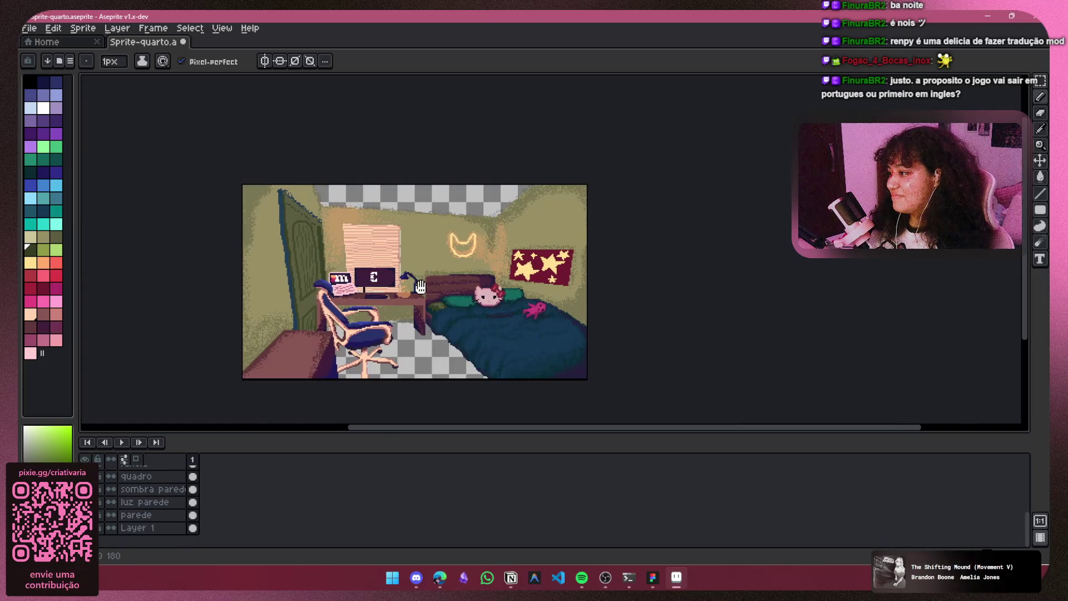
click(98, 534)
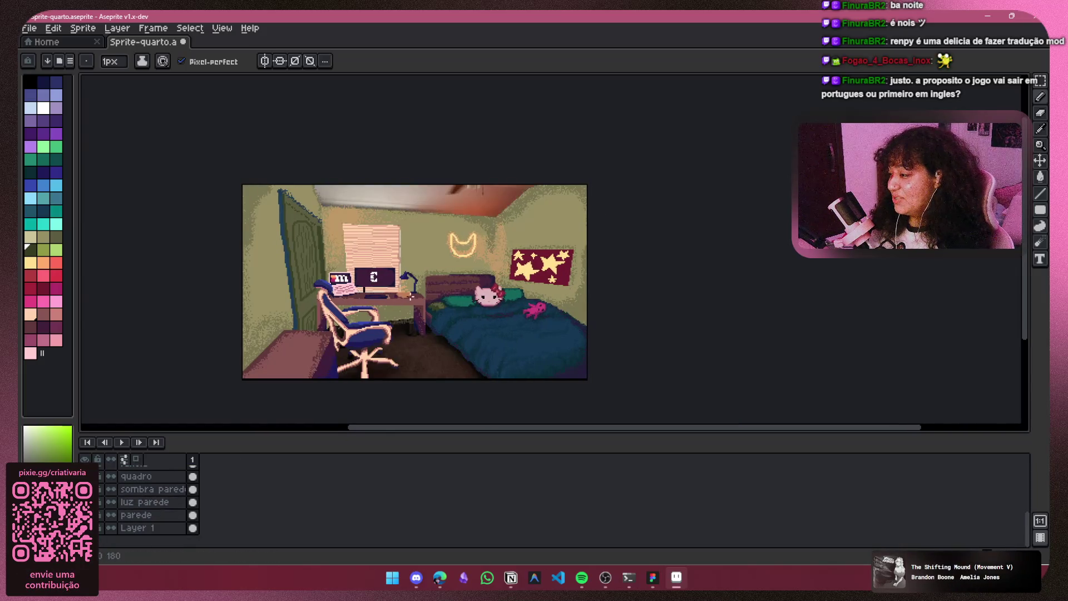
drag(380, 257, 378, 296)
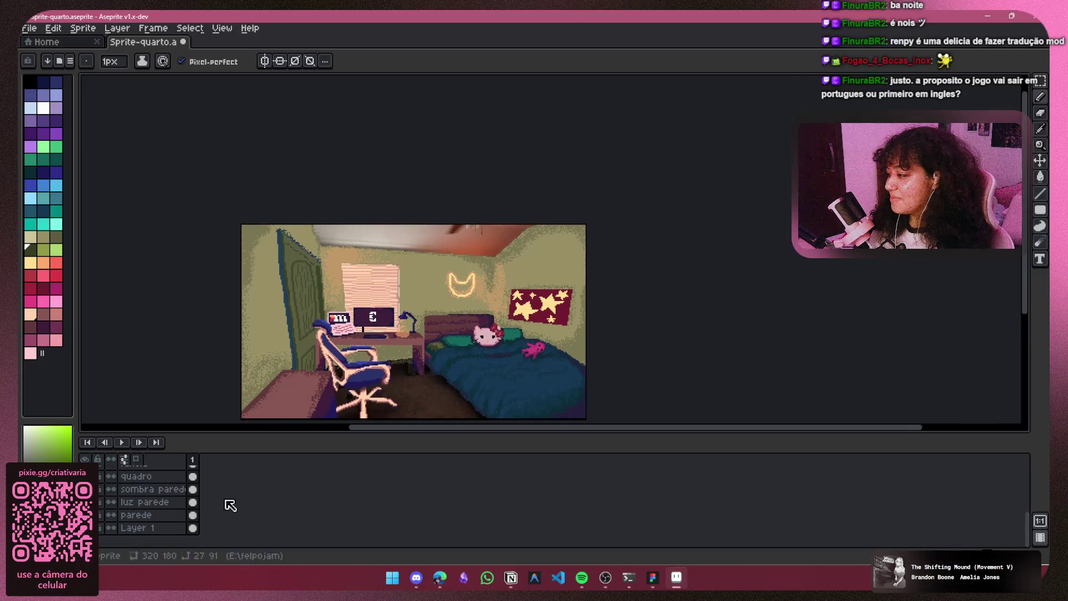
click(136, 530)
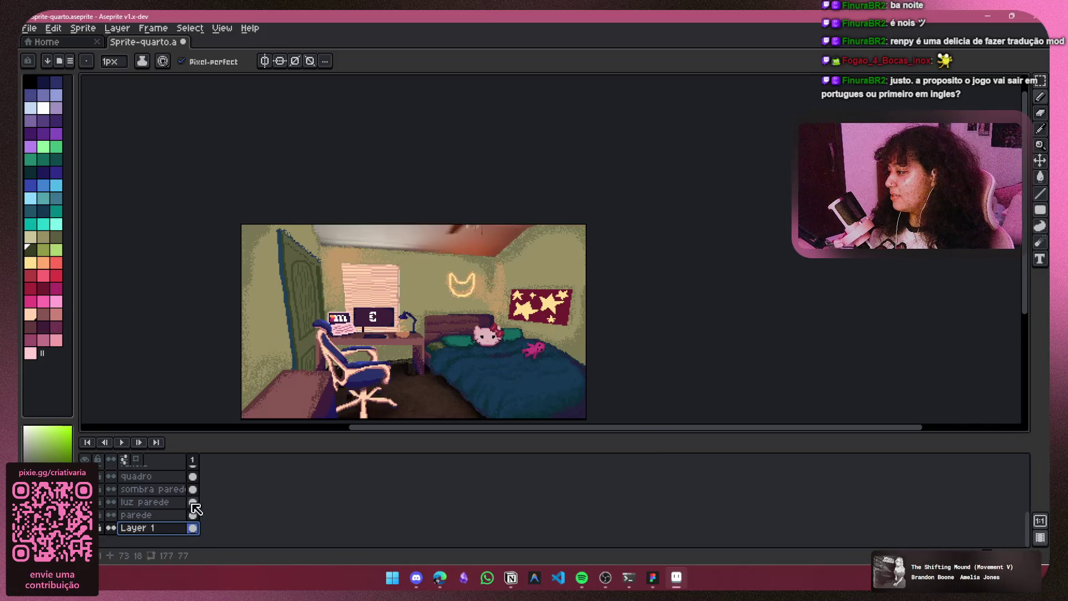
Step: Check the wall lighting layers, then make luz parede the active layer
scroll(172, 510, up, 1)
click(85, 476)
click(85, 502)
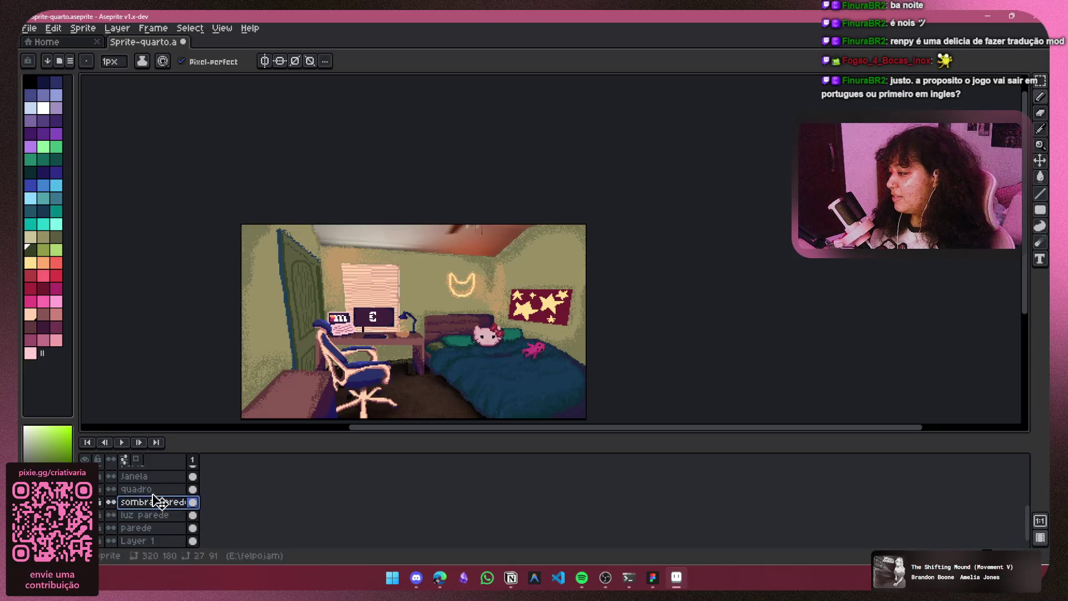
click(161, 478)
scroll(163, 517, up, 1)
scroll(162, 504, up, 3)
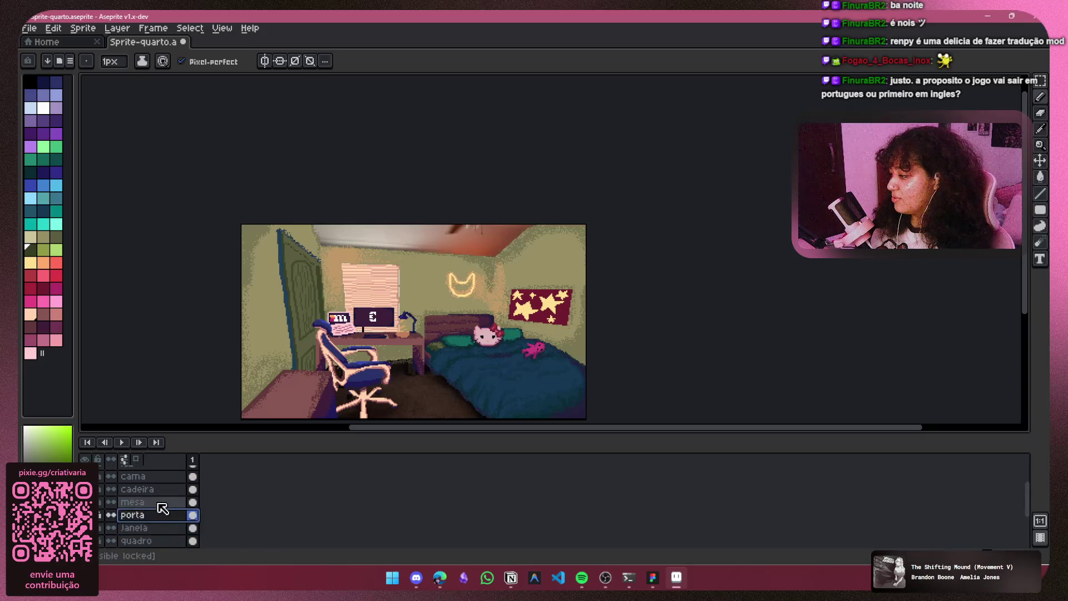
click(161, 478)
scroll(164, 495, up, 3)
click(150, 484)
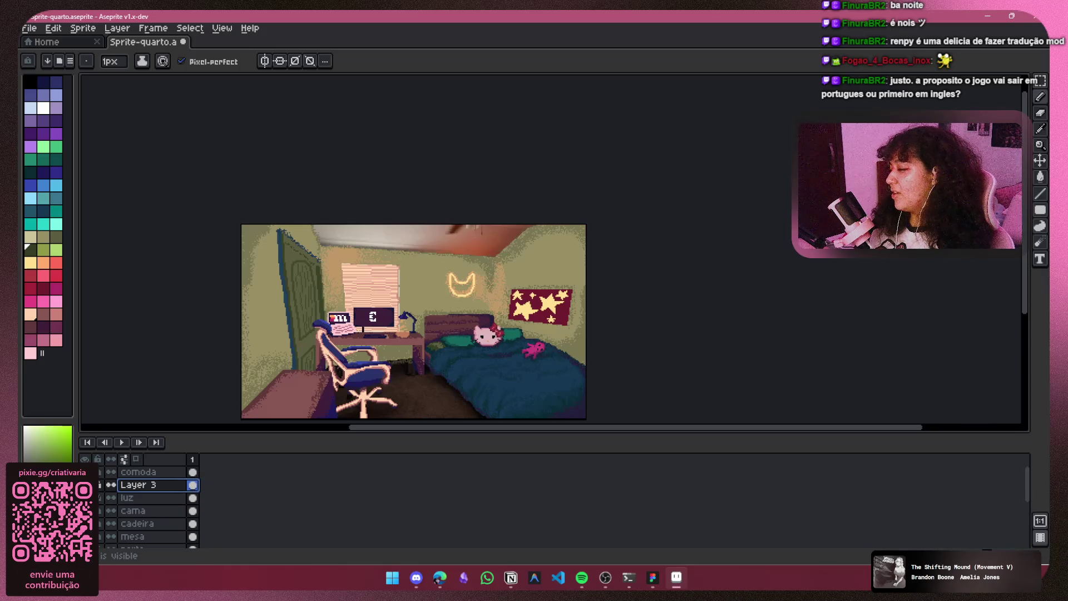
click(193, 487)
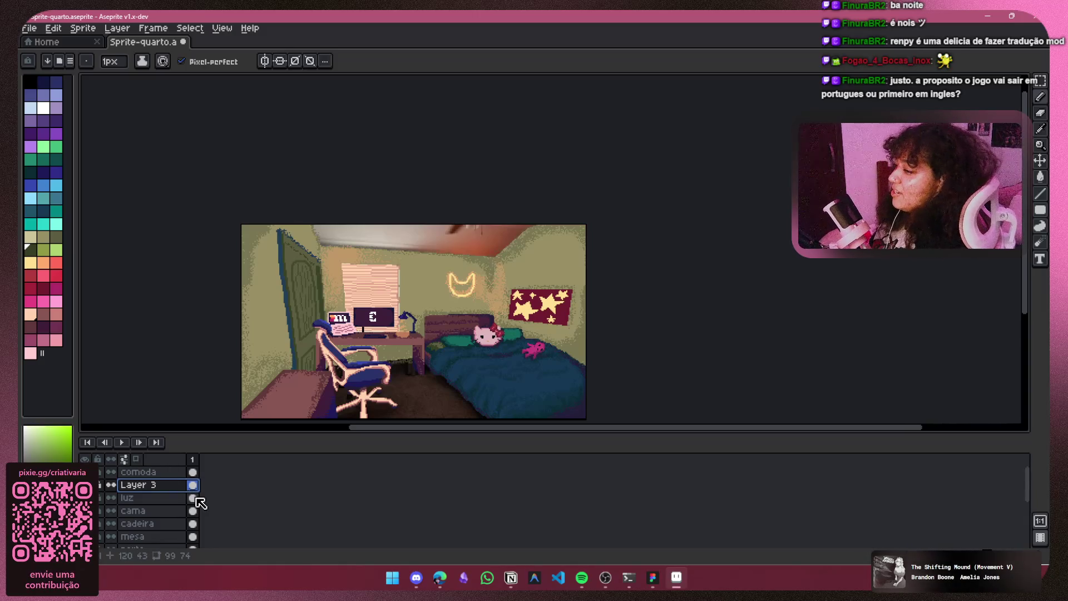
scroll(161, 511, down, 5)
click(161, 510)
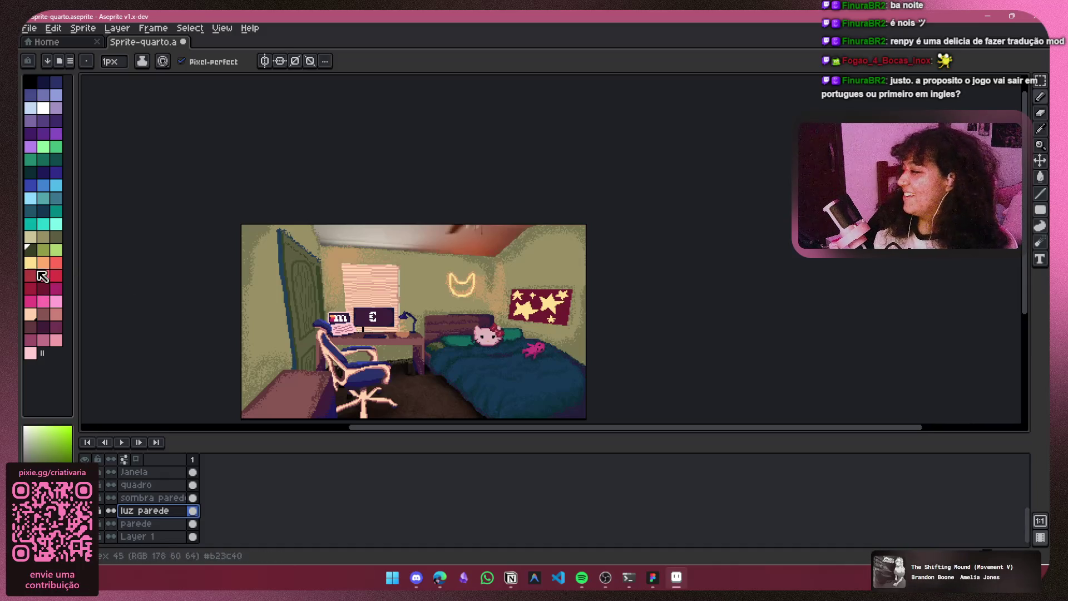
Step: Pick orange, switch to the Spray tool, and undo a test stroke
click(43, 262)
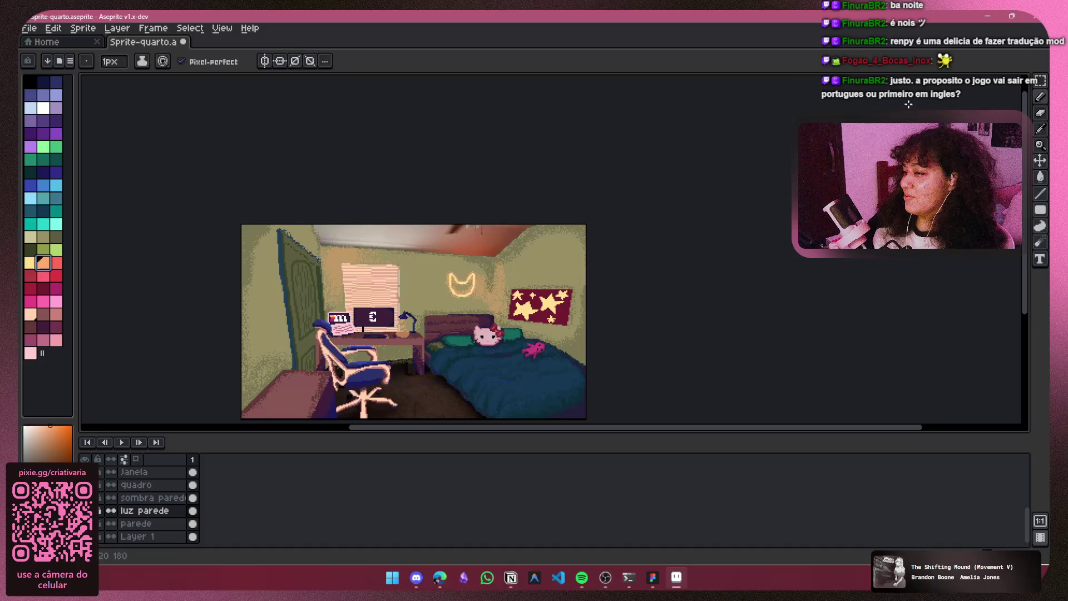
click(1025, 96)
scroll(363, 317, up, 1)
drag(369, 313, 413, 201)
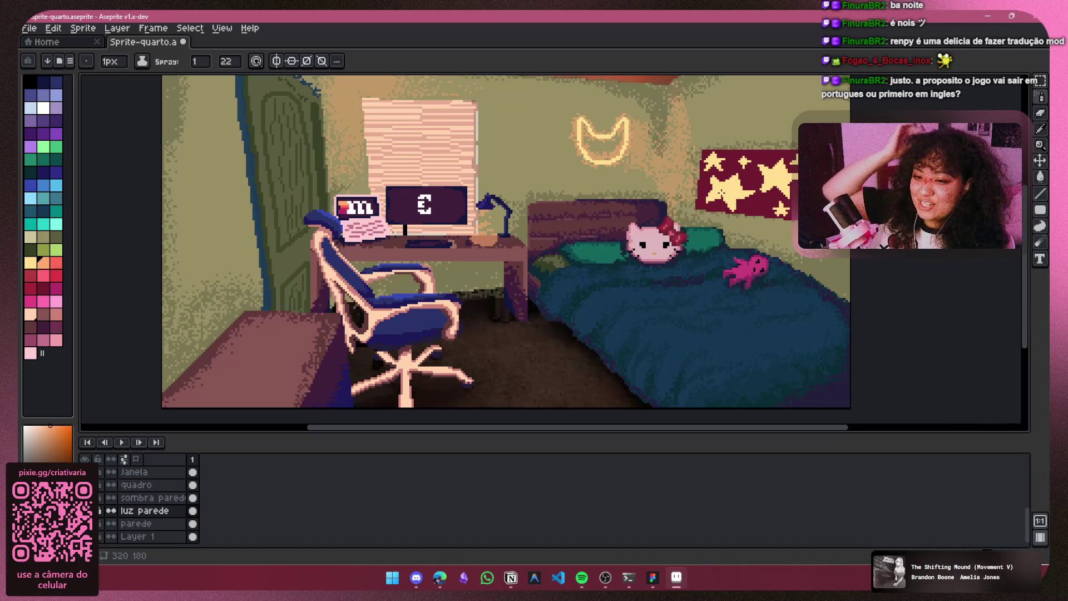
drag(486, 125, 543, 201)
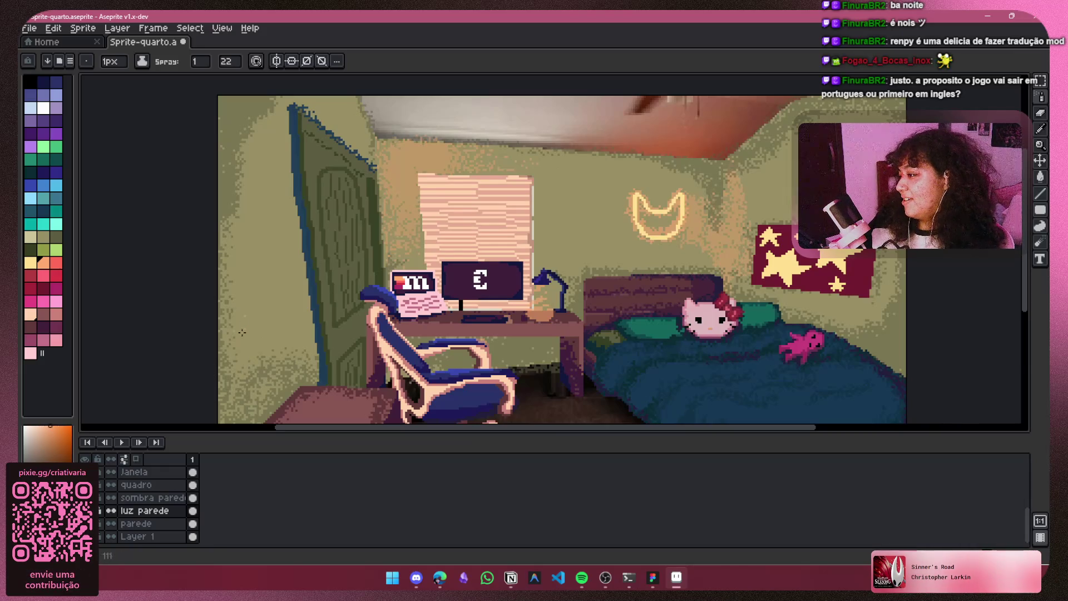
key(ctrl+z)
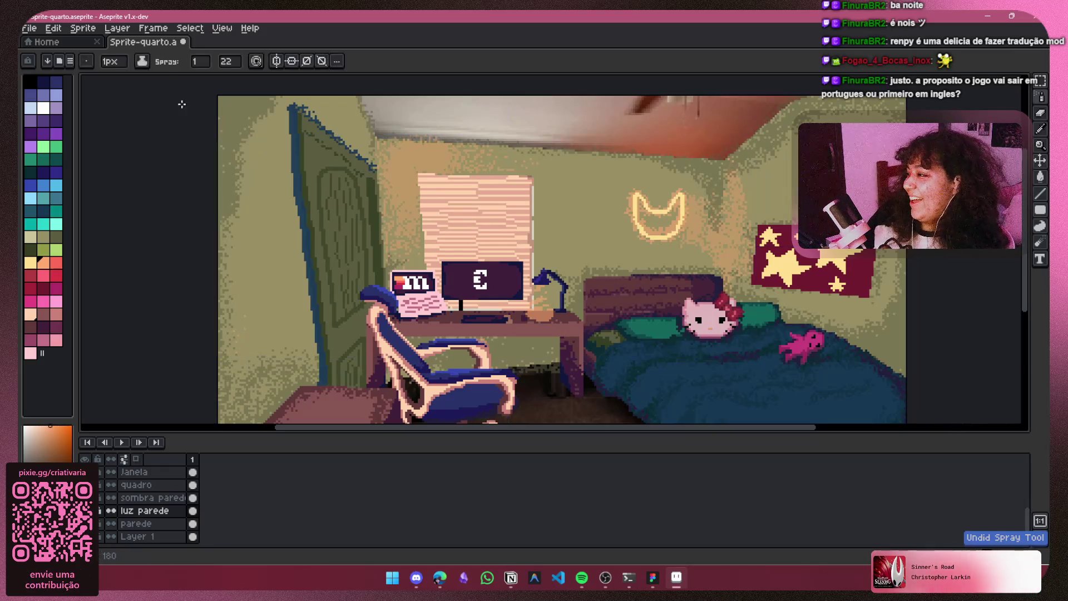
Step: Raise the spray amount and spray warm orange light onto the left wall
click(141, 60)
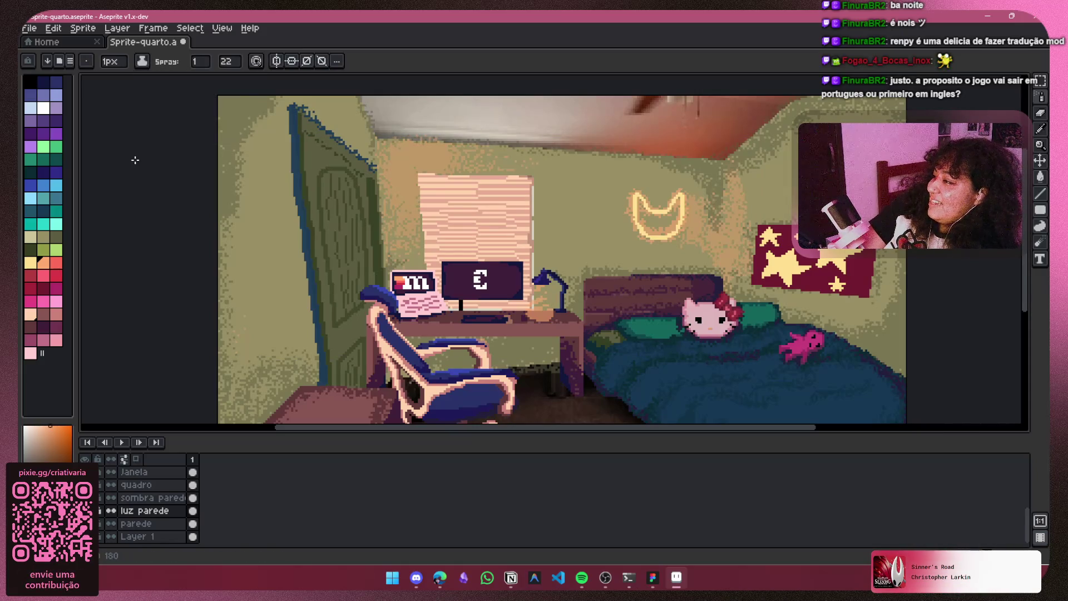
click(200, 61)
drag(220, 81, 234, 79)
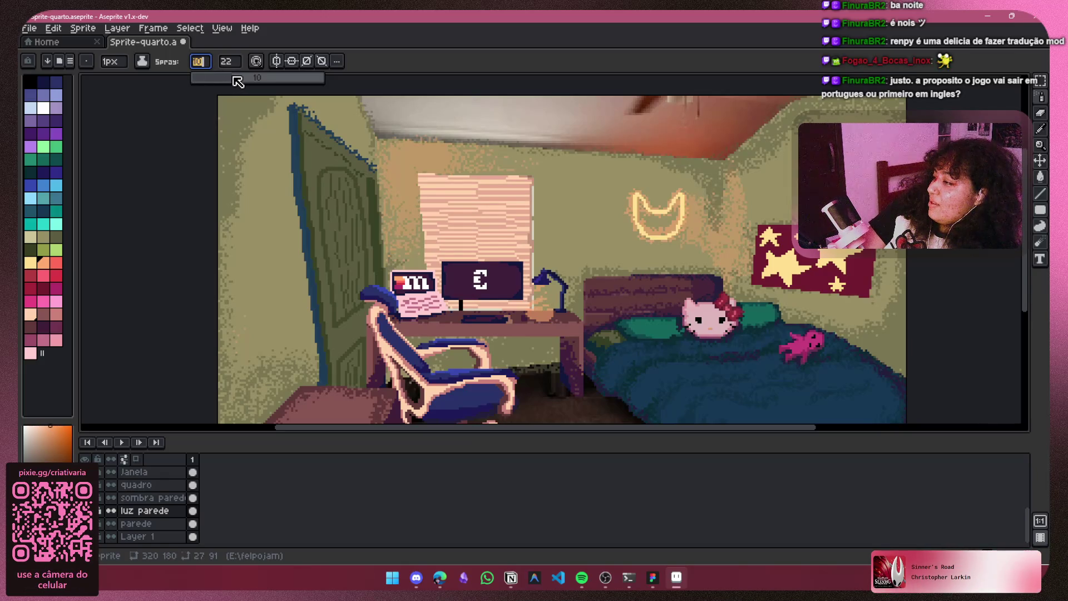
drag(248, 240, 249, 281)
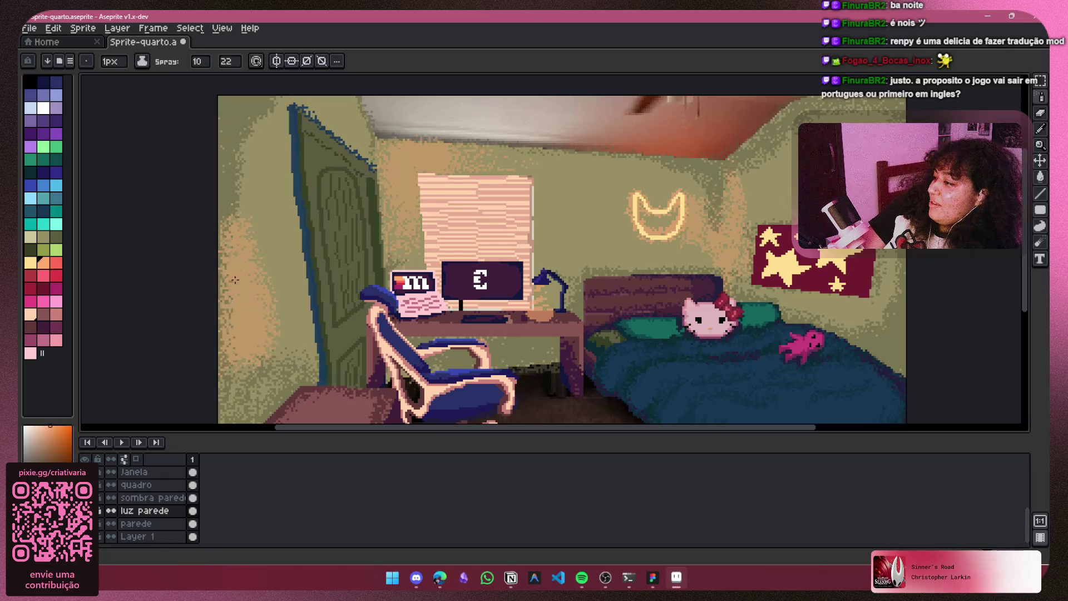
Step: Toggle the parede layer's visibility, then set the spray amount to 2
key(v)
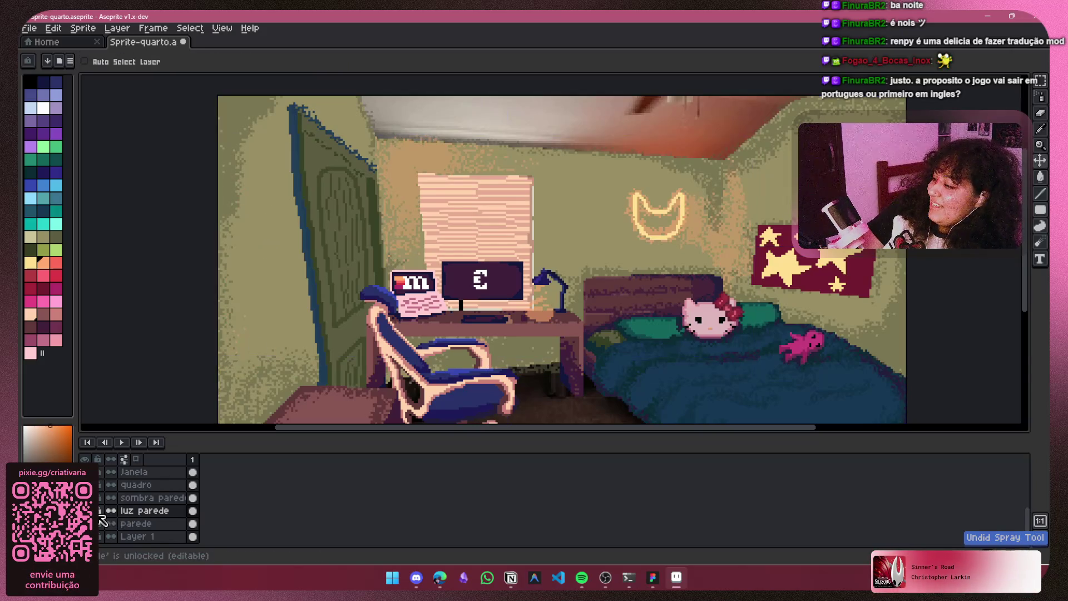
click(84, 524)
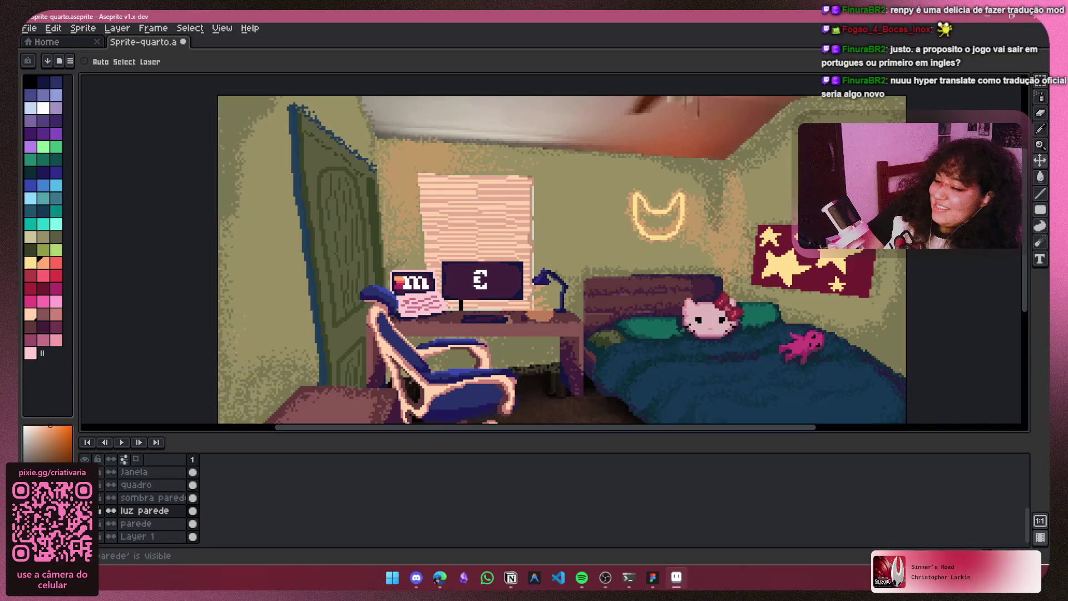
key(shift+b)
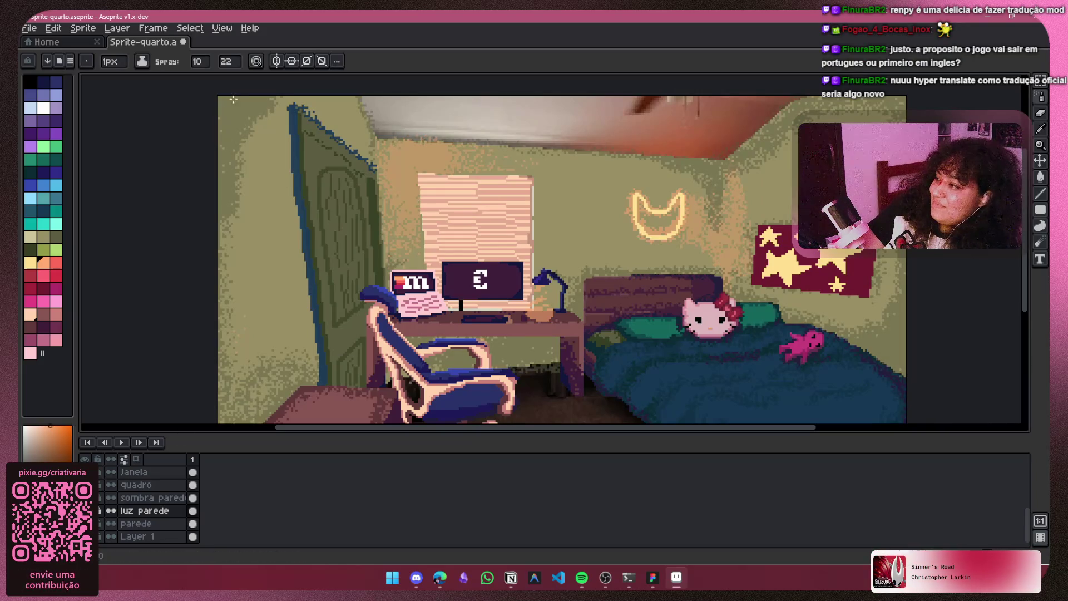
click(198, 62)
text(2)
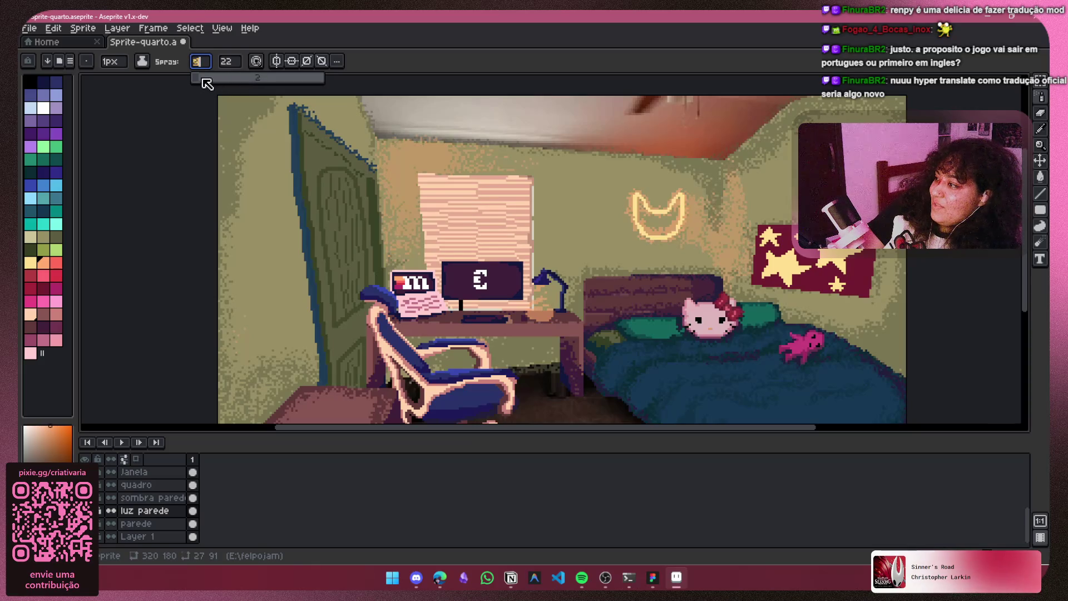
key(Return)
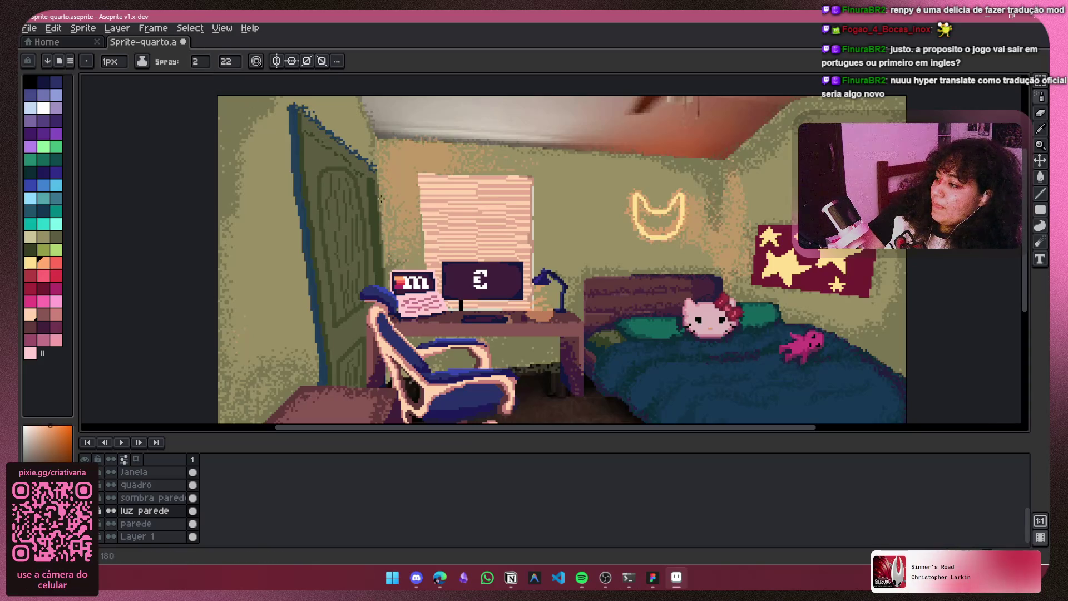
mouse_move(614, 213)
mouse_down()
mouse_move(538, 200)
mouse_move(546, 221)
mouse_up()
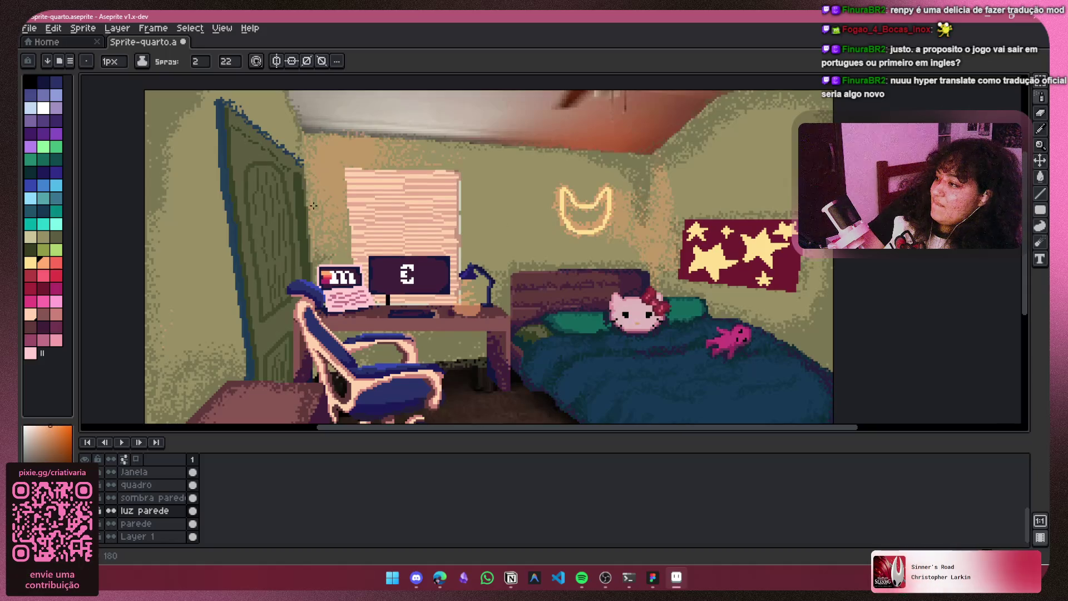
click(147, 498)
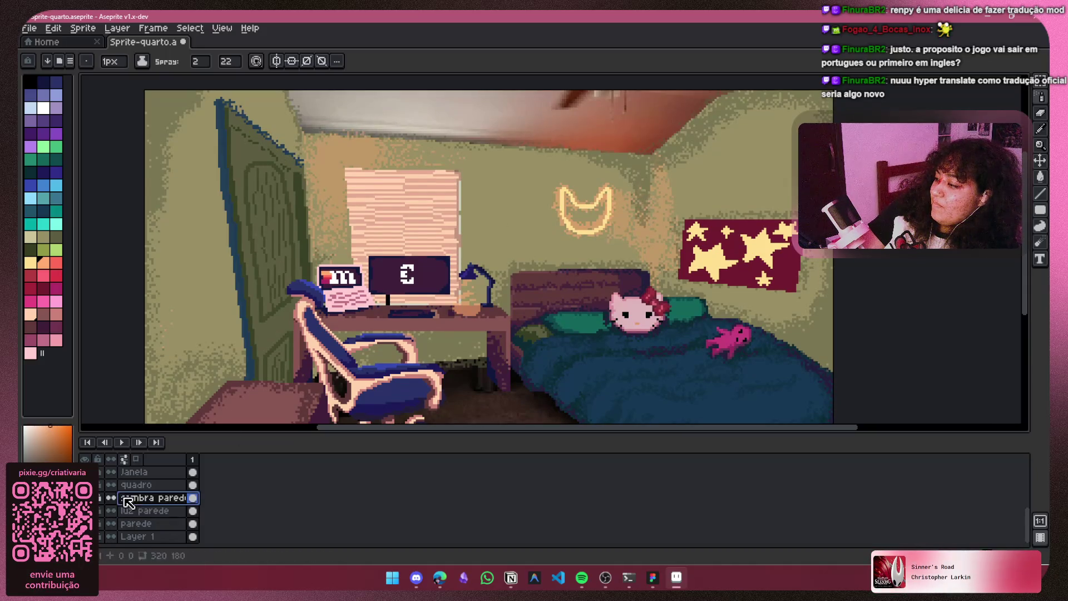
click(158, 510)
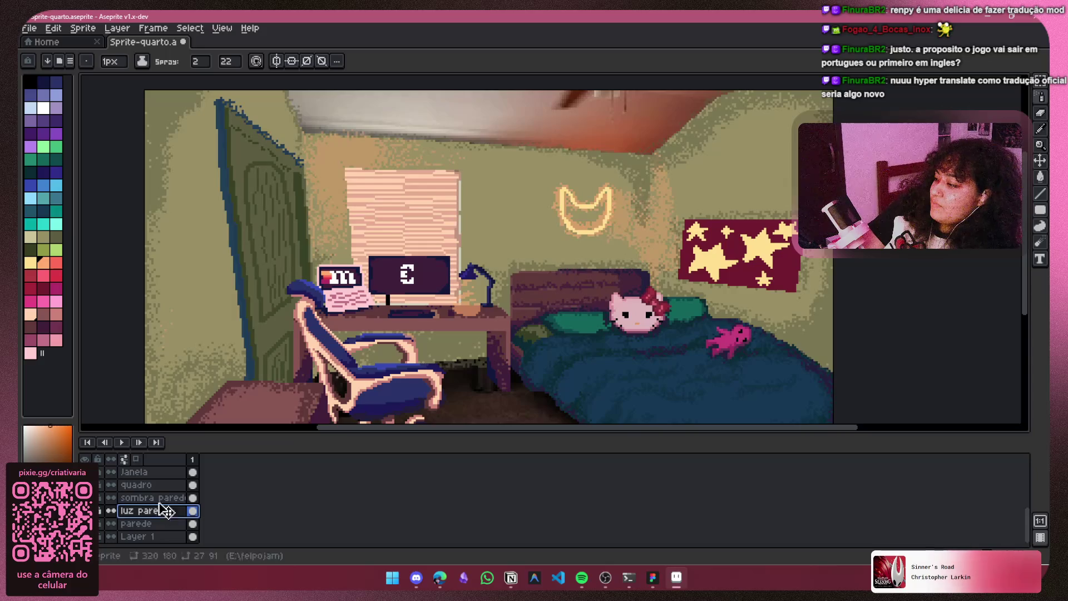
scroll(162, 512, up, 1)
shift+click(173, 511)
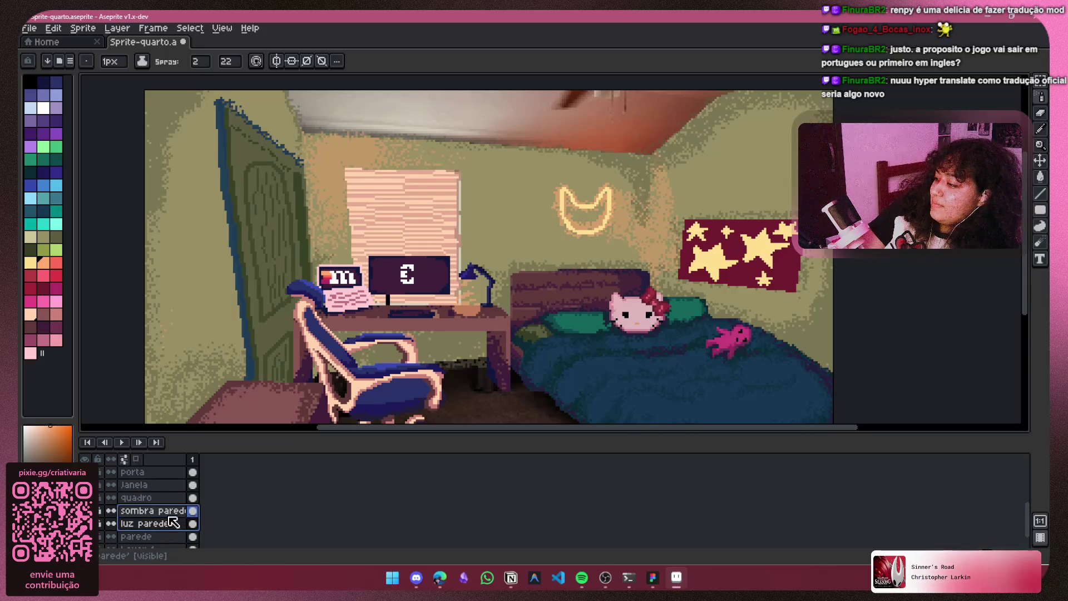
click(111, 511)
click(148, 523)
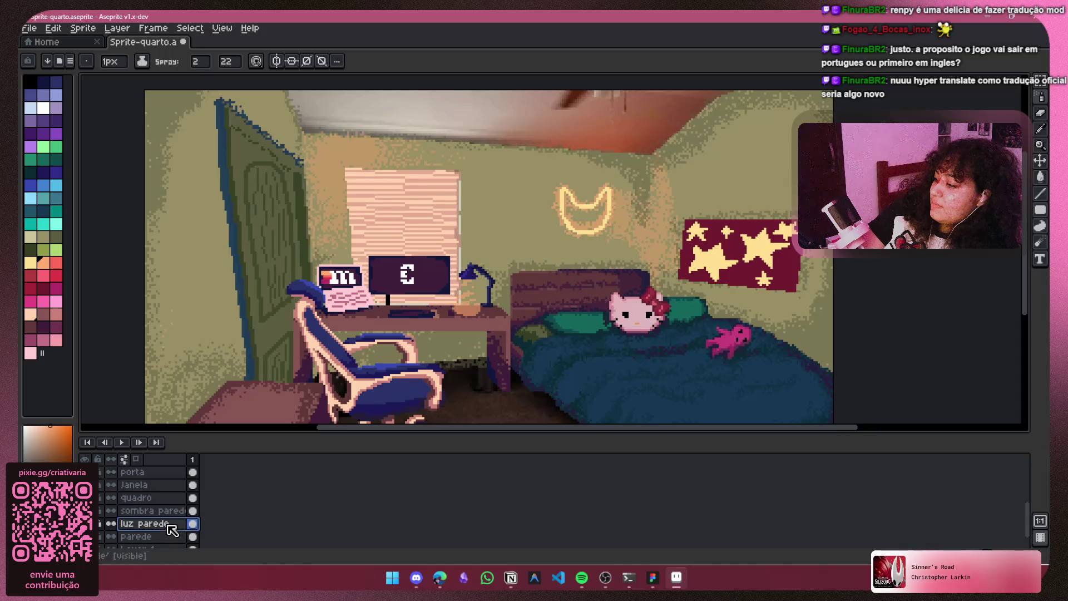
scroll(183, 501, up, 3)
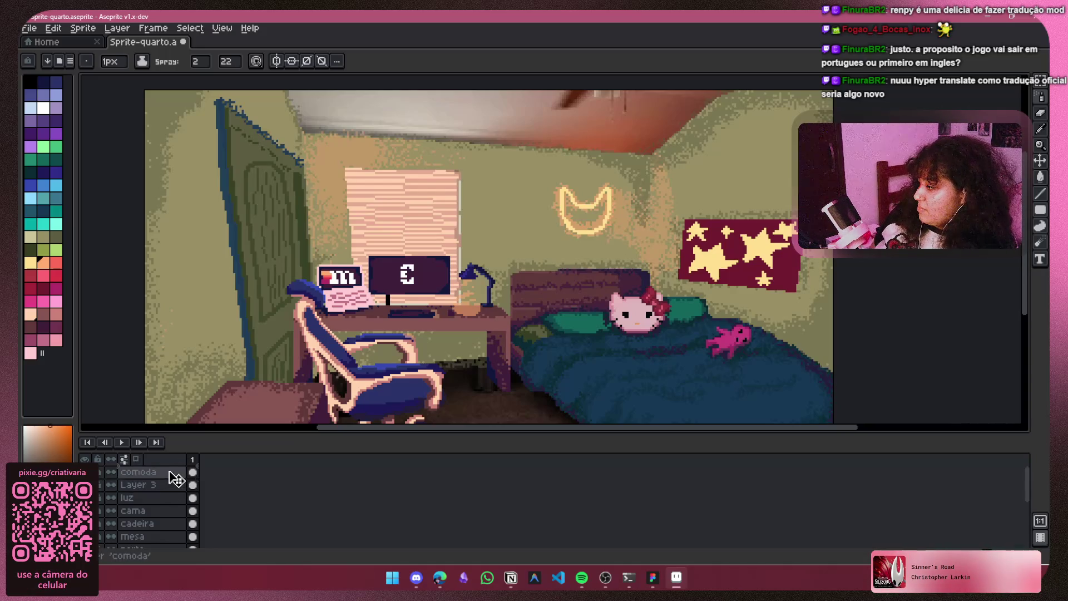
scroll(174, 477, up, 1)
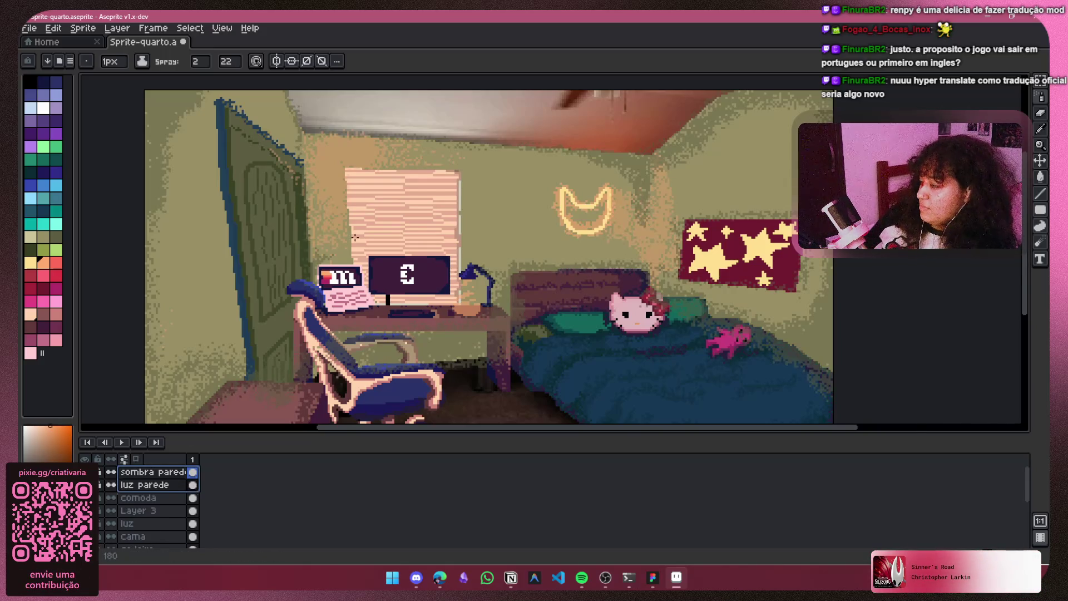
scroll(439, 251, down, 1)
scroll(438, 248, up, 1)
scroll(334, 367, down, 1)
scroll(375, 395, up, 1)
scroll(223, 505, up, 2)
scroll(239, 508, down, 1)
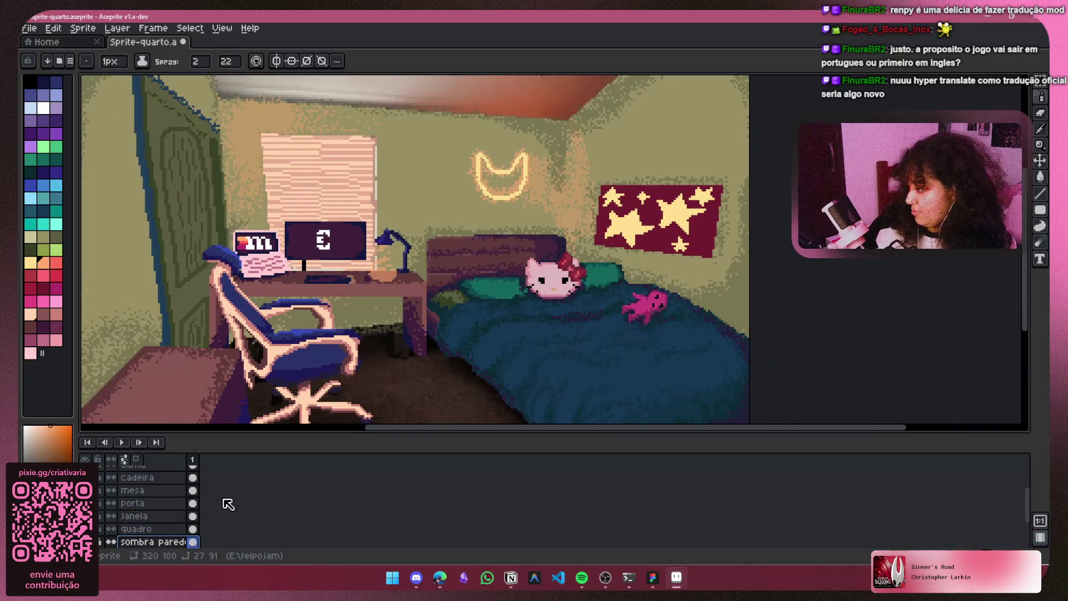
scroll(226, 510, up, 2)
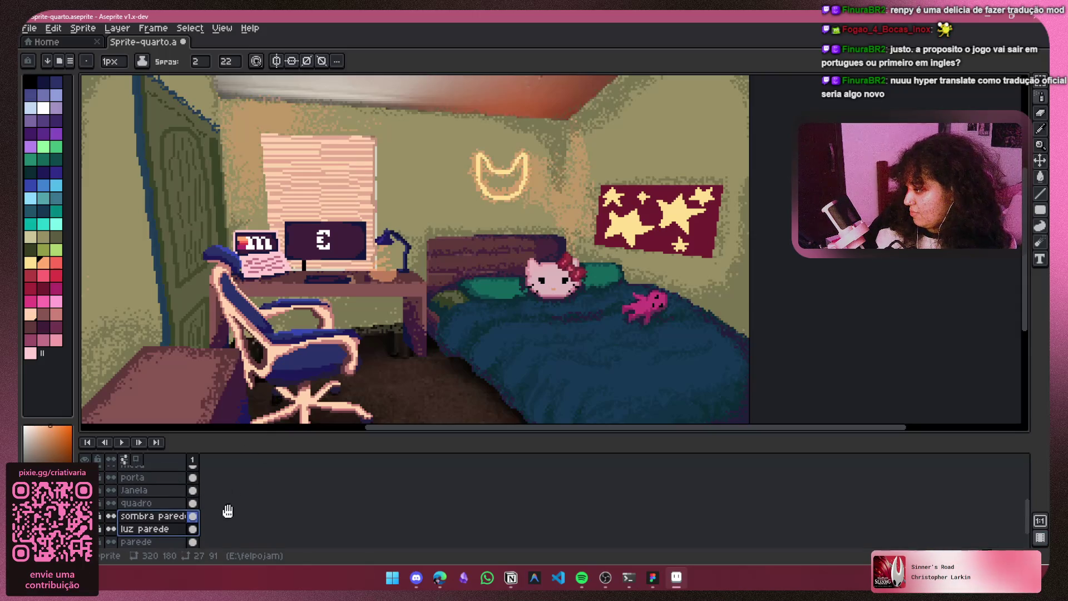
scroll(253, 203, up, 1)
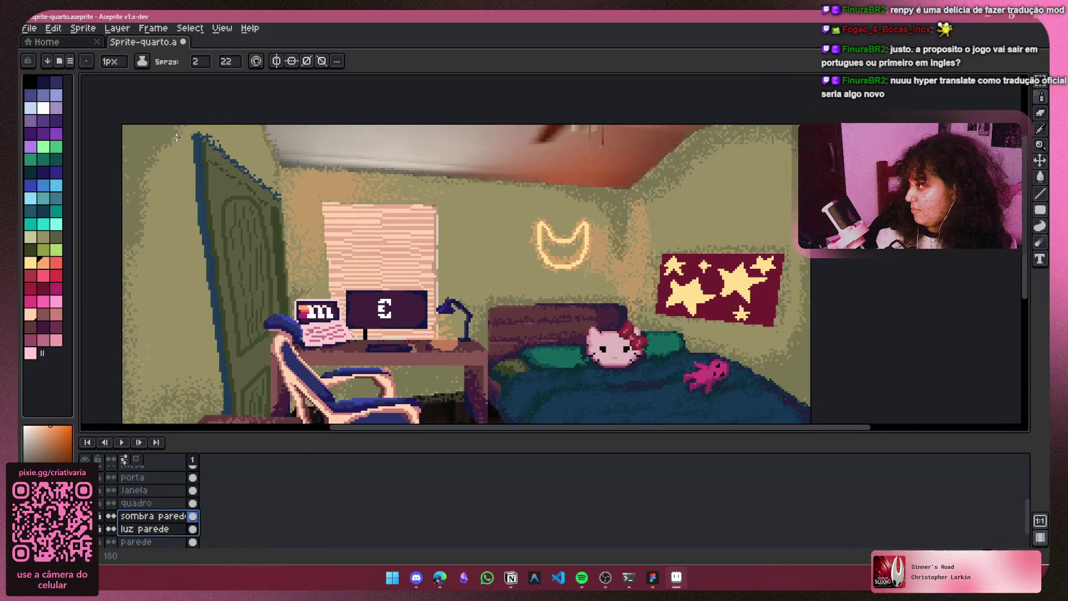
key(ctrl+z)
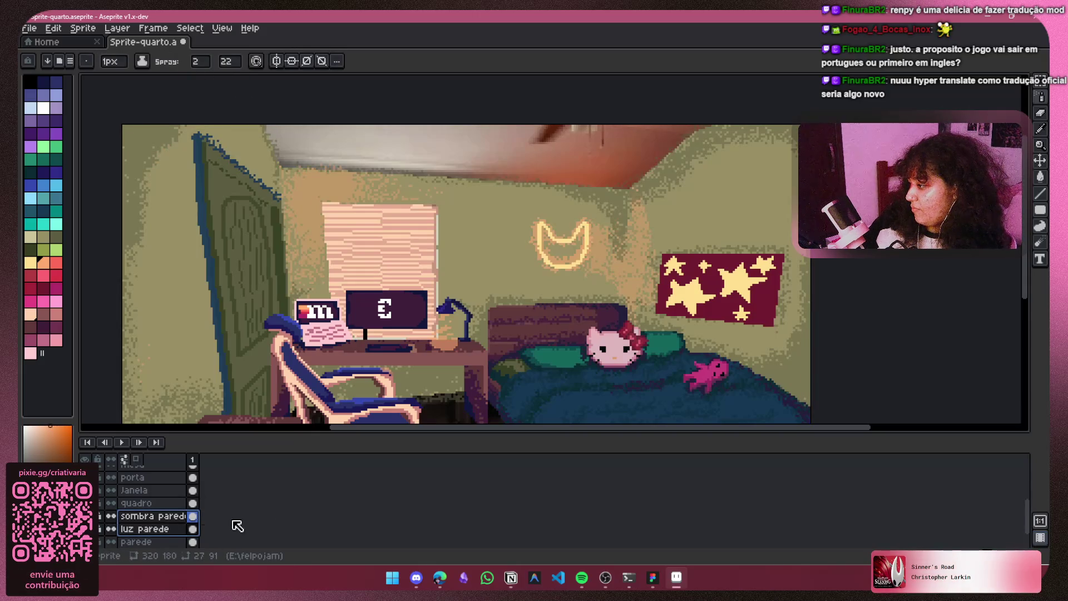
Step: Select only the luz parede layer and set the spray width to 5
click(234, 536)
click(144, 528)
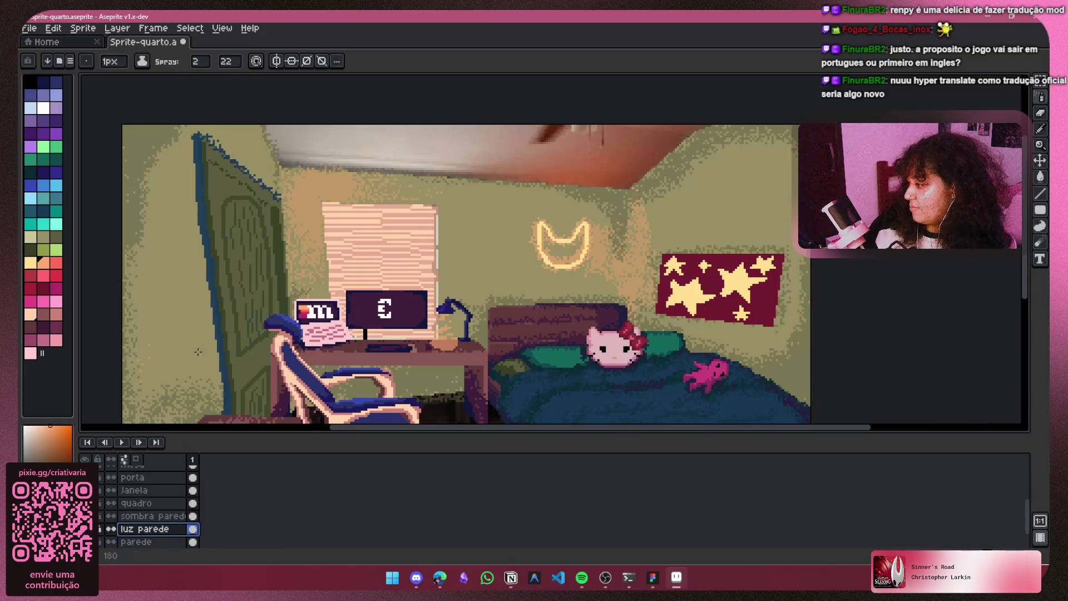
click(207, 68)
click(200, 79)
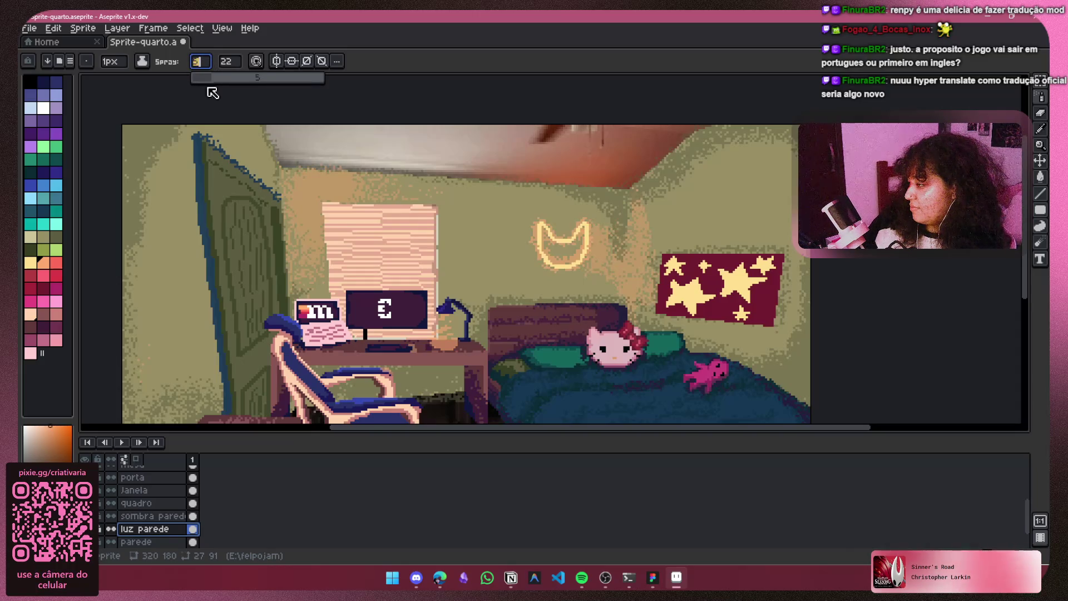
Step: Pan and zoom around the room and undo two trial spray strokes
drag(309, 223, 279, 241)
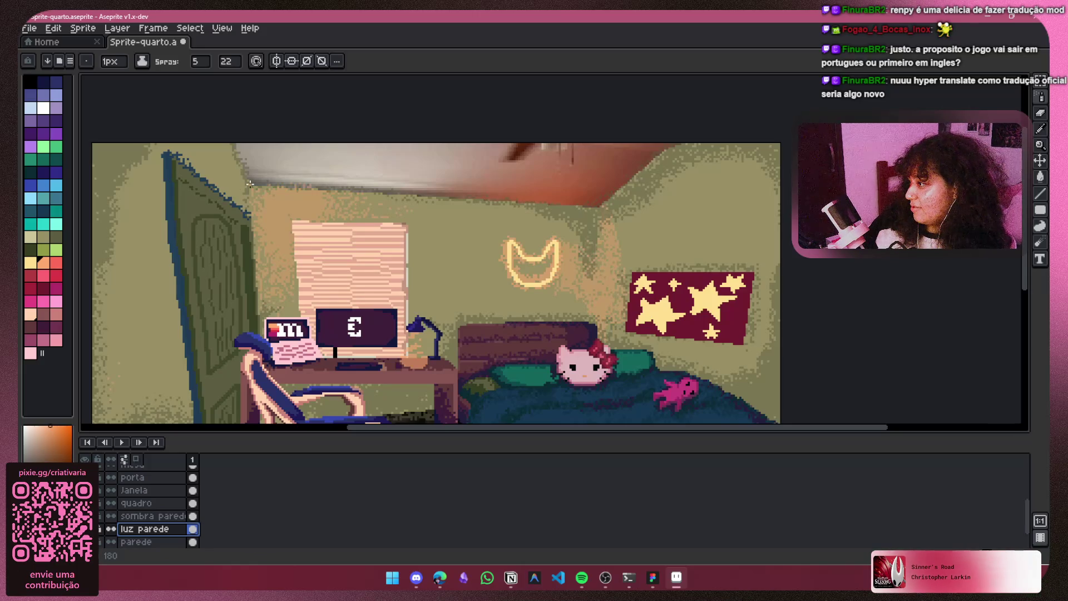
scroll(326, 246, down, 4)
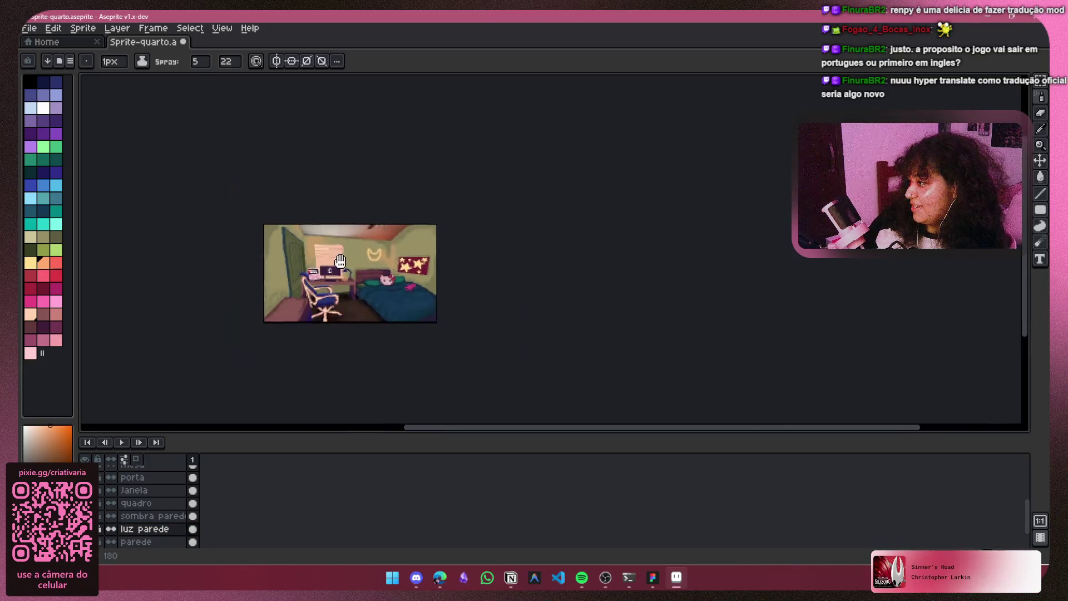
scroll(326, 246, up, 4)
scroll(267, 230, down, 1)
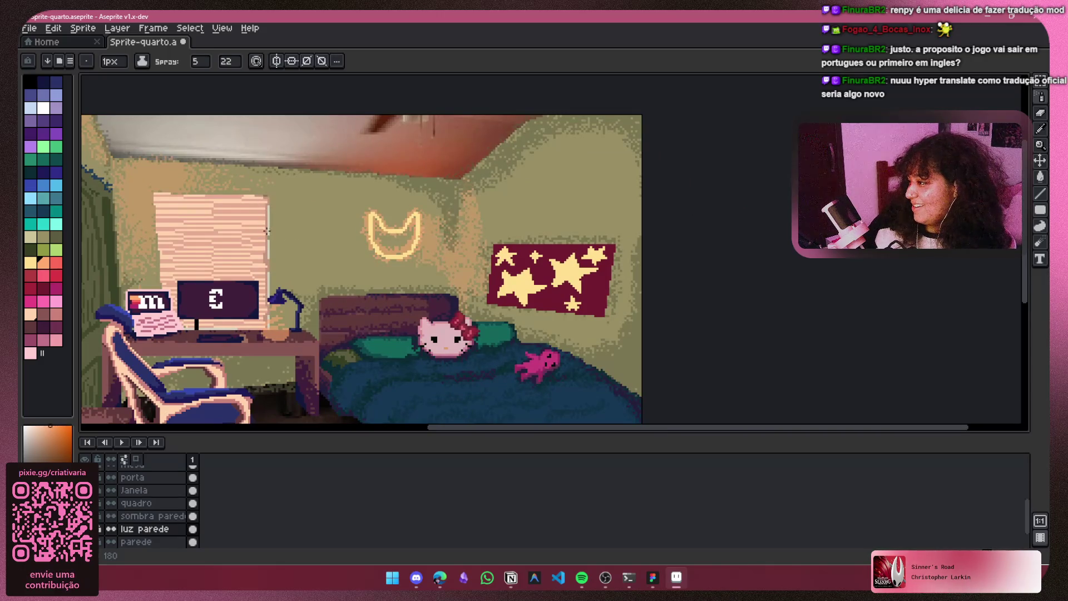
mouse_move(326, 280)
mouse_down()
mouse_move(425, 248)
mouse_move(495, 305)
mouse_up()
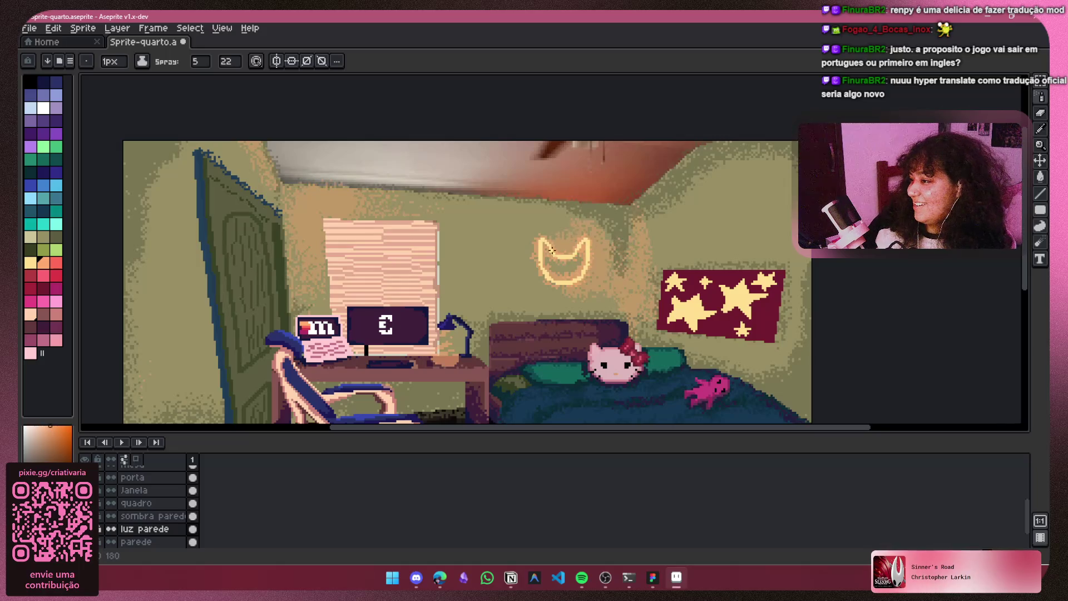
key(ctrl+z)
scroll(608, 279, down, 2)
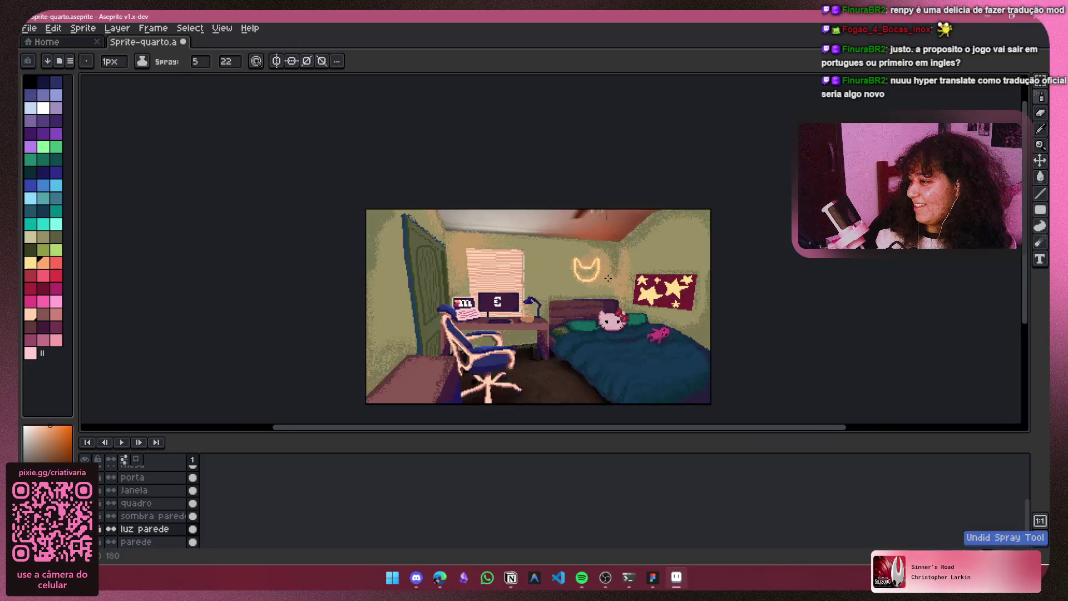
scroll(608, 278, down, 1)
scroll(518, 240, up, 2)
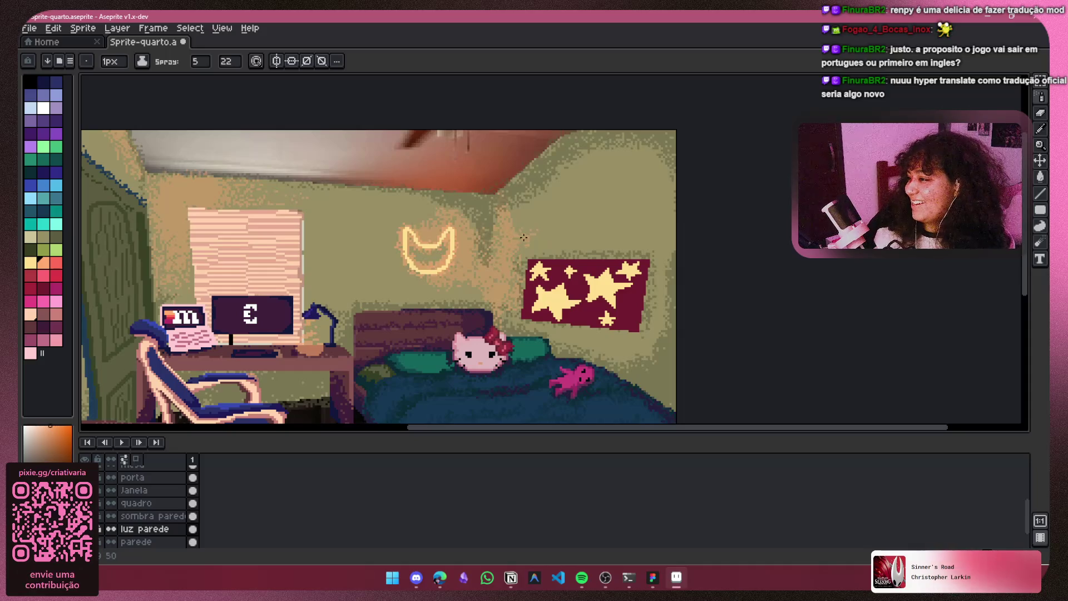
scroll(626, 367, left, 3)
scroll(626, 368, down, 1)
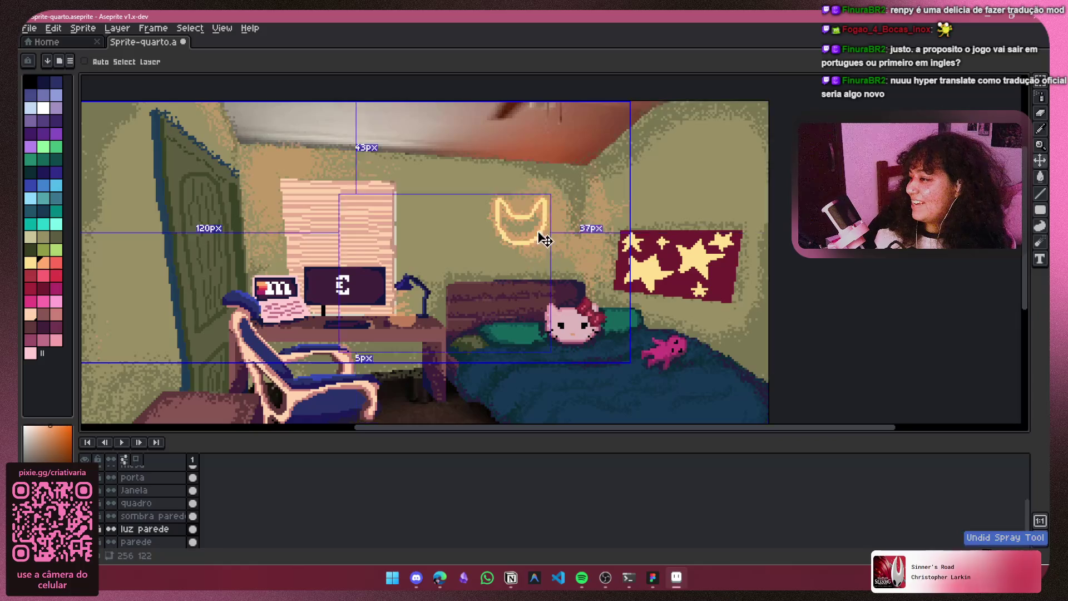
scroll(396, 243, up, 2)
scroll(397, 243, left, 5)
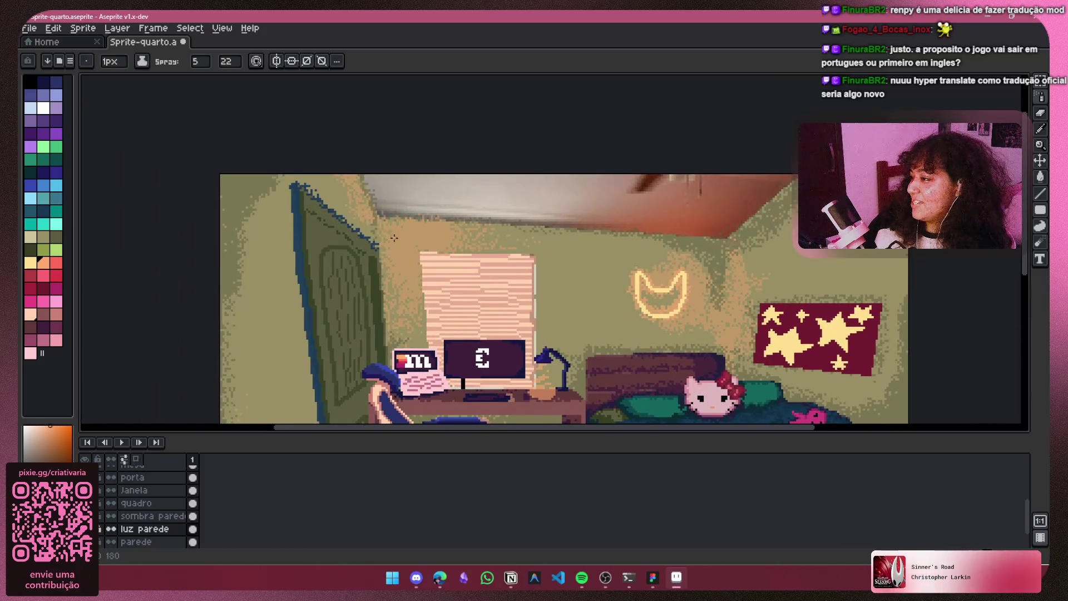
scroll(442, 253, down, 3)
key(ctrl+z)
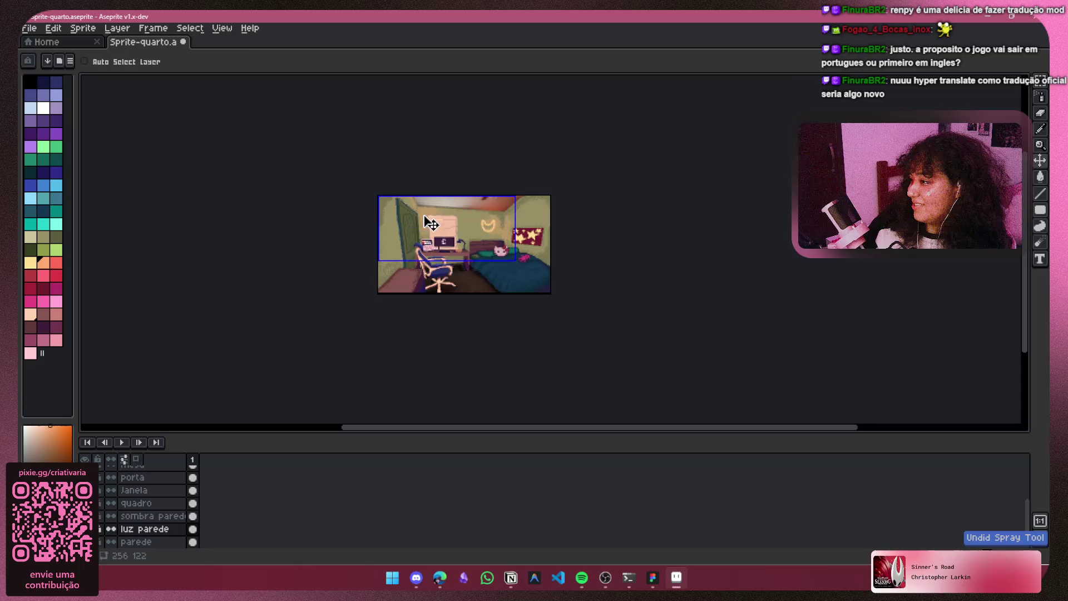
Step: Undo the last trial spray stroke and bring the chair and floor into view
scroll(423, 207, up, 4)
scroll(423, 208, down, 3)
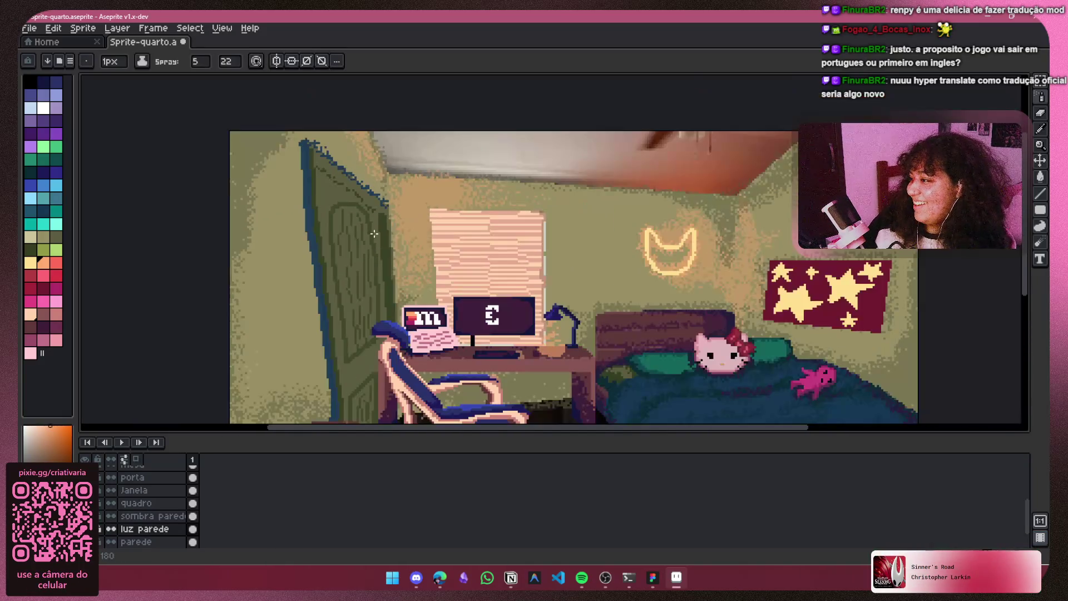
scroll(411, 294, up, 1)
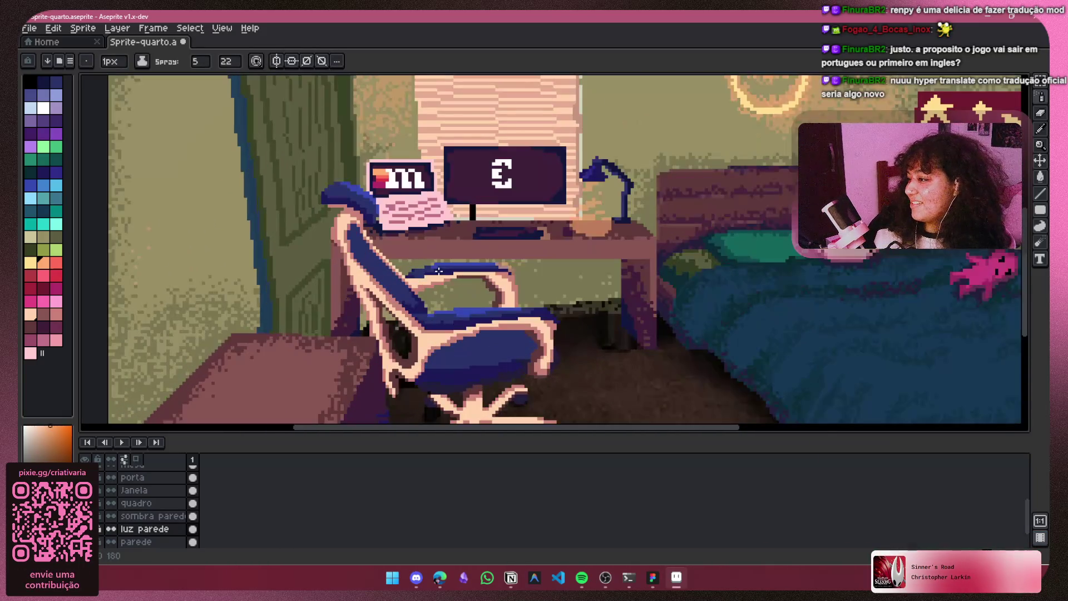
scroll(482, 259, up, 1)
key(ctrl+z)
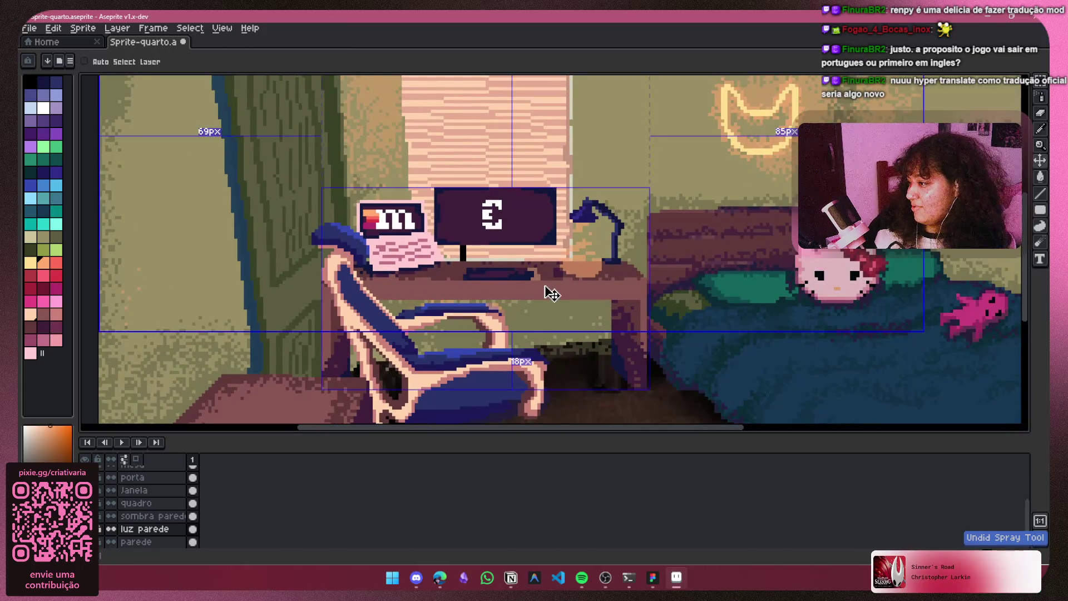
scroll(541, 271, down, 3)
scroll(390, 300, up, 2)
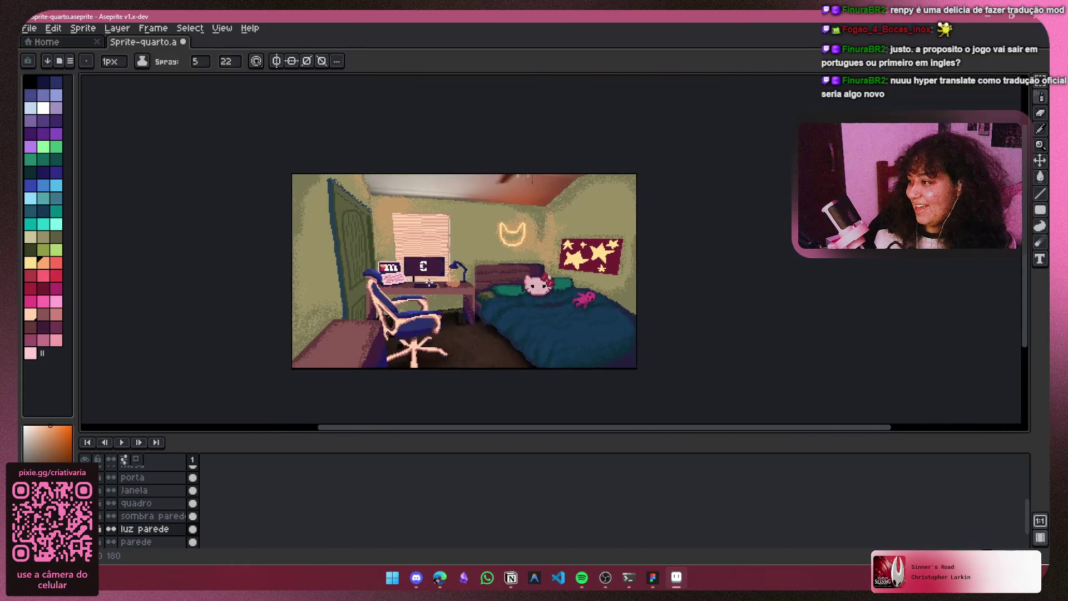
mouse_move(386, 298)
mouse_down()
mouse_move(383, 311)
mouse_move(353, 283)
mouse_up()
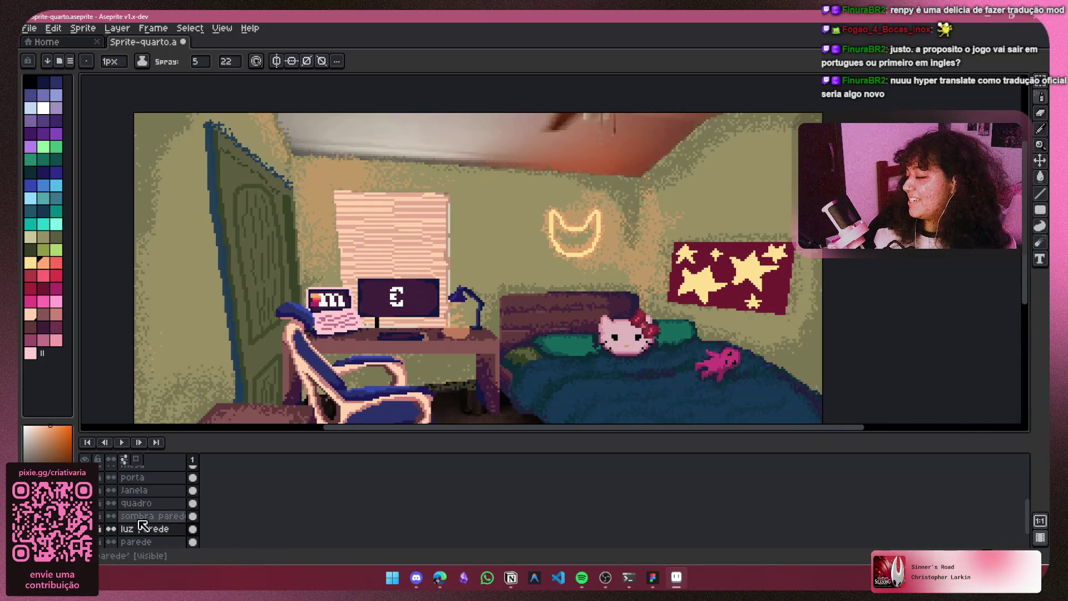
scroll(382, 289, down, 2)
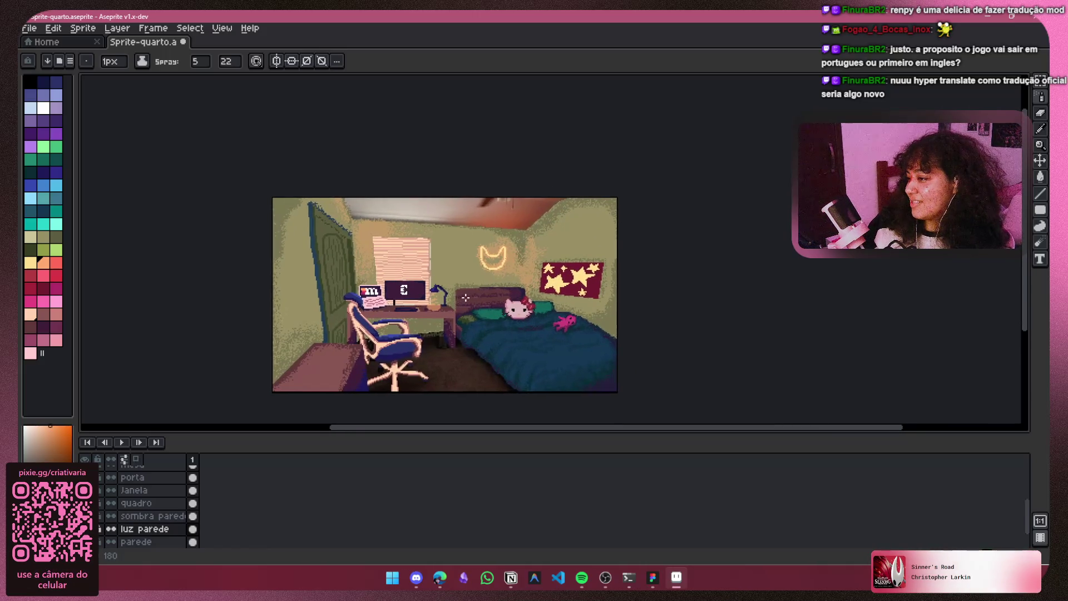
scroll(479, 288, up, 2)
scroll(454, 263, down, 2)
scroll(505, 221, up, 2)
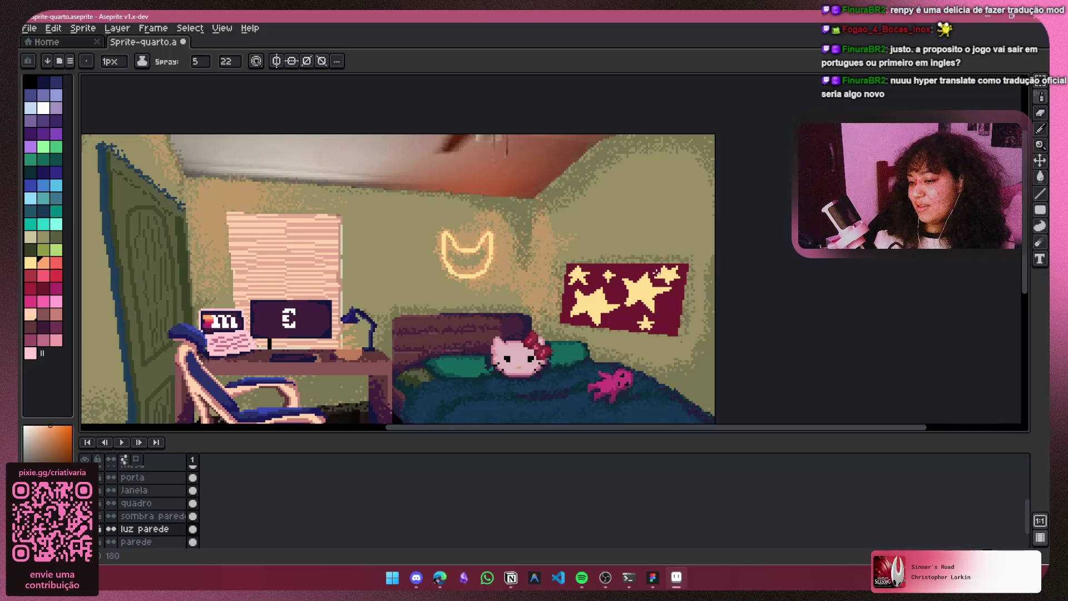
mouse_move(656, 334)
mouse_down()
mouse_move(667, 278)
mouse_move(701, 237)
mouse_move(720, 218)
mouse_move(744, 245)
mouse_up()
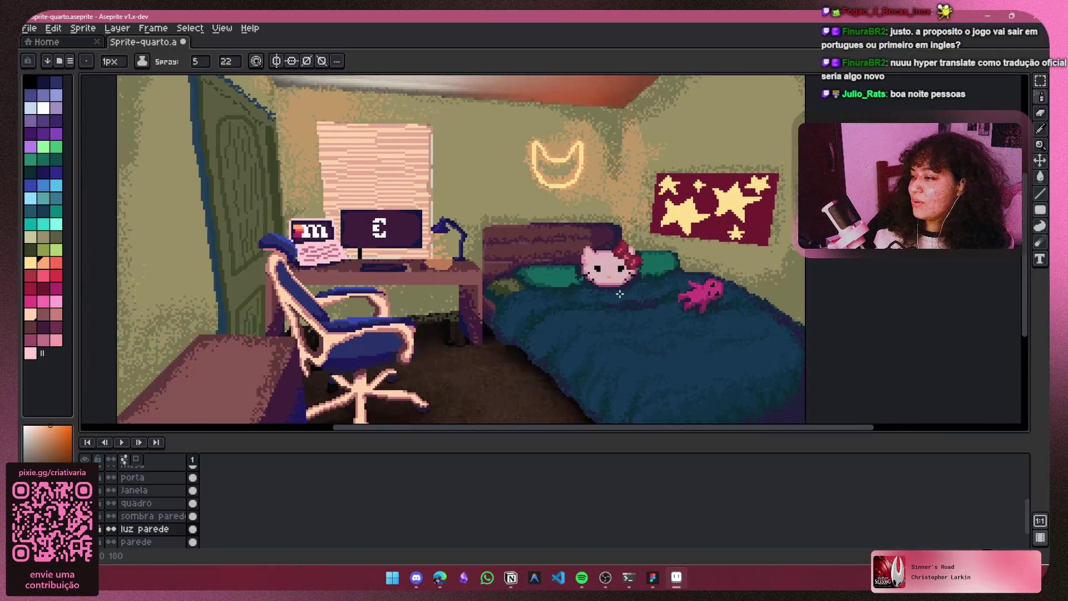
scroll(502, 286, down, 3)
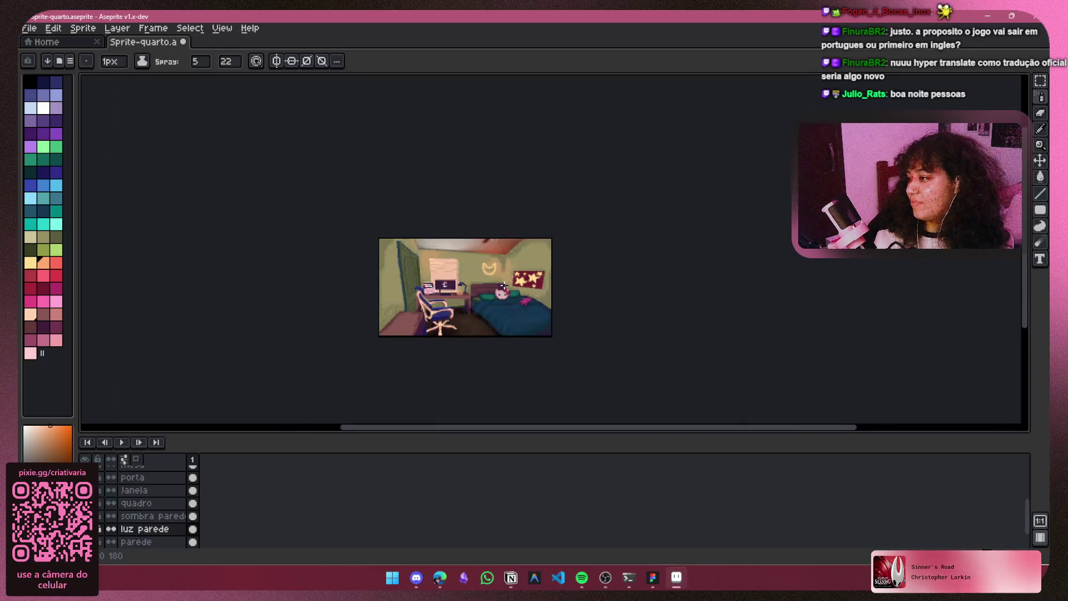
Step: Briefly hide and reshow the wall-light and window-glow layers to compare their effect
scroll(503, 287, up, 2)
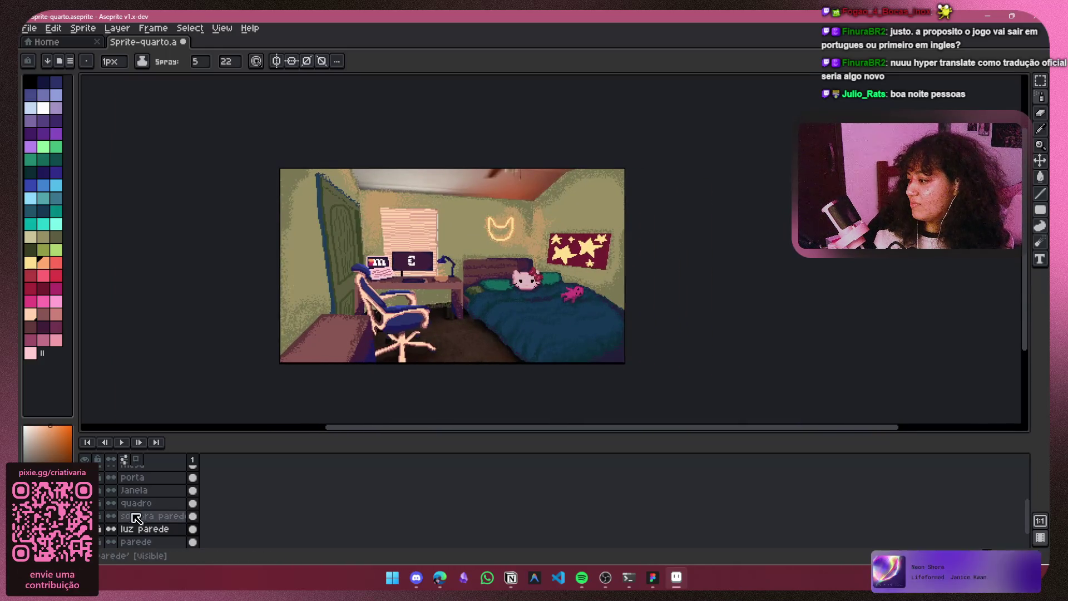
scroll(136, 519, down, 1)
click(100, 516)
click(100, 515)
click(100, 503)
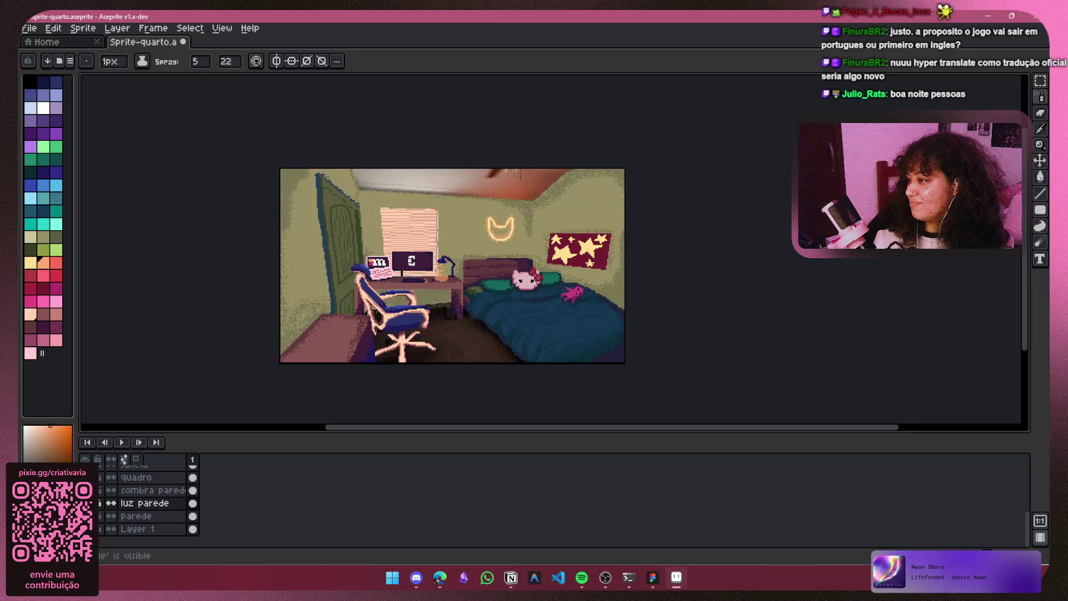
click(100, 503)
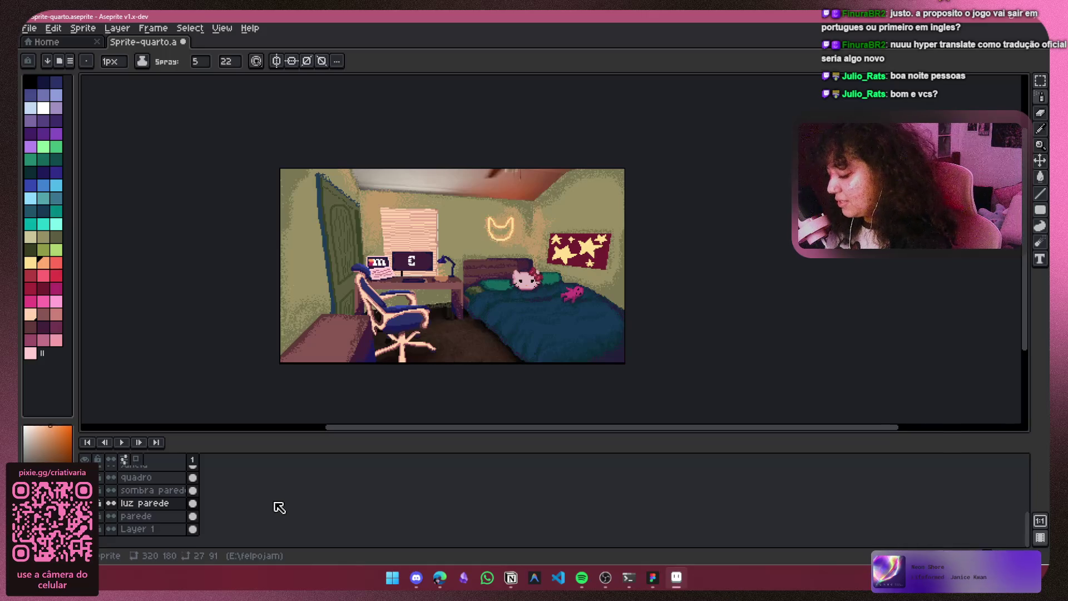
Step: Add a new Layer 4 and move it between luz parede and parede
key(shift+n)
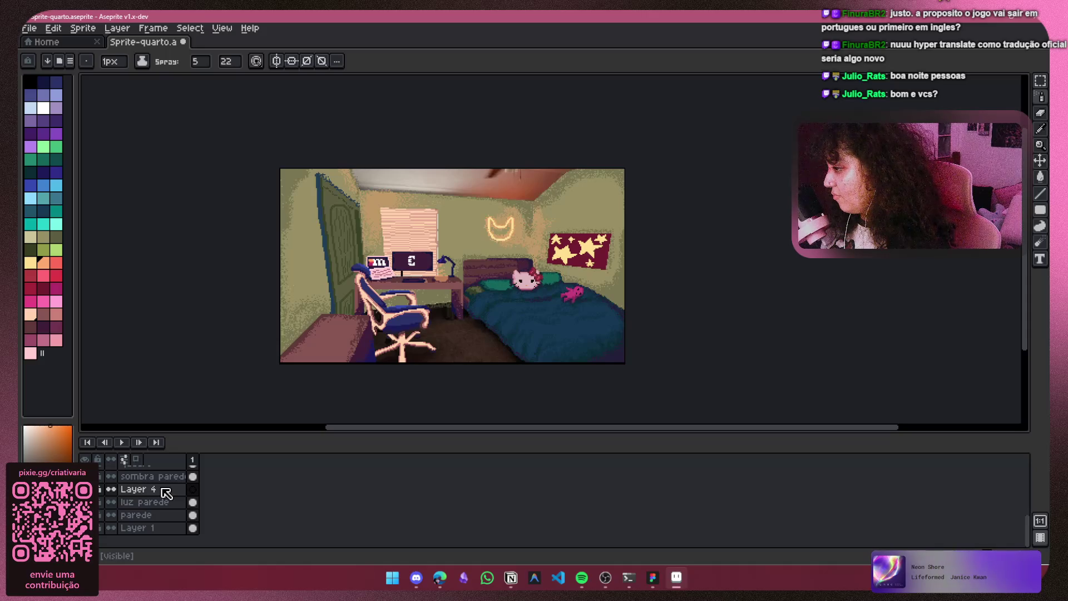
click(166, 492)
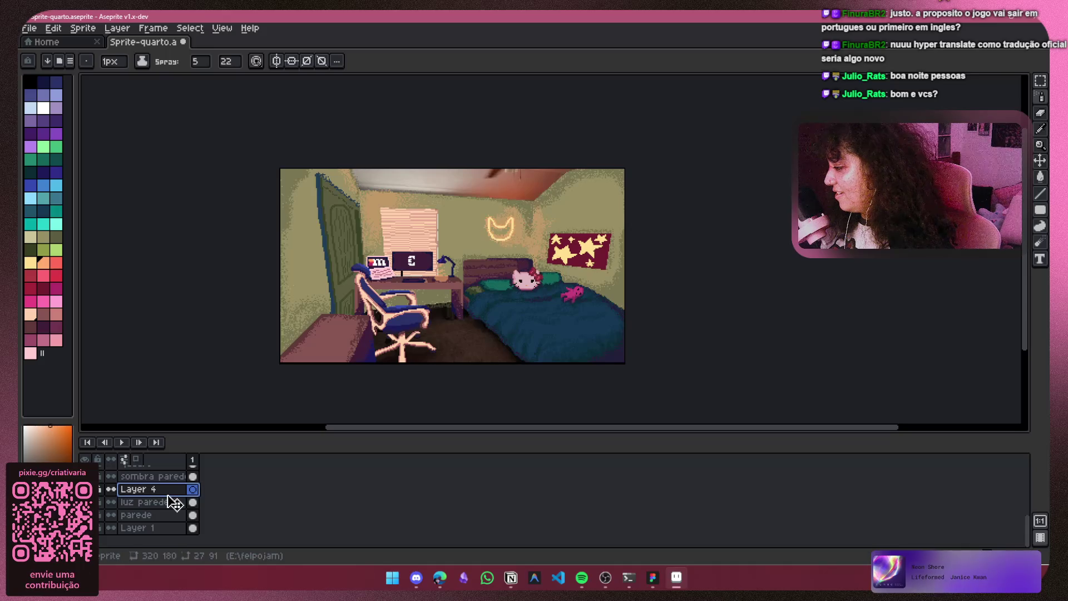
drag(169, 499, 165, 512)
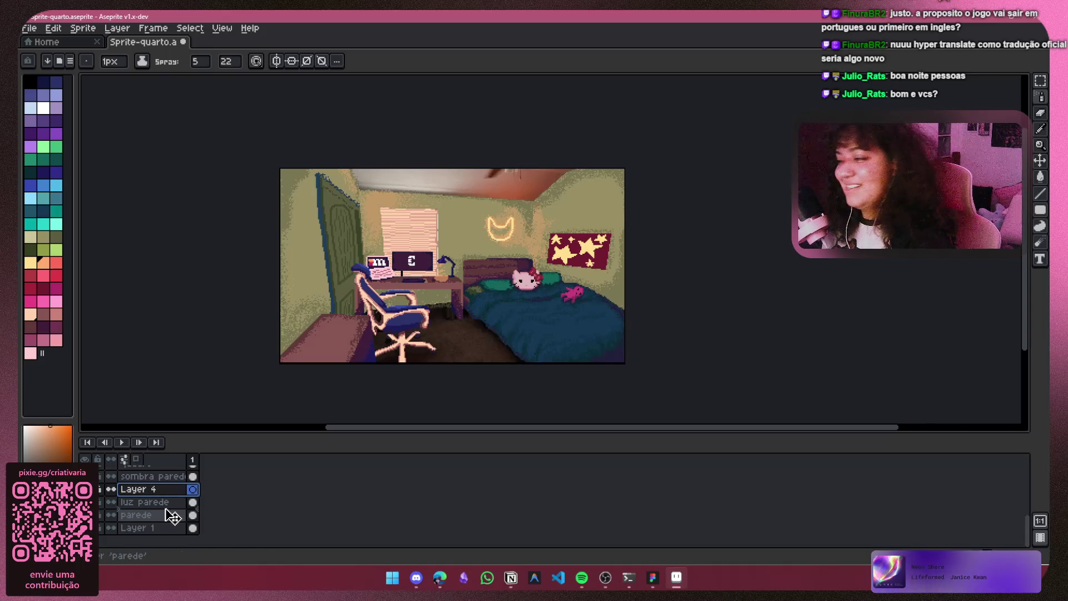
drag(166, 510, 166, 509)
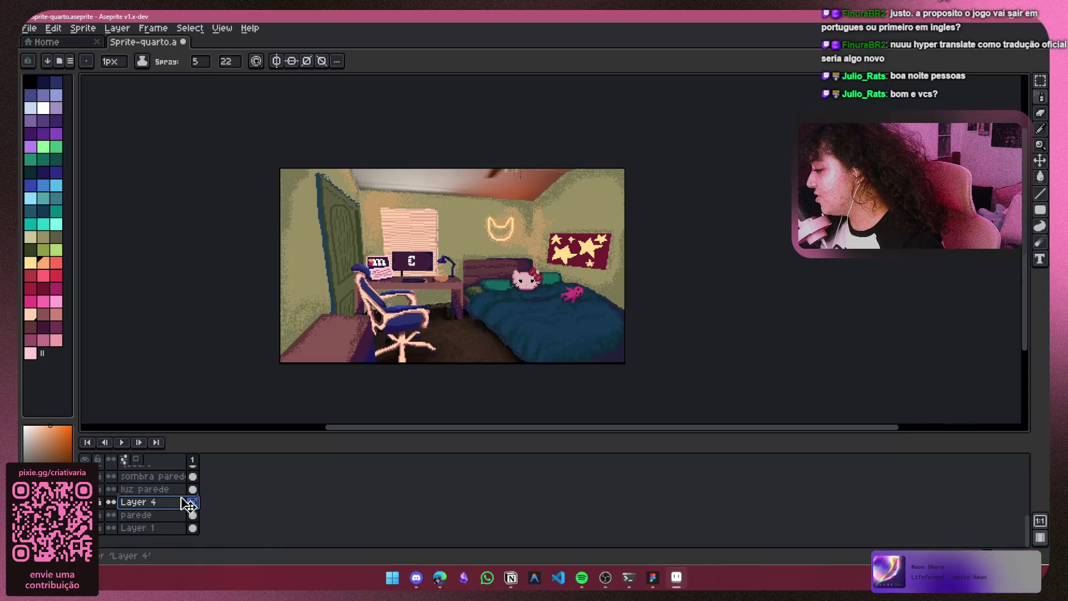
Step: Undo the stray orange spray near the door and narrow the spray width to 2
scroll(187, 464, up, 3)
scroll(187, 469, up, 1)
drag(298, 220, 325, 245)
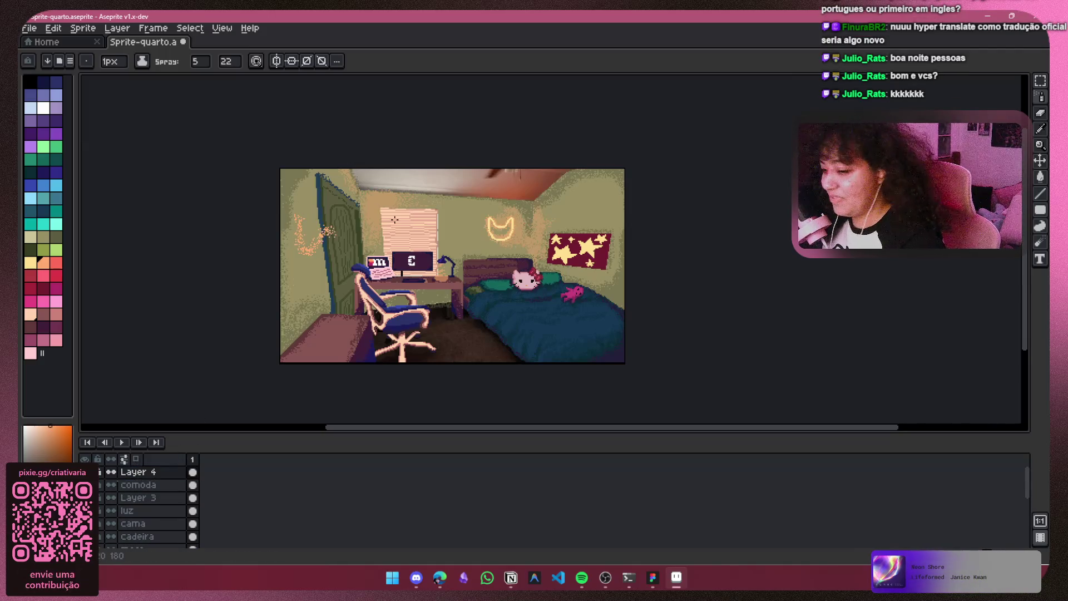
key(ctrl+z)
mouse_move(207, 65)
mouse_down()
mouse_move(221, 86)
mouse_move(201, 88)
mouse_up()
scroll(423, 290, up, 2)
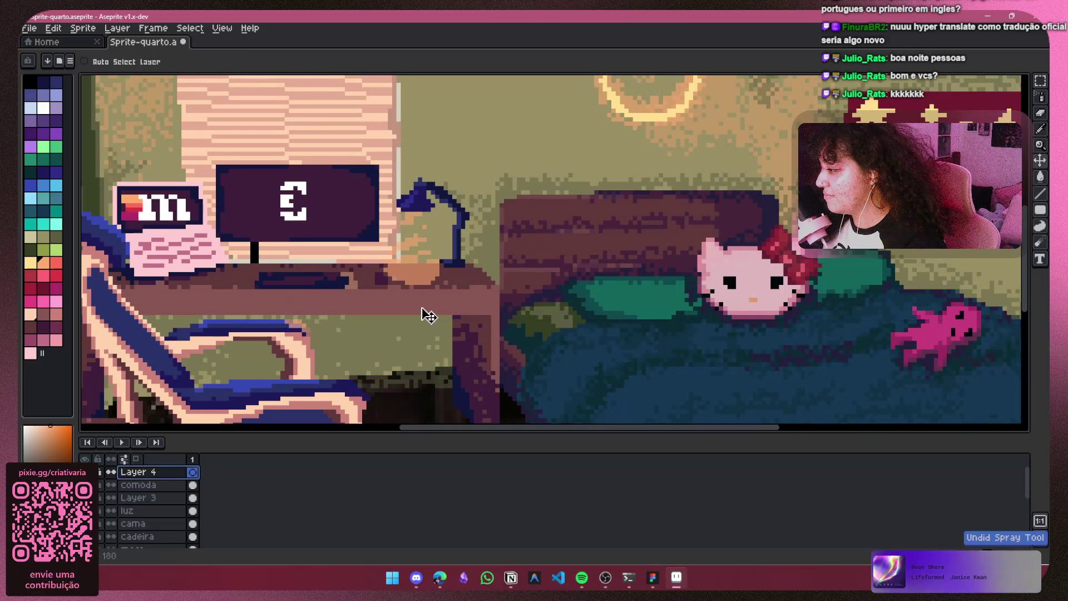
scroll(366, 234, down, 2)
Step: Spray orange light specks on the Hello Kitty pillow's left ear
drag(367, 234, 361, 286)
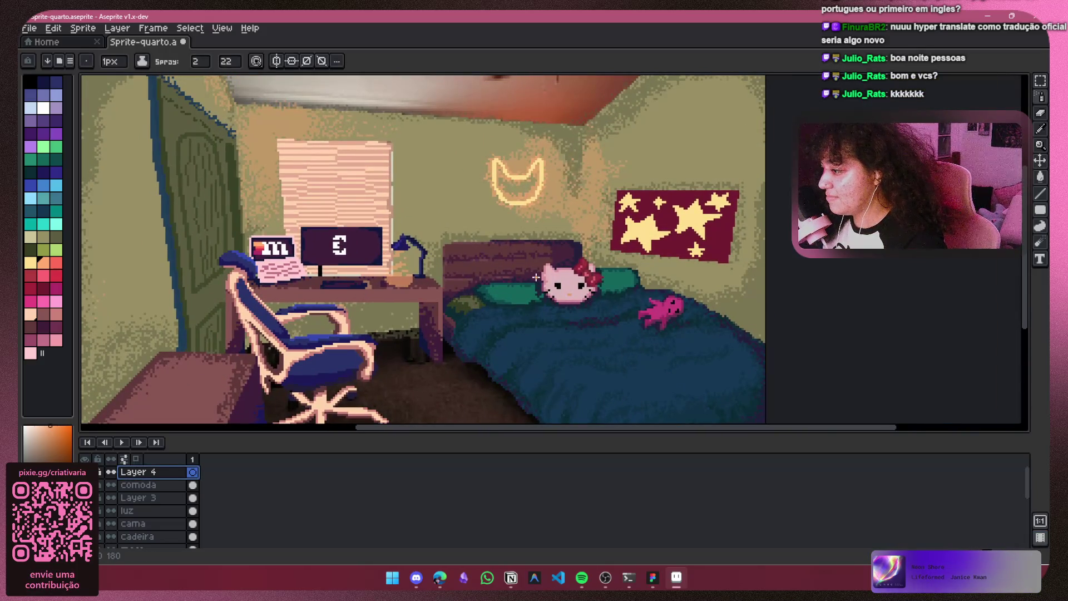
scroll(535, 277, up, 1)
scroll(512, 291, up, 1)
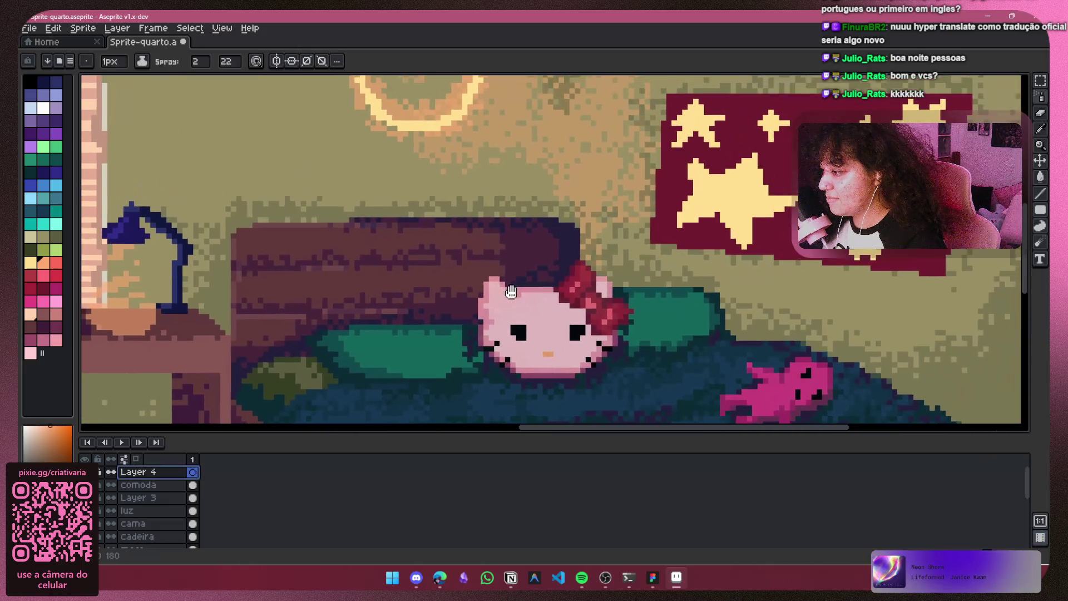
drag(512, 291, 505, 293)
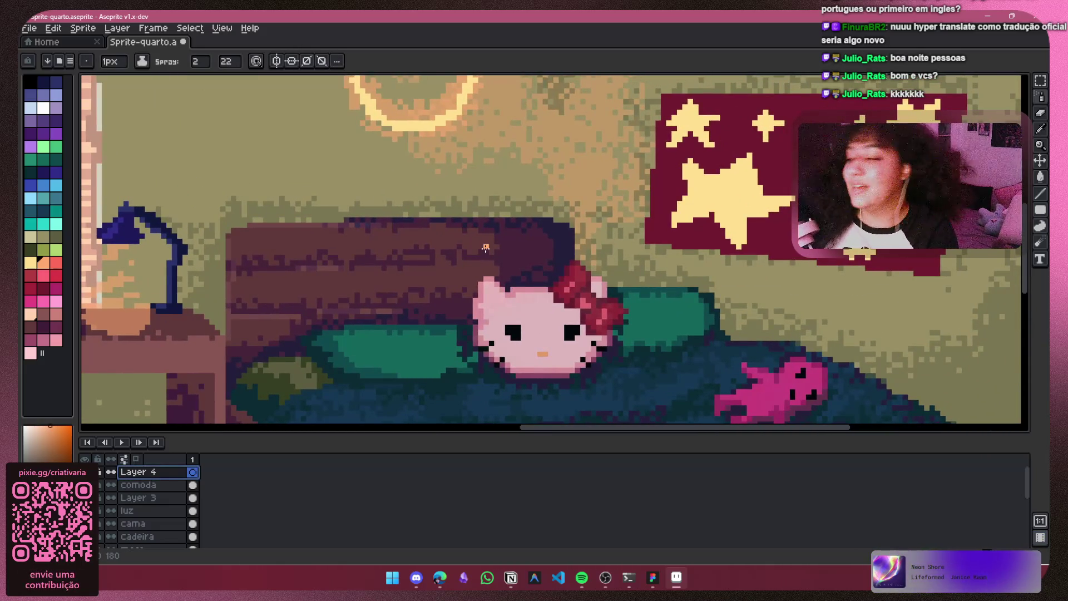
scroll(496, 300, up, 1)
drag(479, 276, 479, 317)
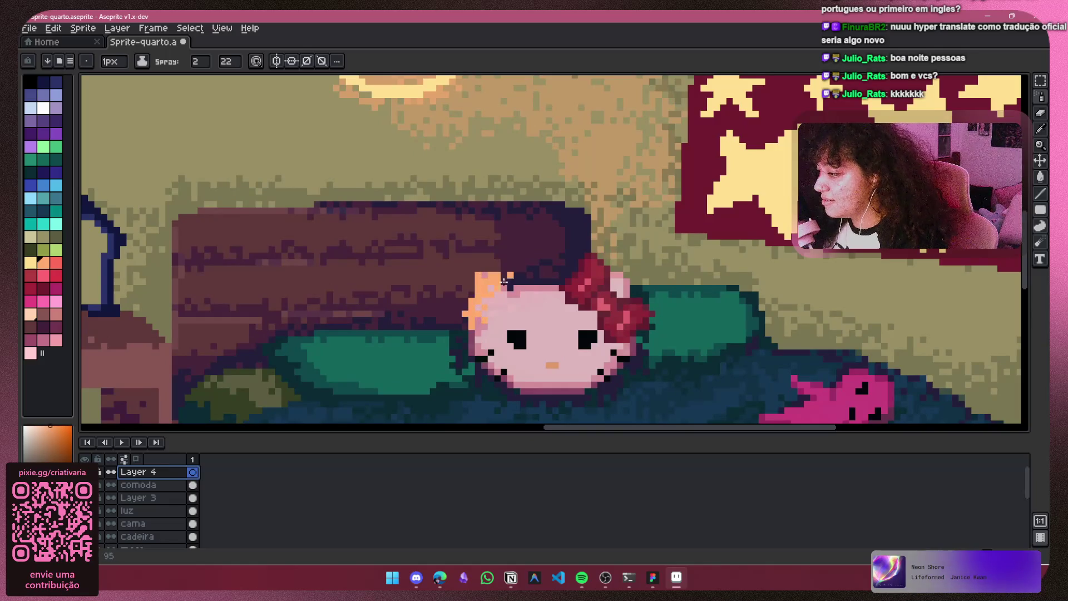
scroll(503, 267, down, 2)
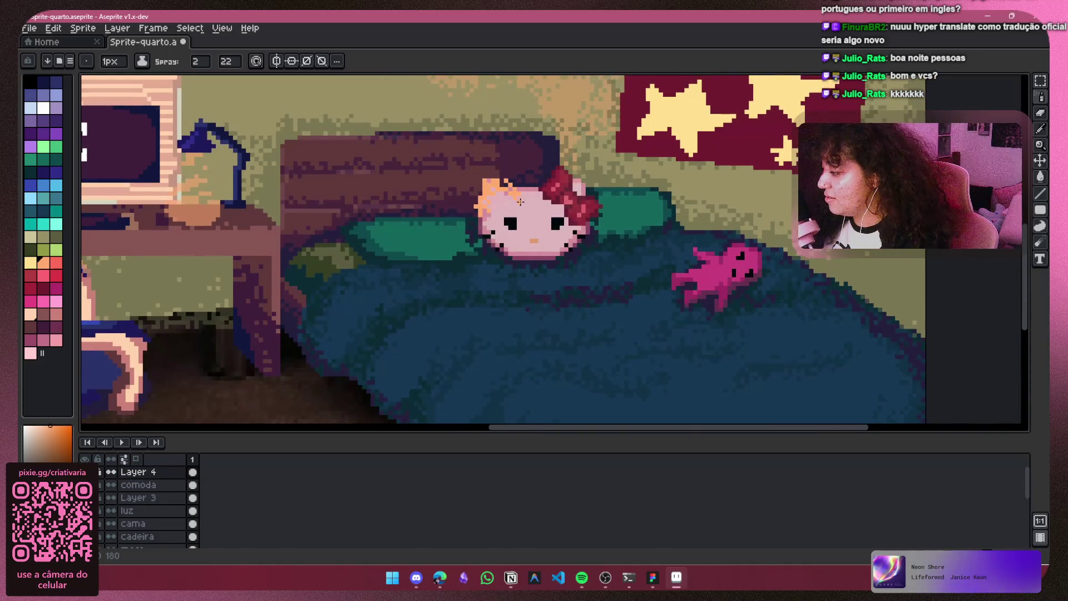
scroll(519, 202, down, 3)
scroll(494, 217, up, 3)
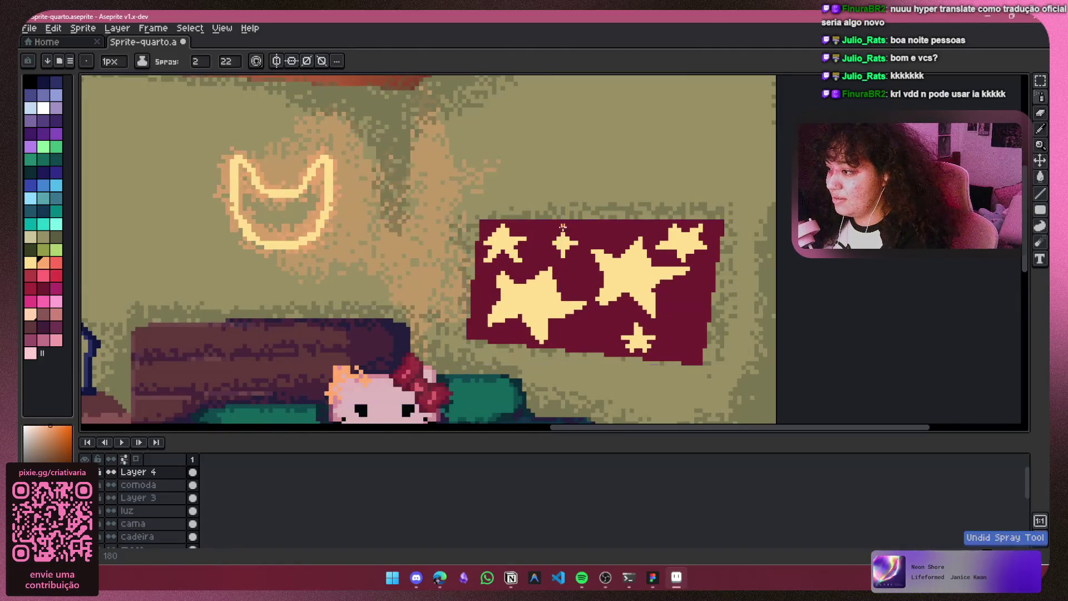
scroll(563, 228, down, 2)
scroll(485, 245, up, 2)
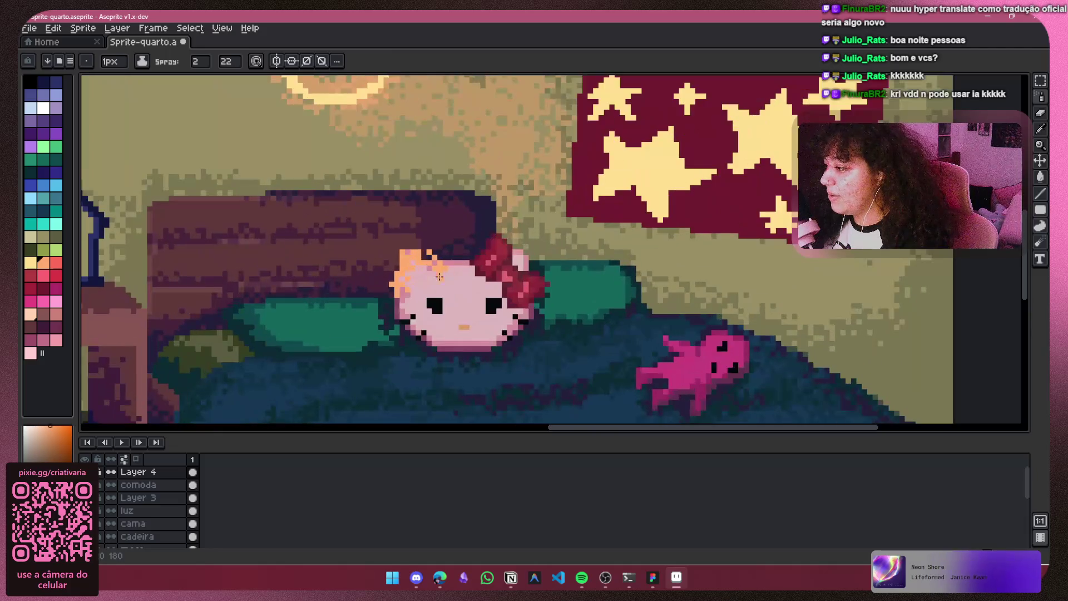
right_click(134, 472)
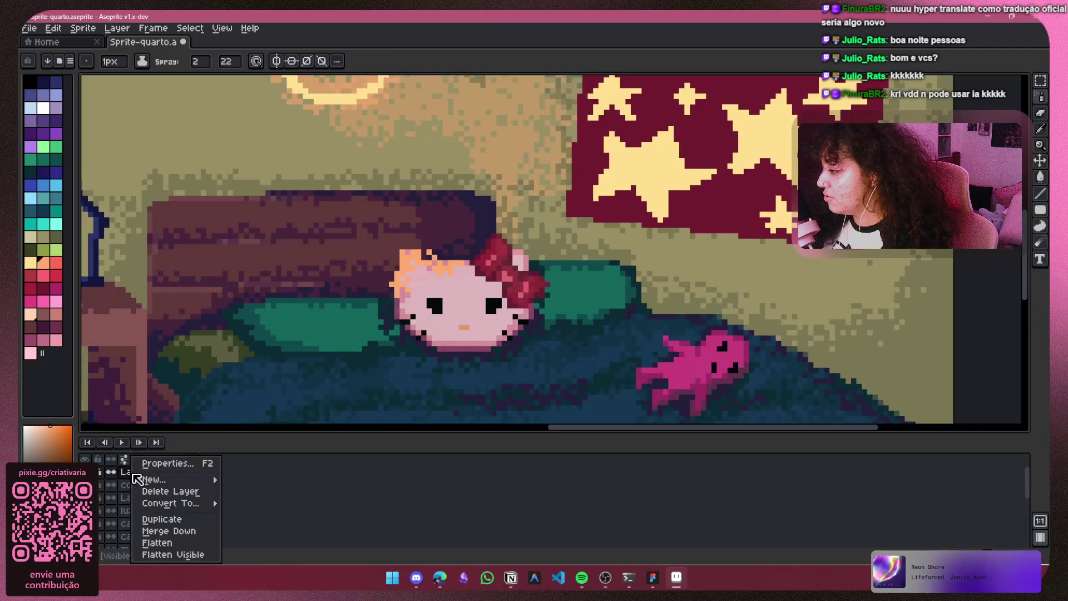
Step: Lower Layer 4's opacity to 58% in its layer properties
click(170, 467)
mouse_move(185, 315)
mouse_down()
mouse_move(136, 317)
mouse_move(155, 316)
mouse_up()
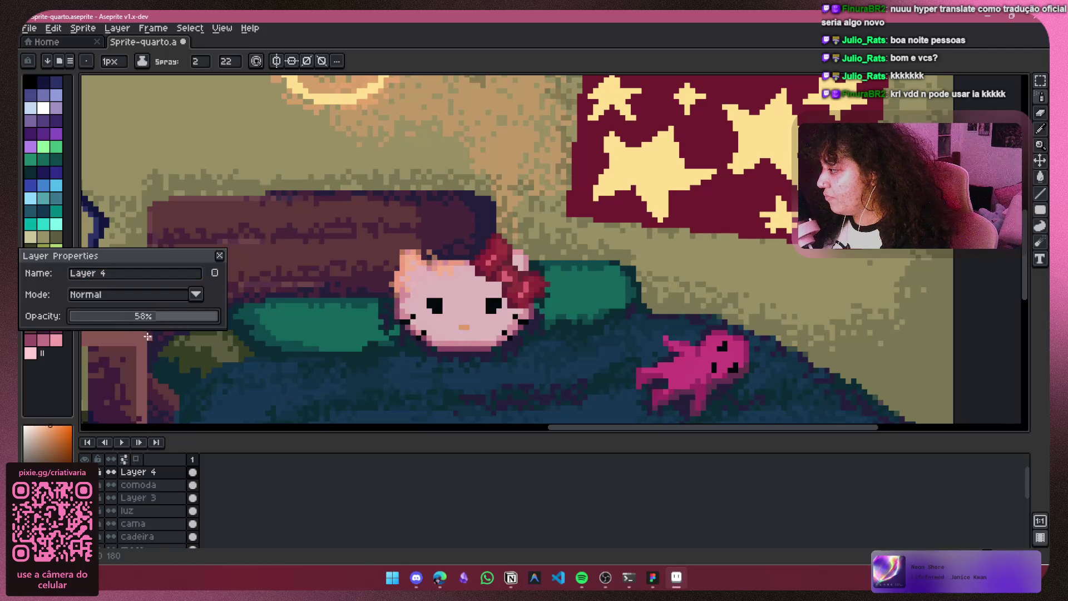
click(220, 255)
drag(271, 241, 412, 345)
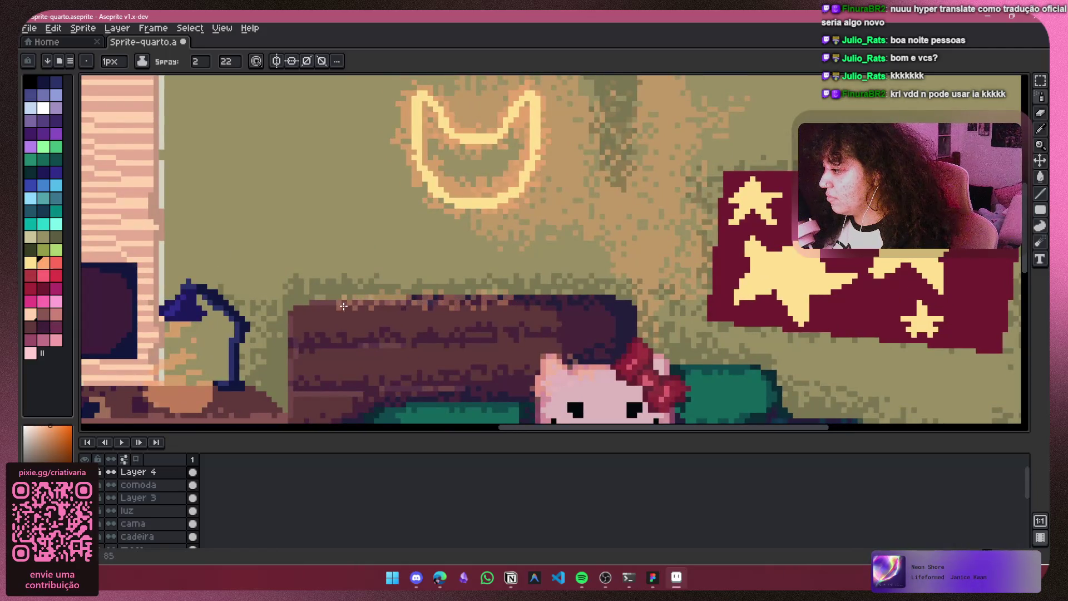
Step: Switch from the spray to the Pencil tool with pixel-perfect on
click(1040, 115)
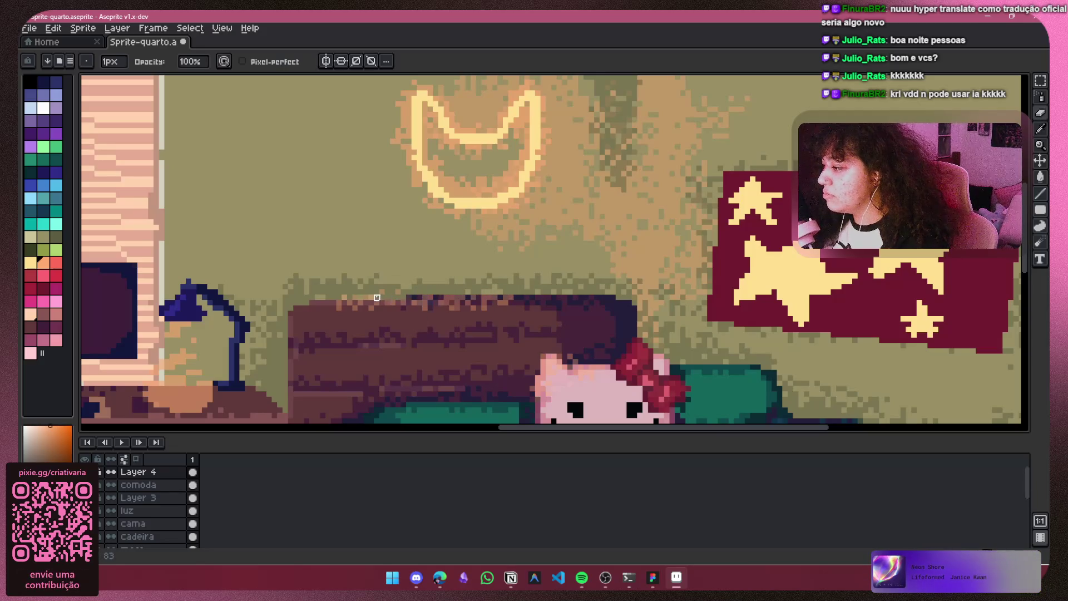
scroll(479, 271, down, 3)
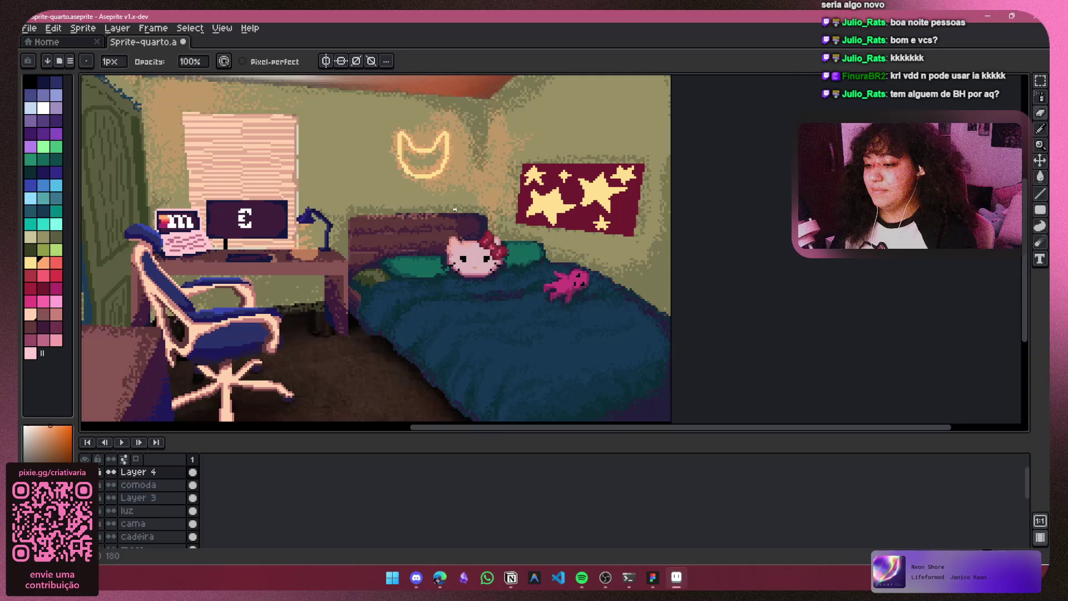
scroll(455, 210, up, 2)
scroll(551, 274, down, 2)
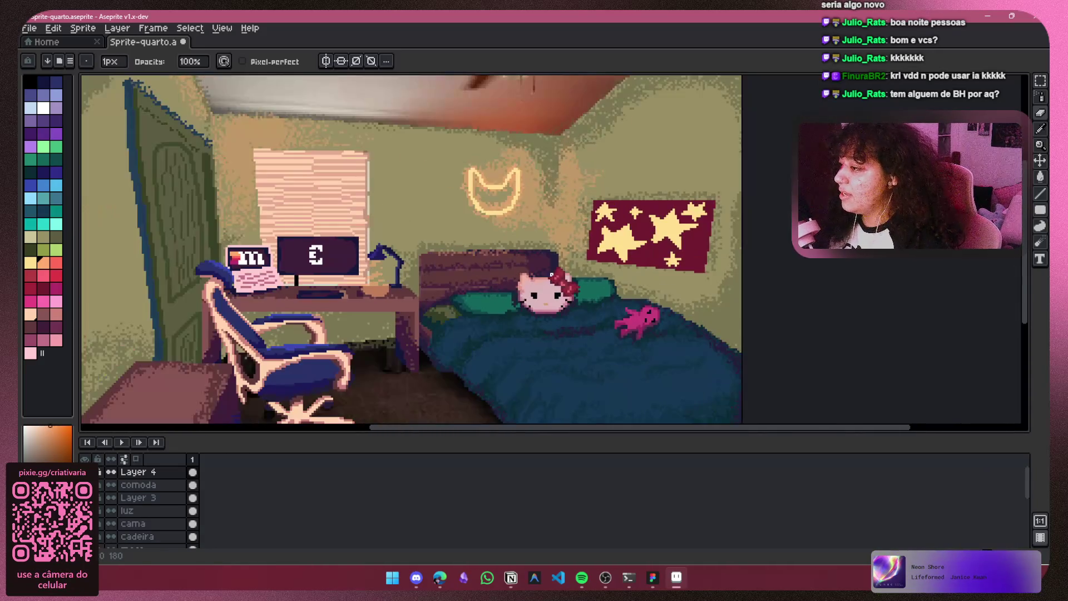
scroll(551, 275, up, 2)
scroll(420, 277, down, 2)
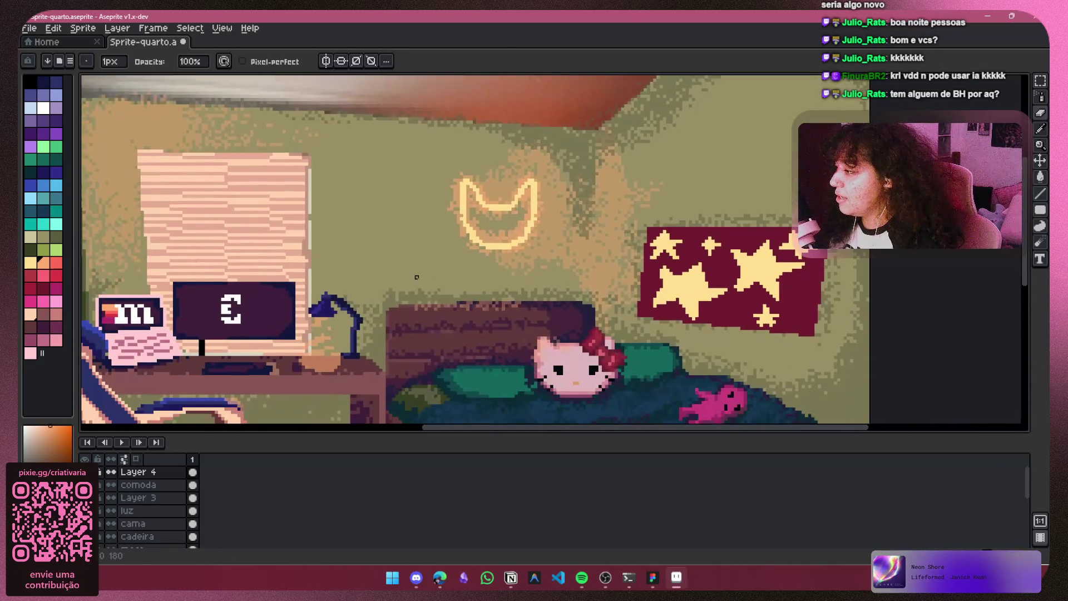
scroll(417, 254, up, 2)
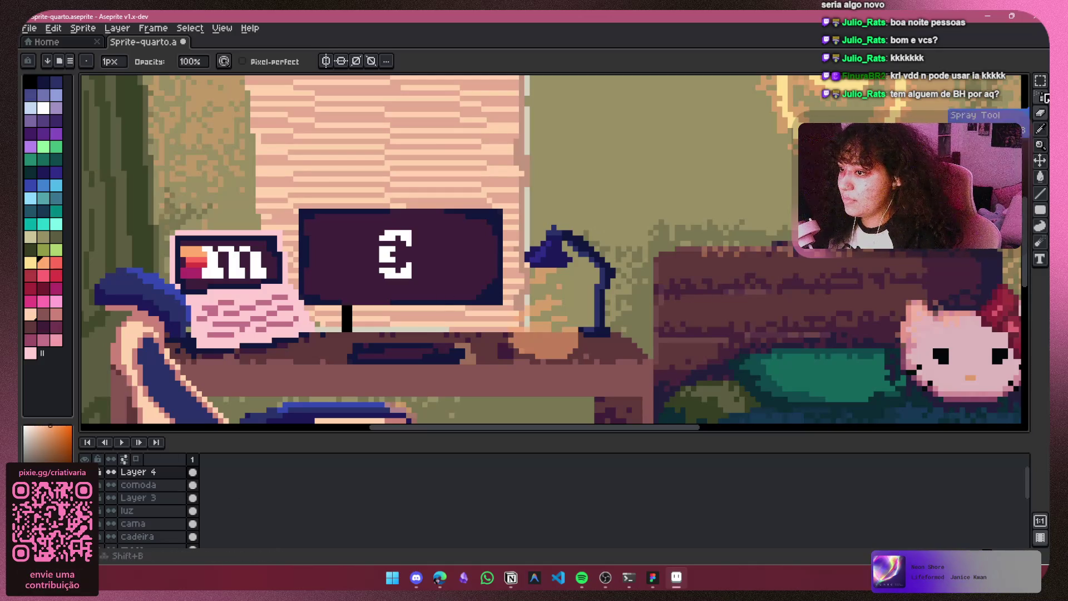
key(b)
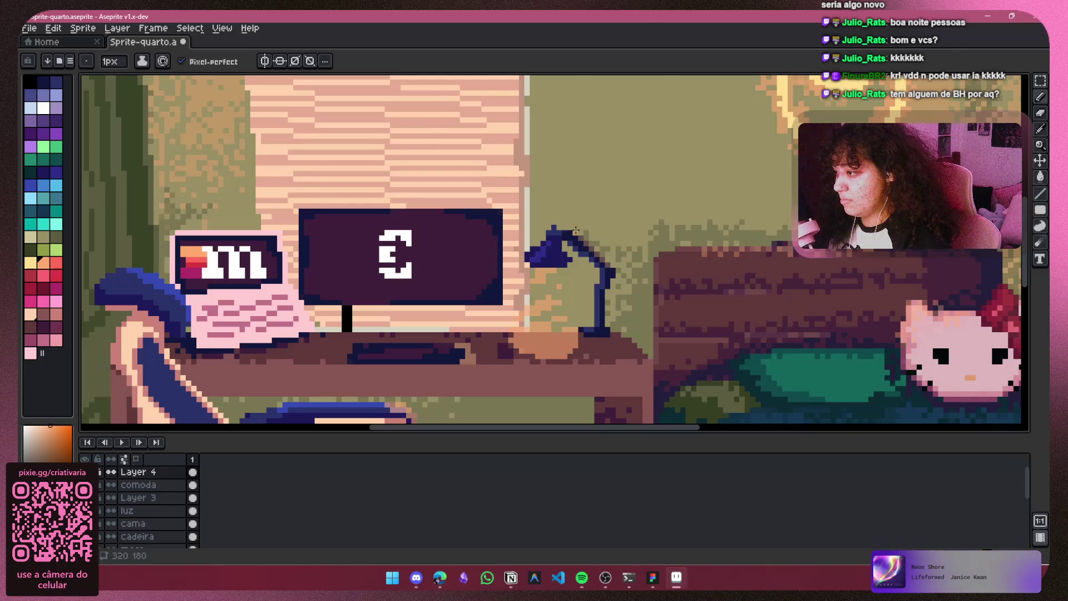
scroll(562, 231, down, 2)
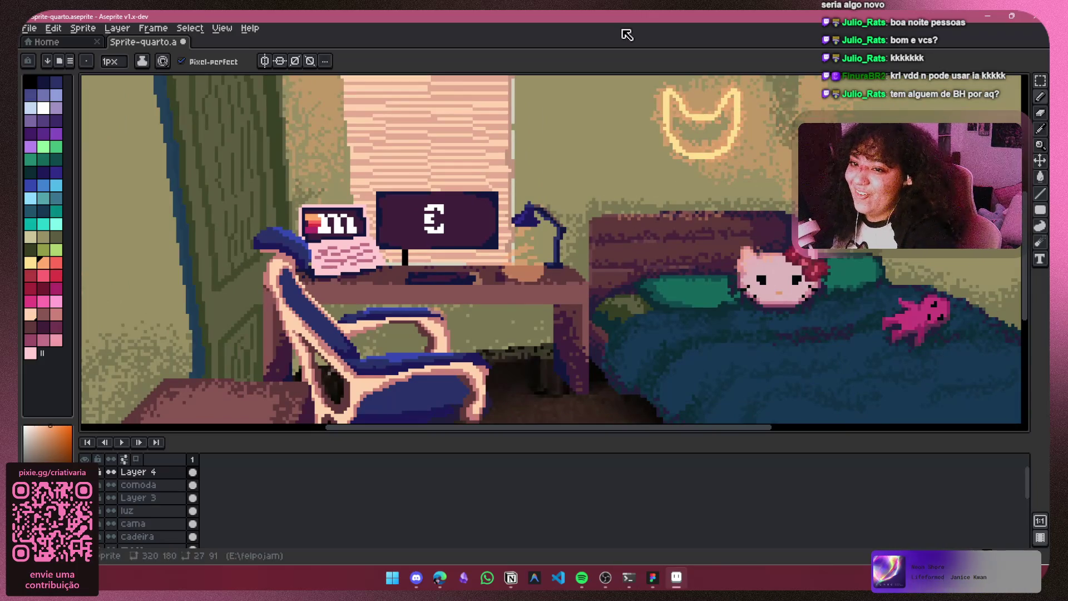
Step: Undo the last pencil stroke and draw light pink pixels along the poster's top edge
key(ctrl+z)
scroll(561, 173, up, 3)
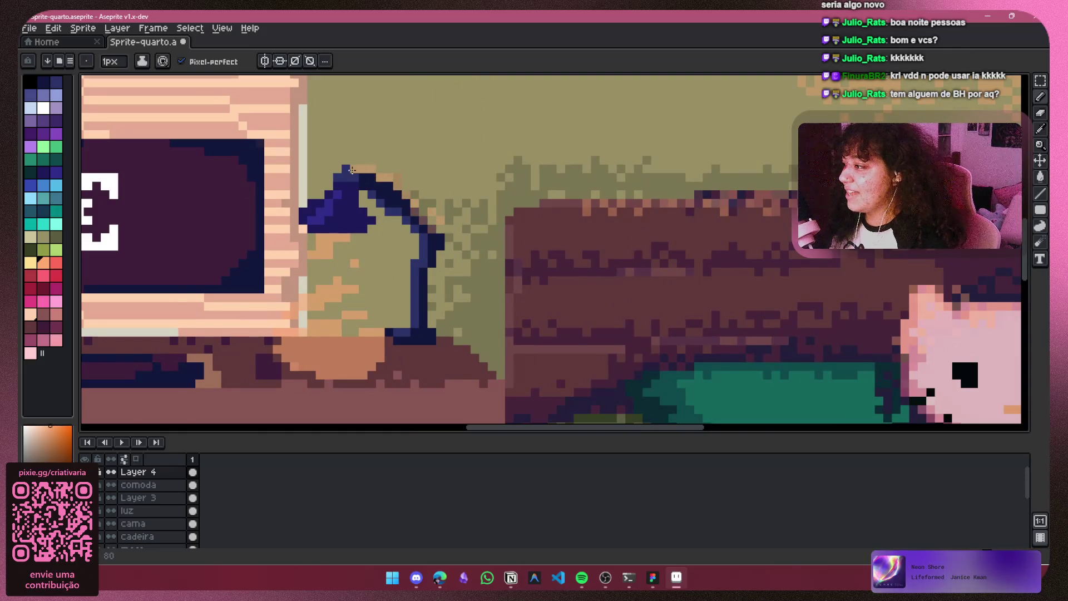
scroll(351, 170, down, 4)
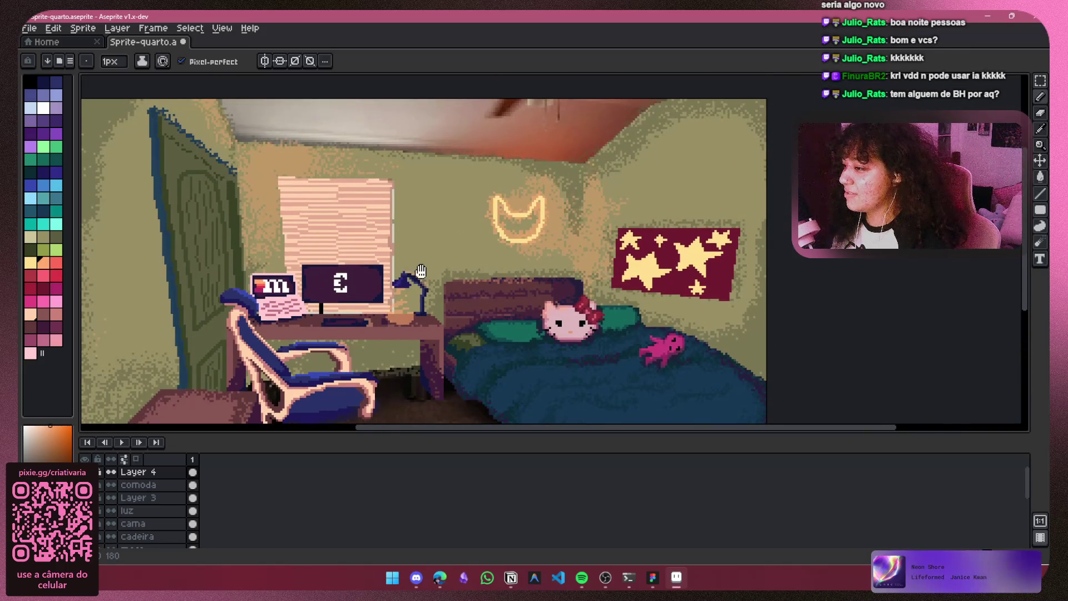
scroll(640, 229, up, 3)
drag(534, 234, 605, 235)
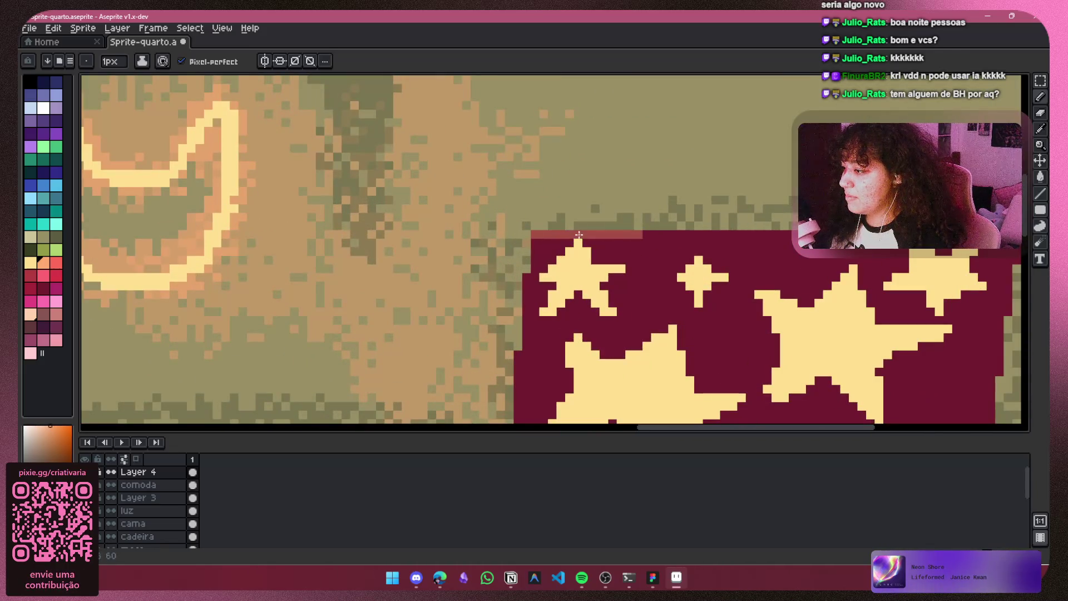
Step: Paint lighter pink down the star poster's left border
drag(519, 365, 517, 401)
scroll(529, 305, down, 3)
scroll(550, 192, up, 3)
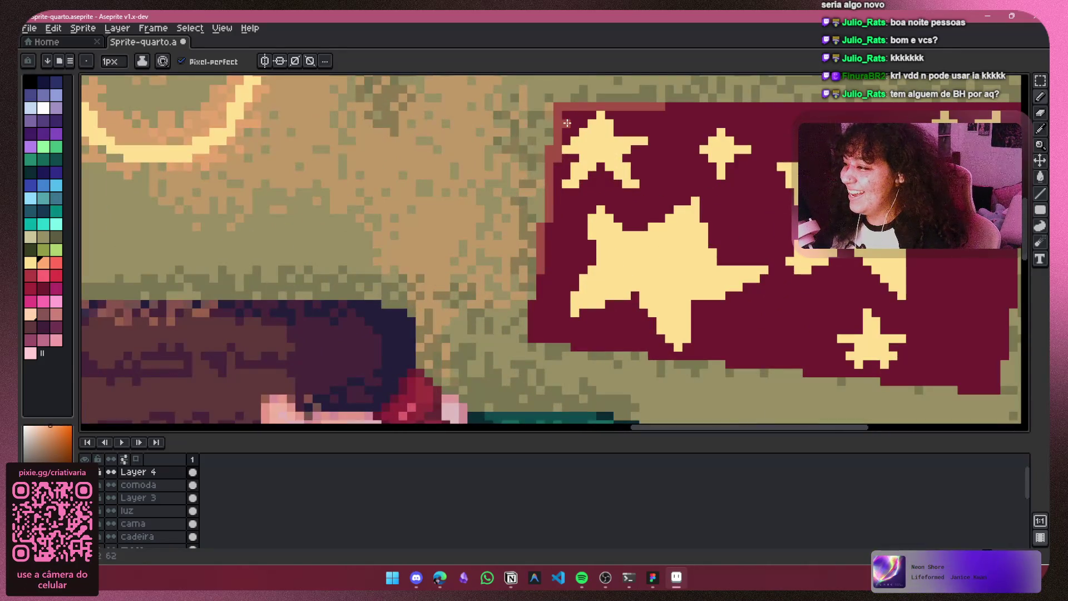
mouse_move(608, 115)
mouse_down()
mouse_move(559, 161)
mouse_move(546, 260)
mouse_up()
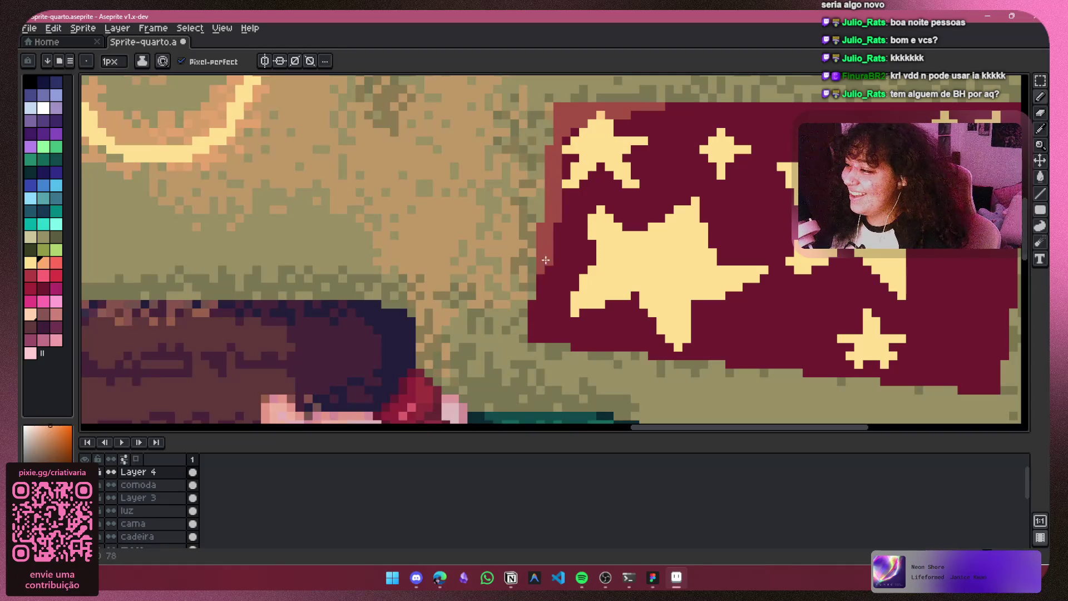
scroll(536, 286, down, 5)
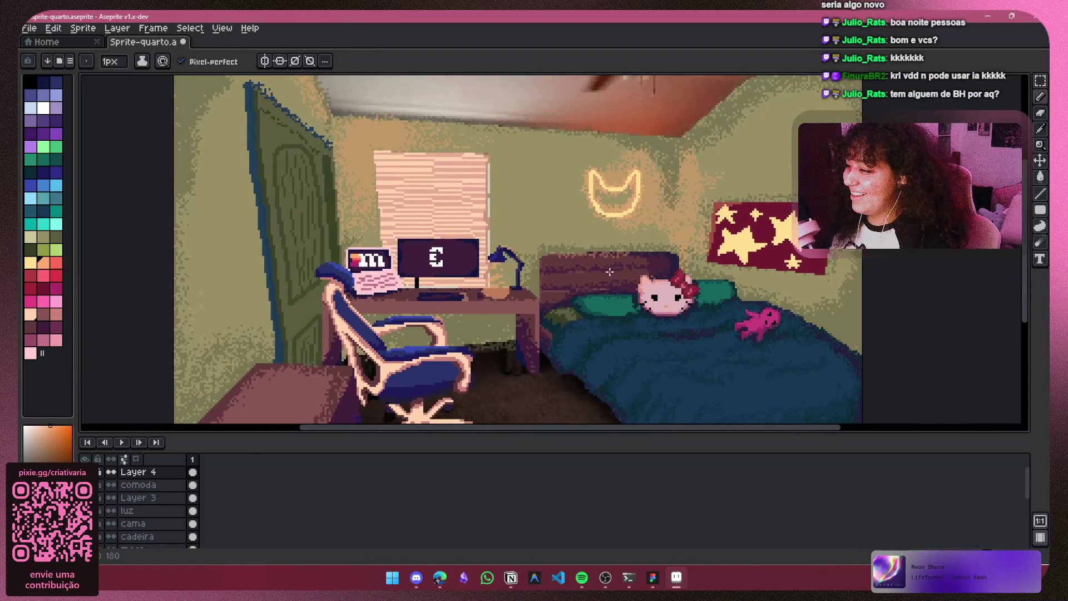
drag(534, 181, 455, 182)
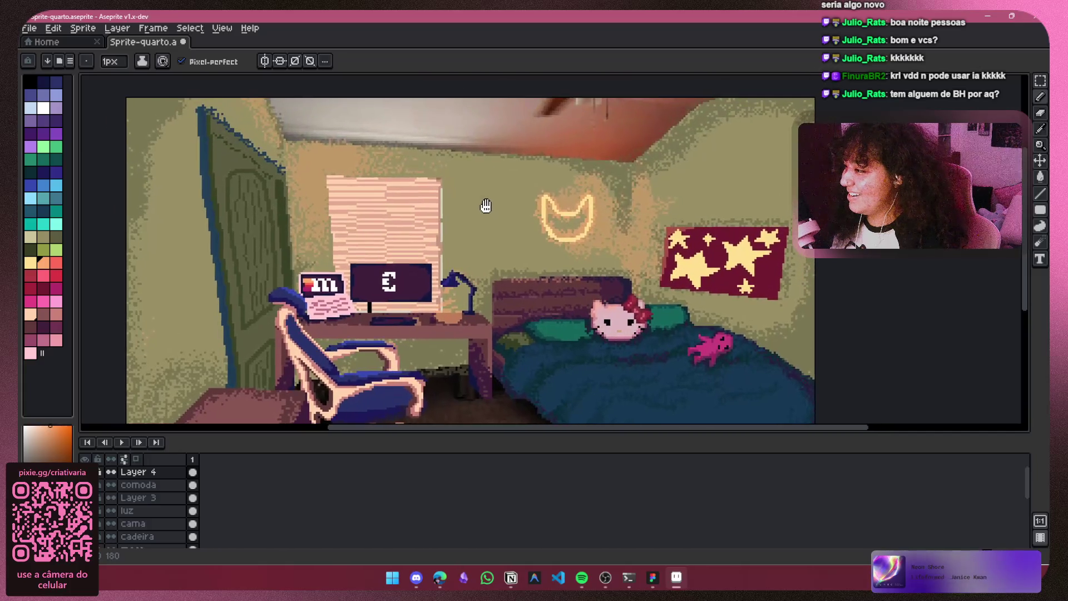
scroll(487, 204, up, 2)
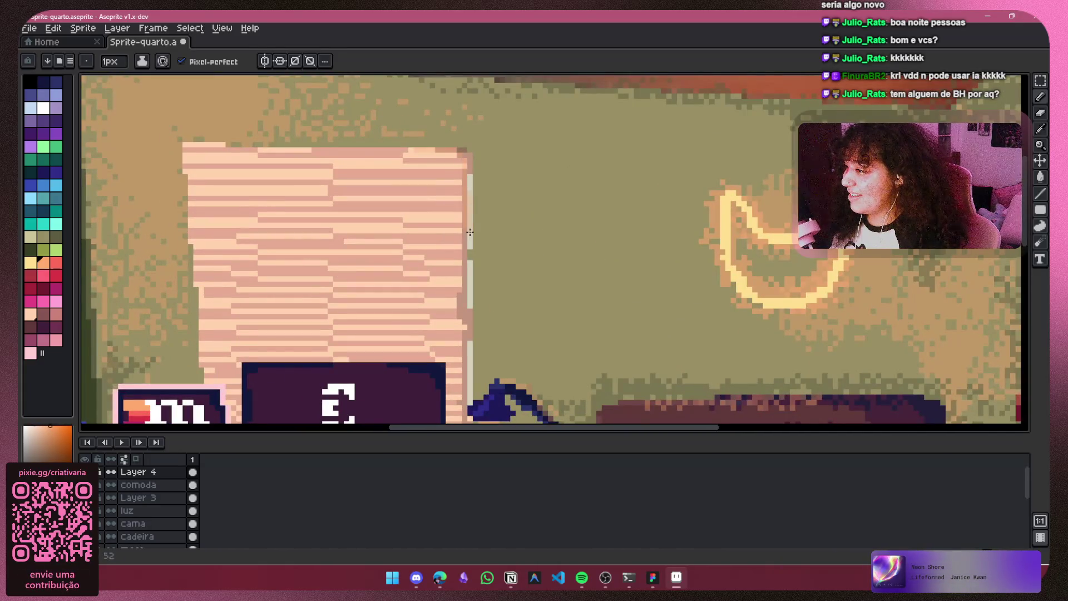
scroll(530, 160, down, 4)
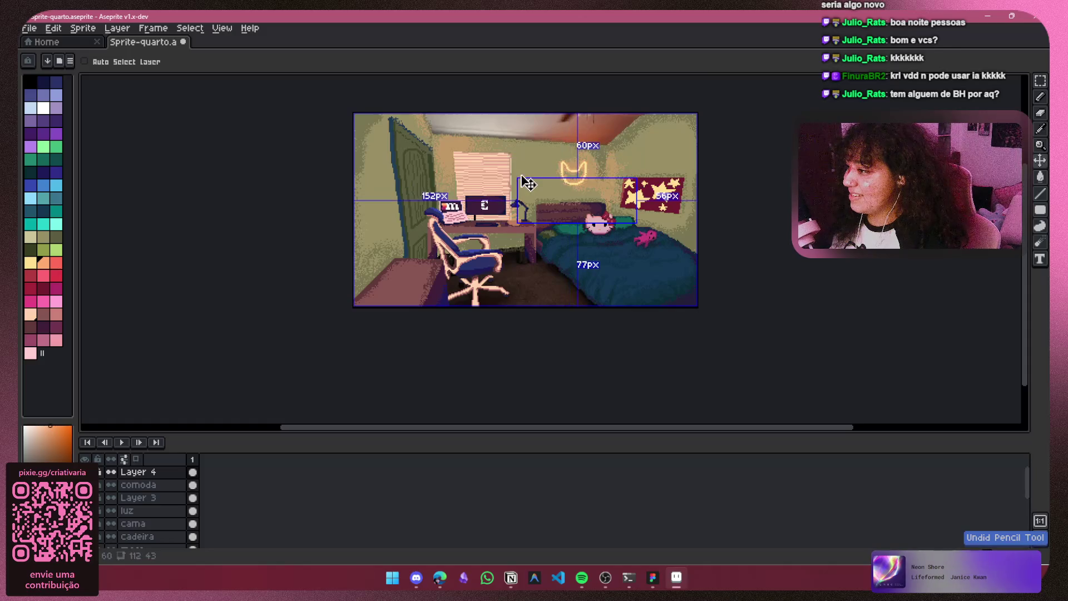
scroll(440, 161, up, 4)
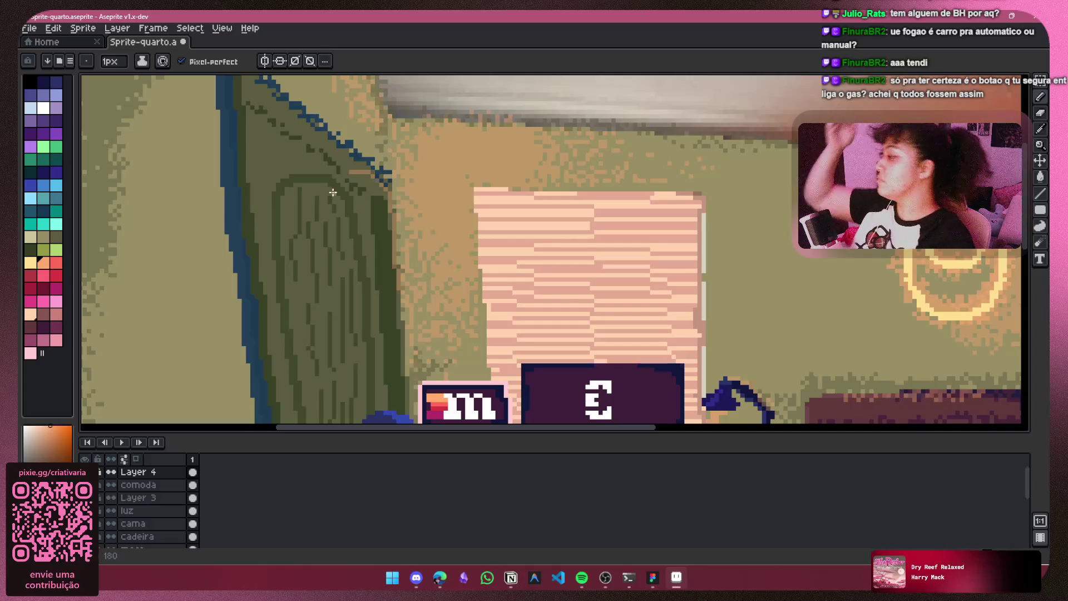
Step: Undo the last pencil stroke and try touching up the door's right edge in tan
scroll(342, 175, down, 1)
scroll(405, 171, down, 1)
scroll(397, 189, up, 1)
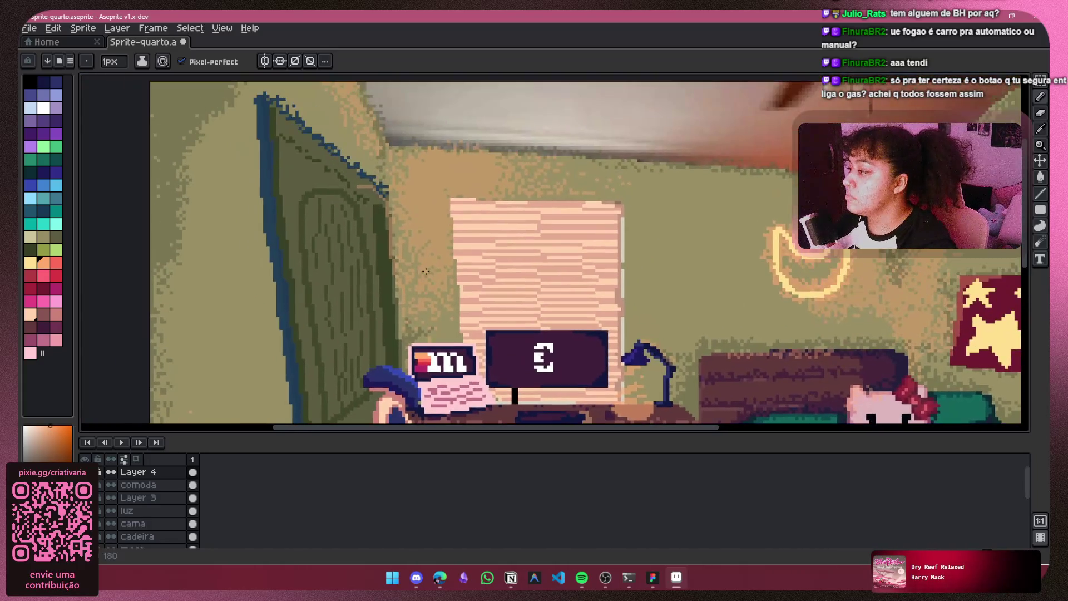
key(ctrl+z)
scroll(392, 203, up, 2)
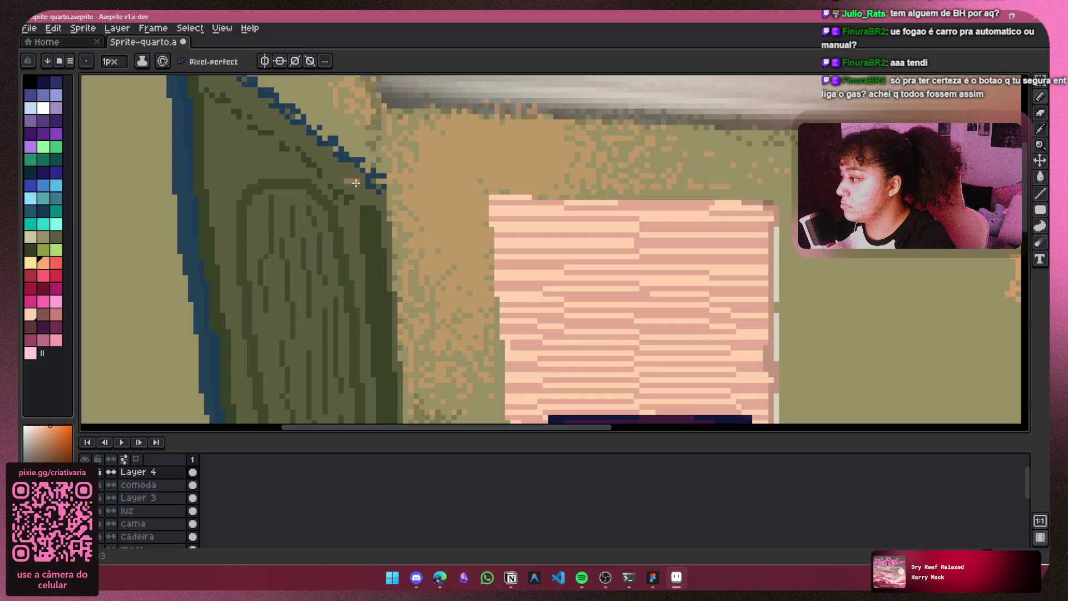
drag(388, 248, 396, 351)
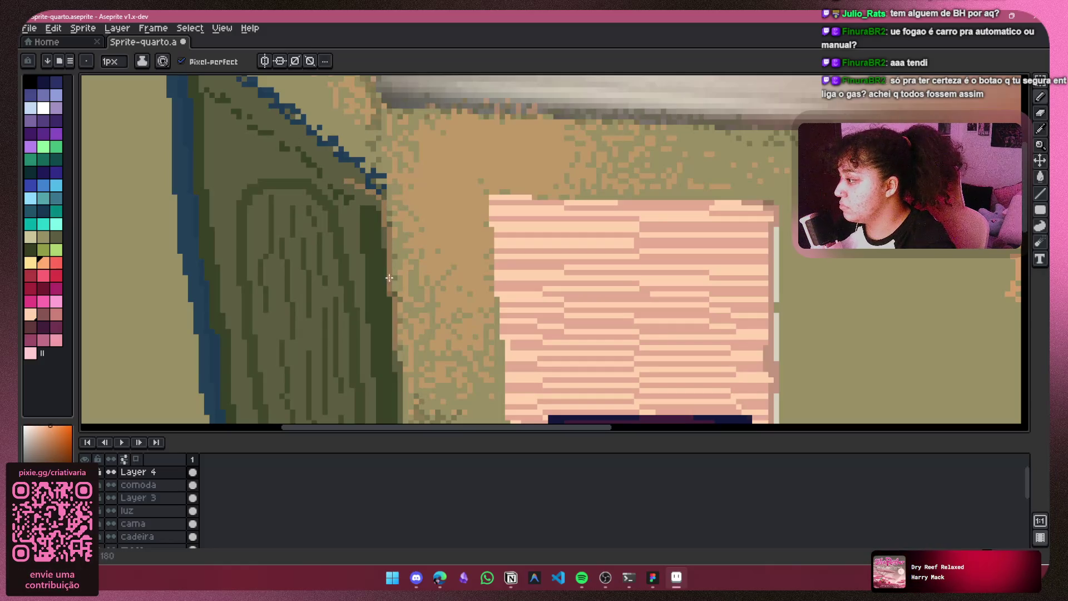
mouse_move(356, 187)
mouse_down()
mouse_move(329, 187)
mouse_move(350, 267)
mouse_up()
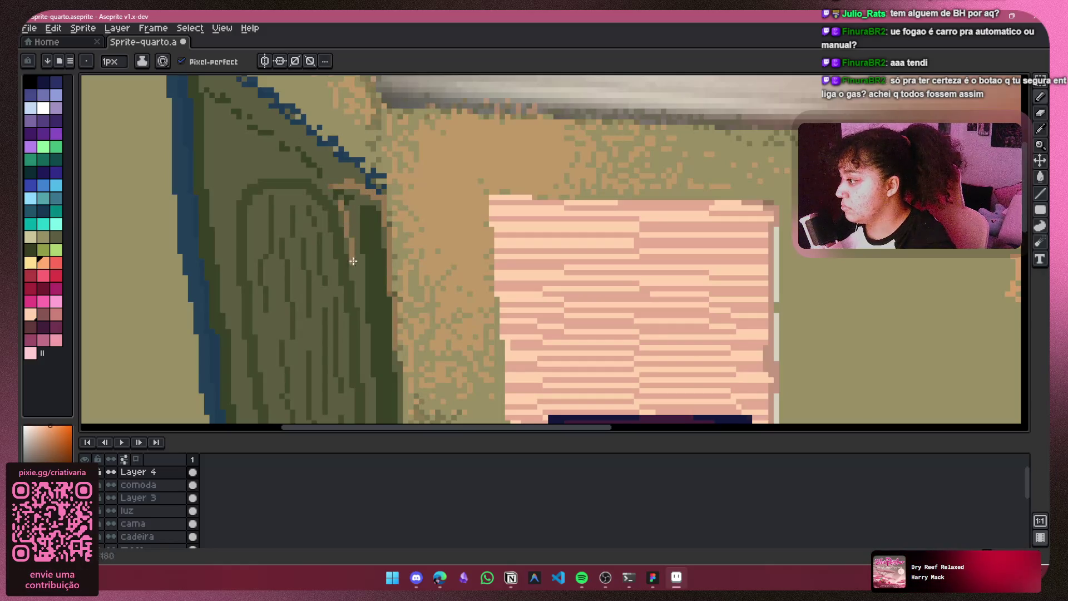
key(ctrl+z)
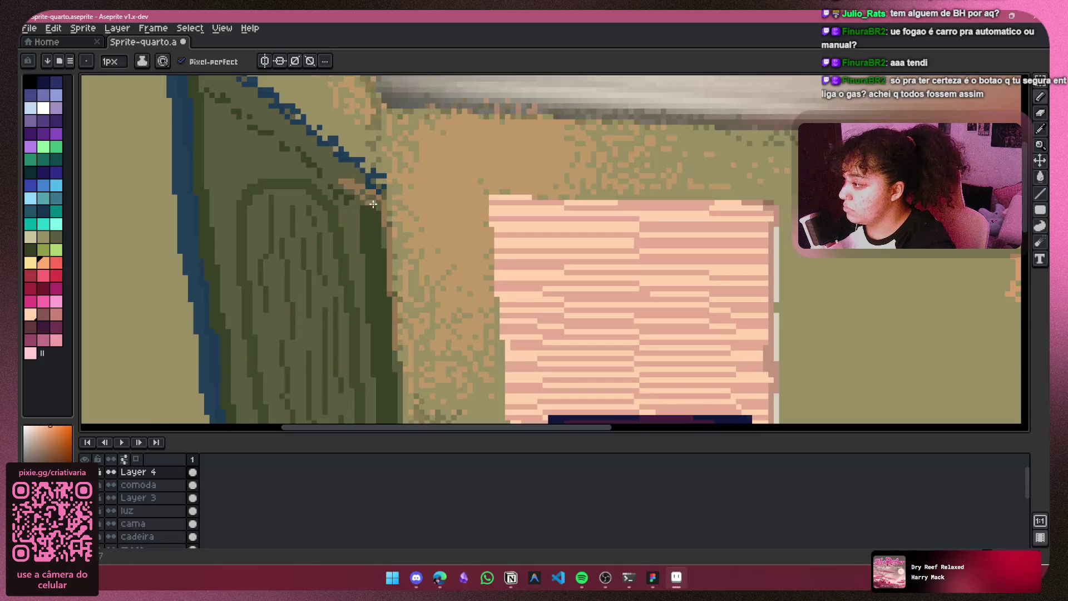
Step: Recolour the door's diagonal top edge and dark right edge in warm brown
scroll(423, 191, down, 3)
scroll(393, 178, up, 3)
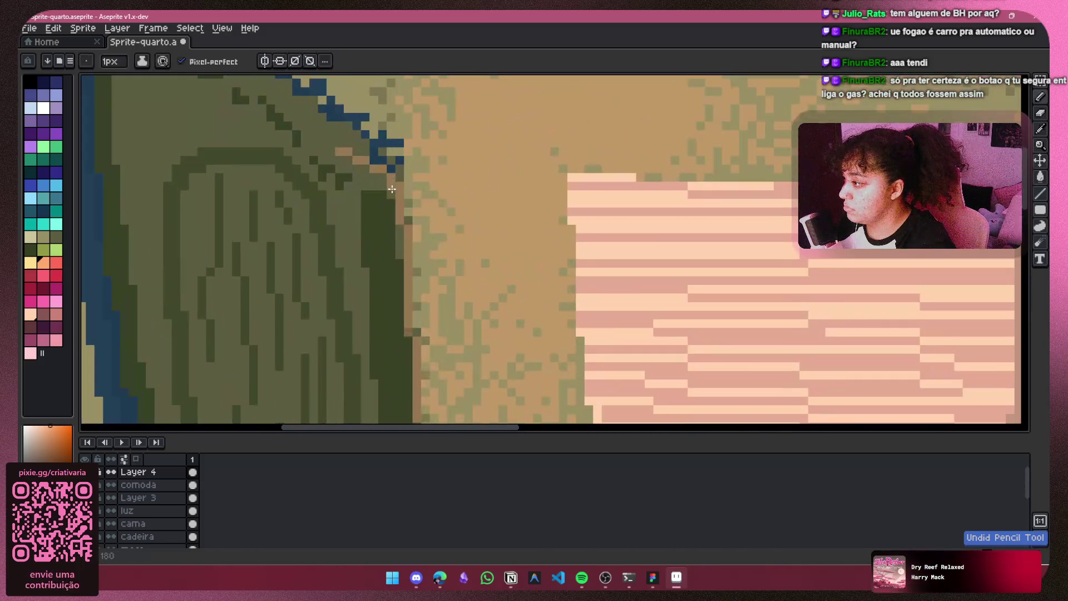
drag(389, 168, 369, 158)
drag(402, 209, 399, 255)
scroll(431, 220, down, 3)
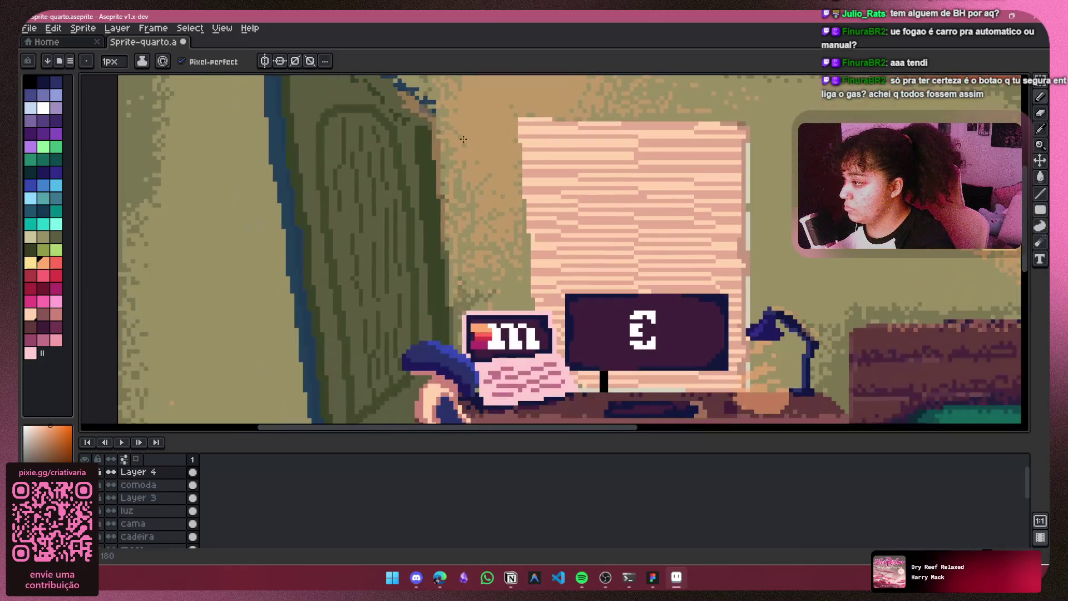
drag(514, 206, 490, 206)
scroll(563, 193, down, 3)
scroll(563, 193, up, 2)
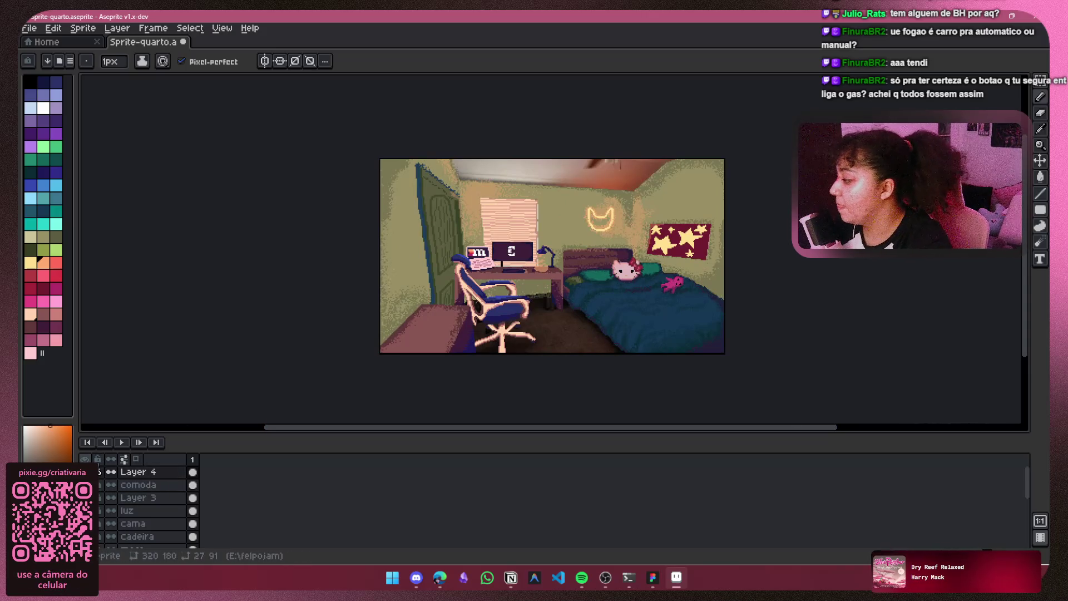
drag(682, 261, 624, 279)
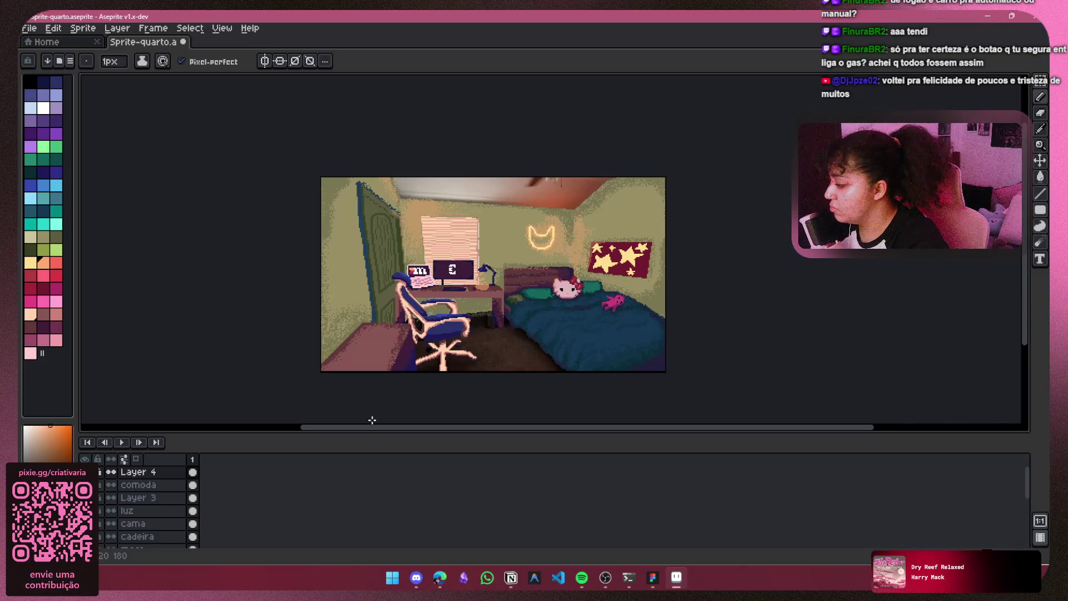
Step: Toggle Layer 1 and parede visibility to compare the lighting
scroll(160, 496, down, 3)
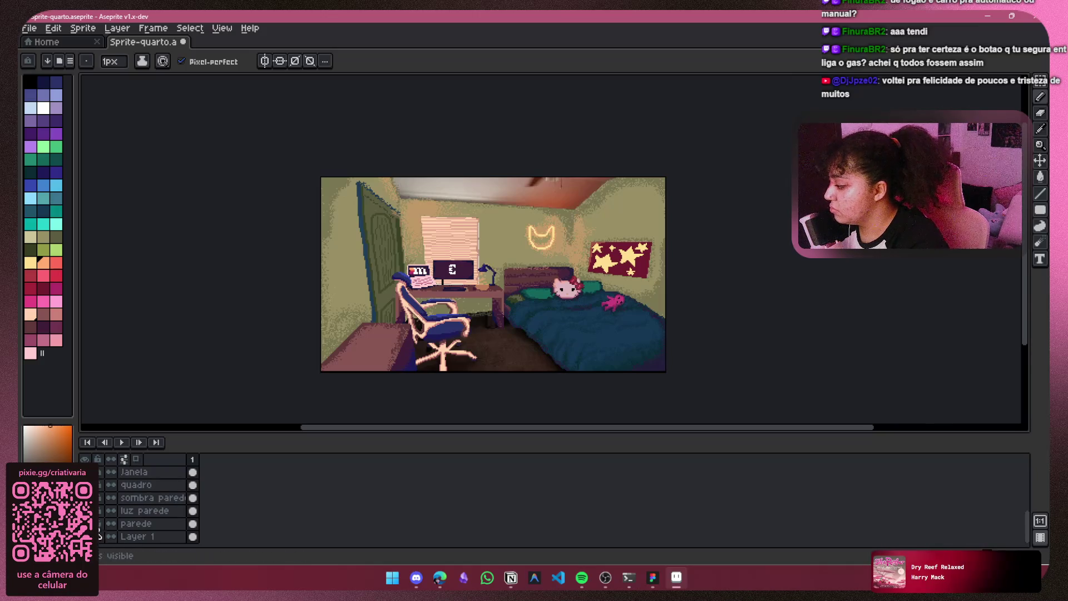
click(101, 536)
click(100, 536)
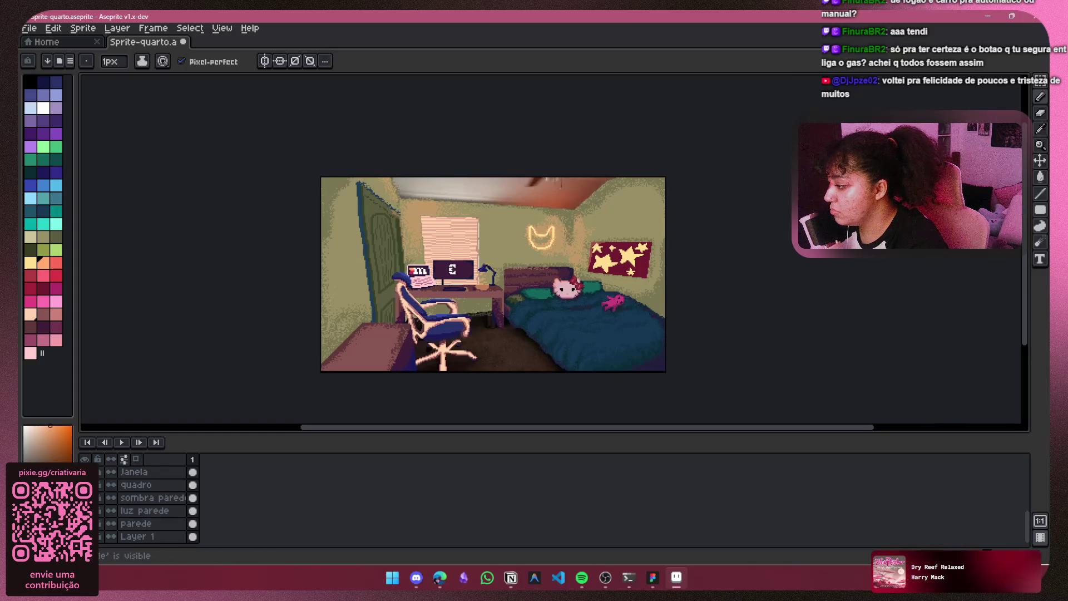
click(101, 523)
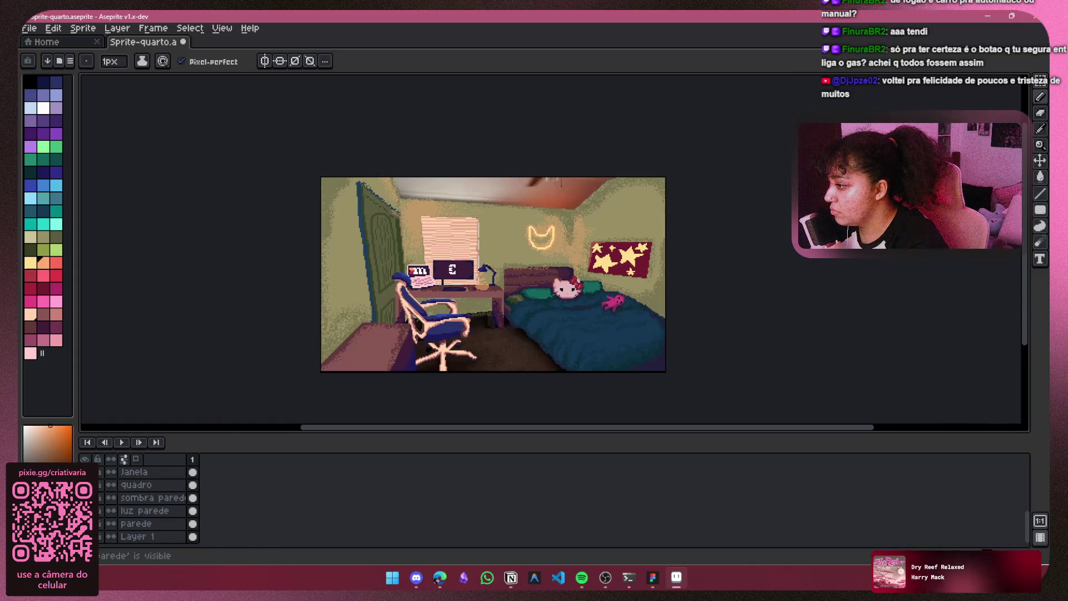
Step: Try Multiply and then Darken blending on the sombra parede layer
right_click(127, 497)
click(217, 465)
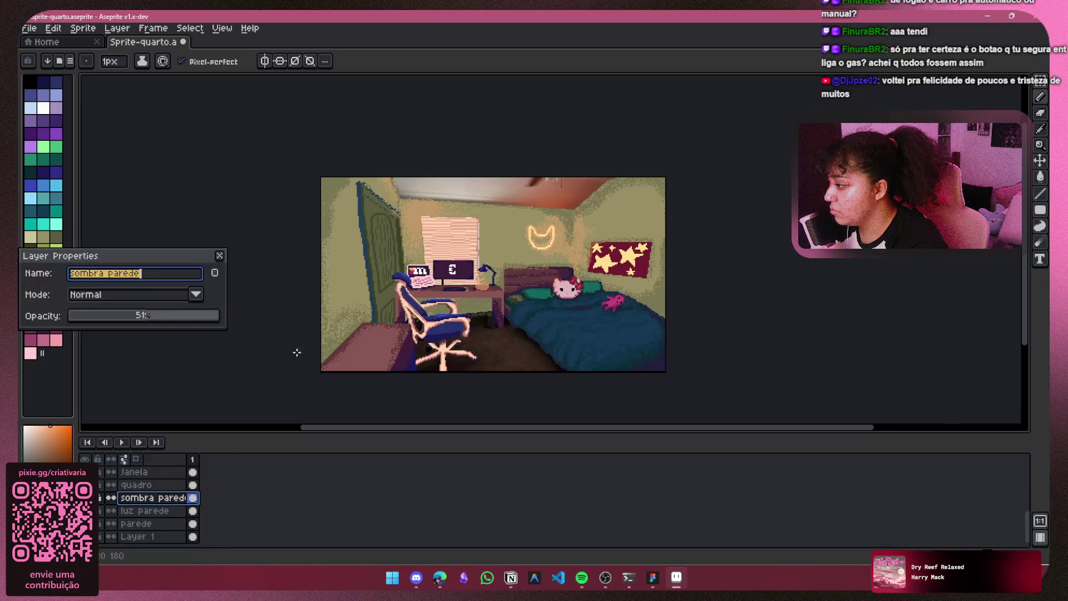
click(197, 294)
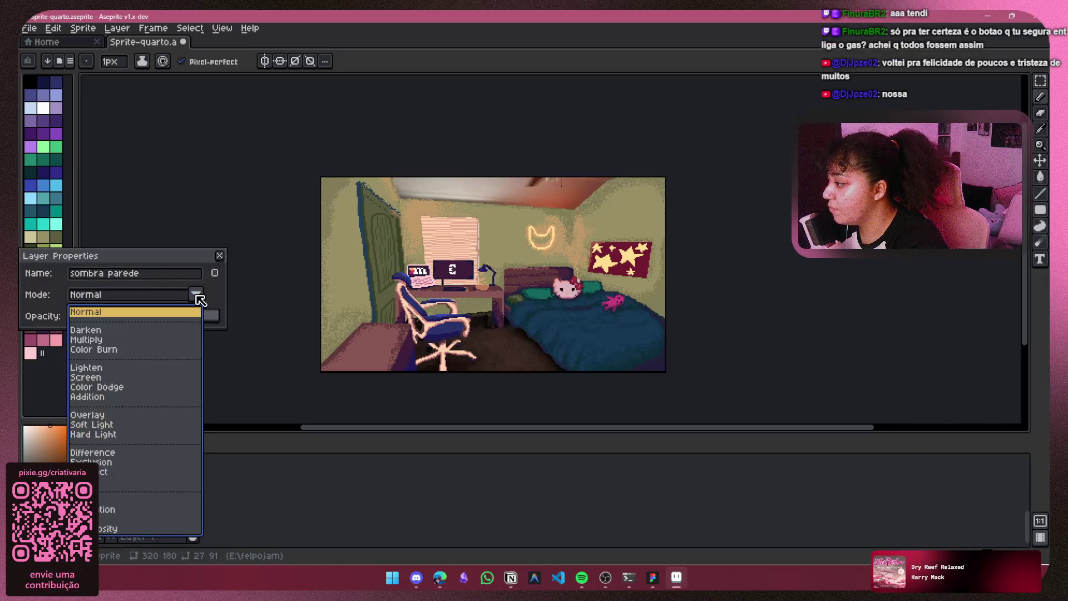
click(131, 340)
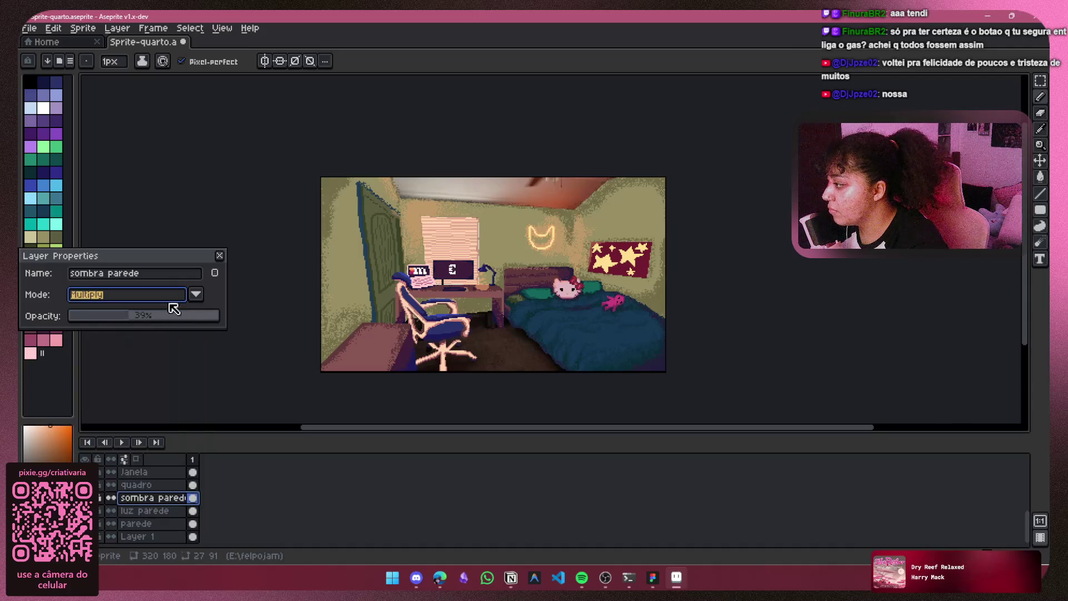
click(196, 294)
click(115, 330)
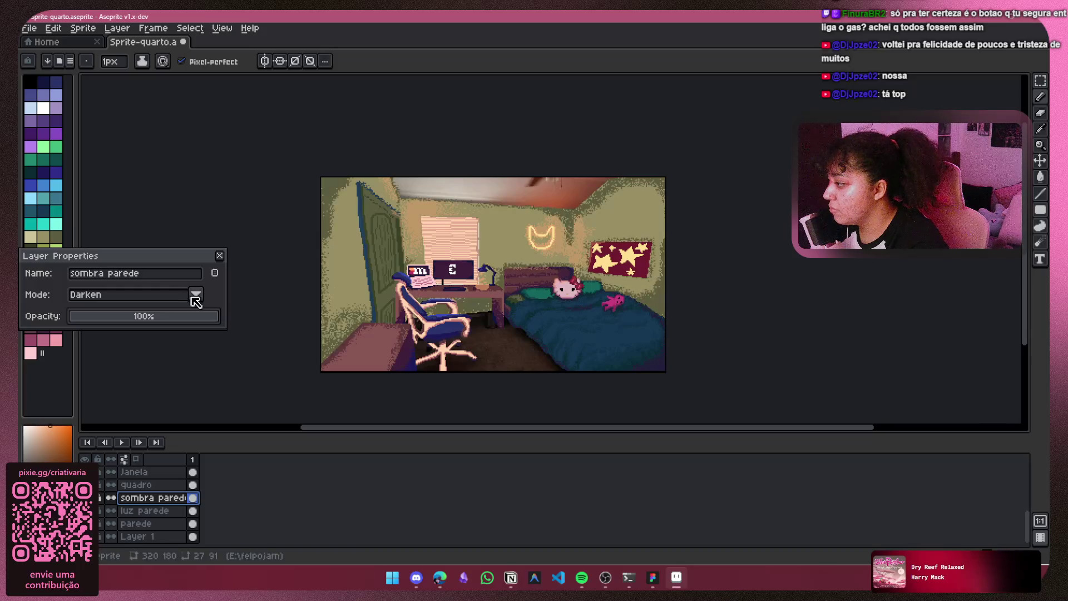
Step: Lower sombra parede's opacity to about 40% and return its blend mode to Normal
drag(144, 323, 135, 329)
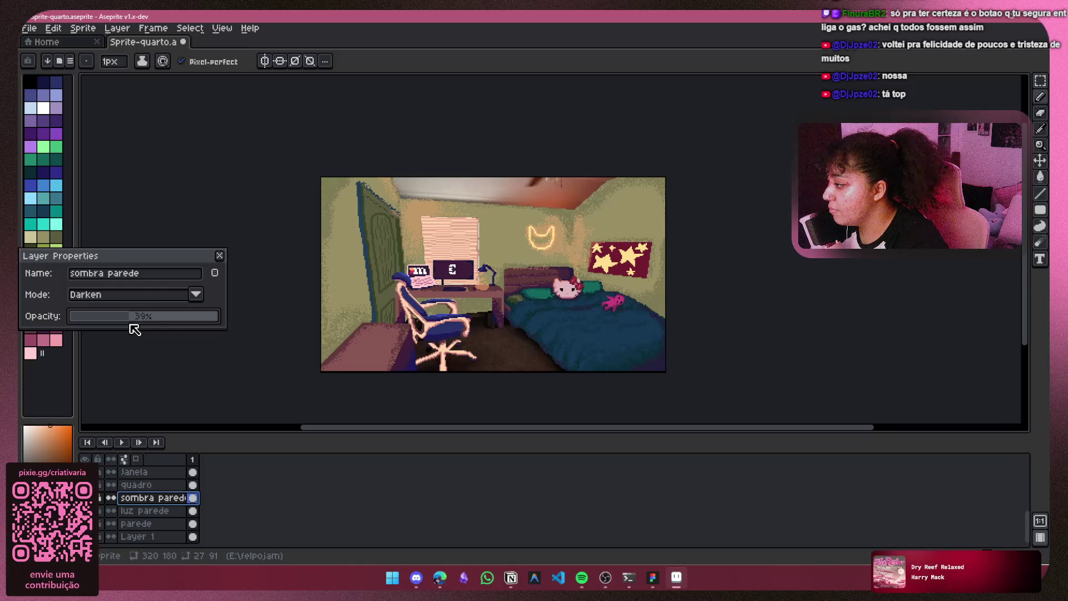
click(200, 296)
click(140, 313)
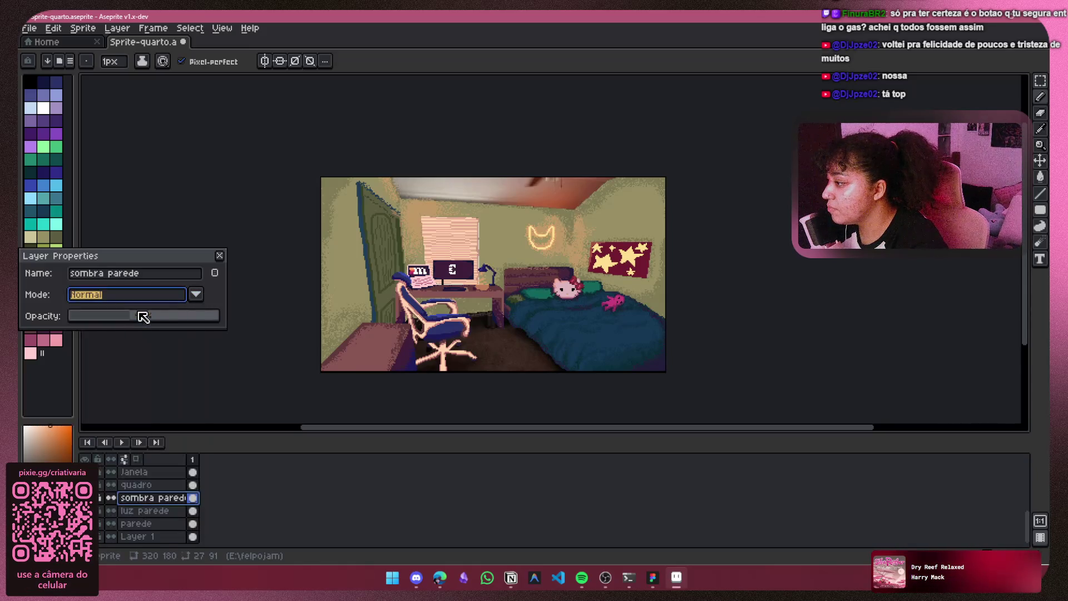
click(219, 256)
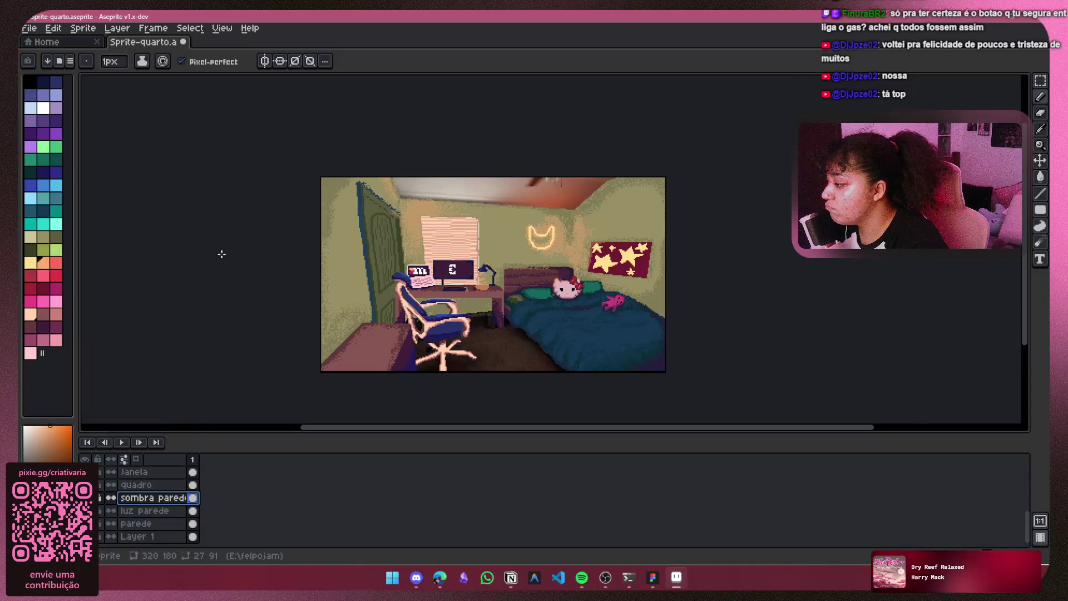
click(161, 510)
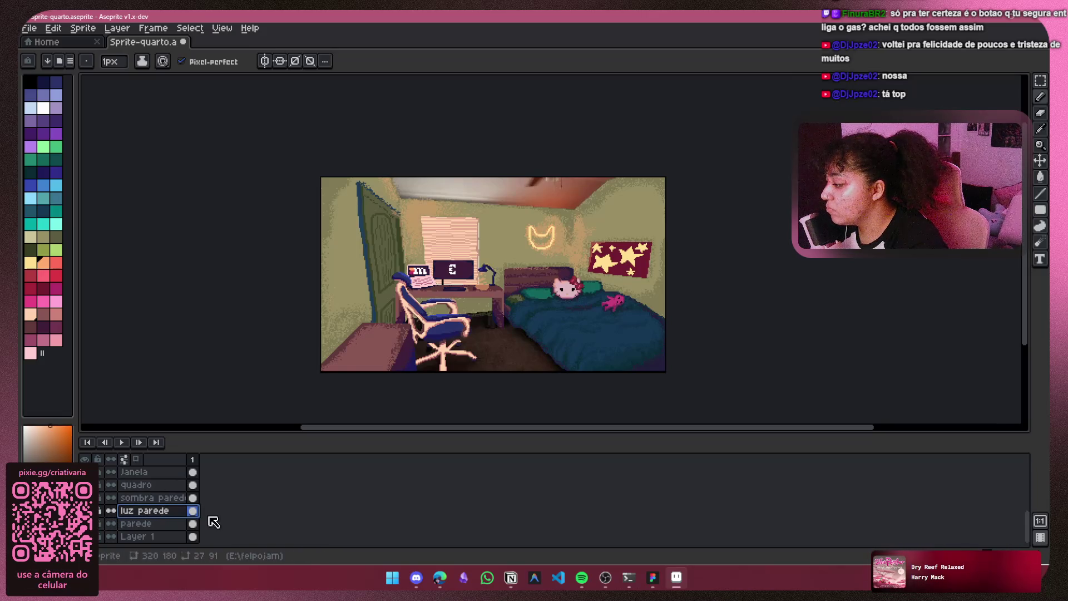
Step: Try Lighten and Screen blending on luz parede, keeping Screen with dimmed opacity
right_click(167, 510)
click(206, 465)
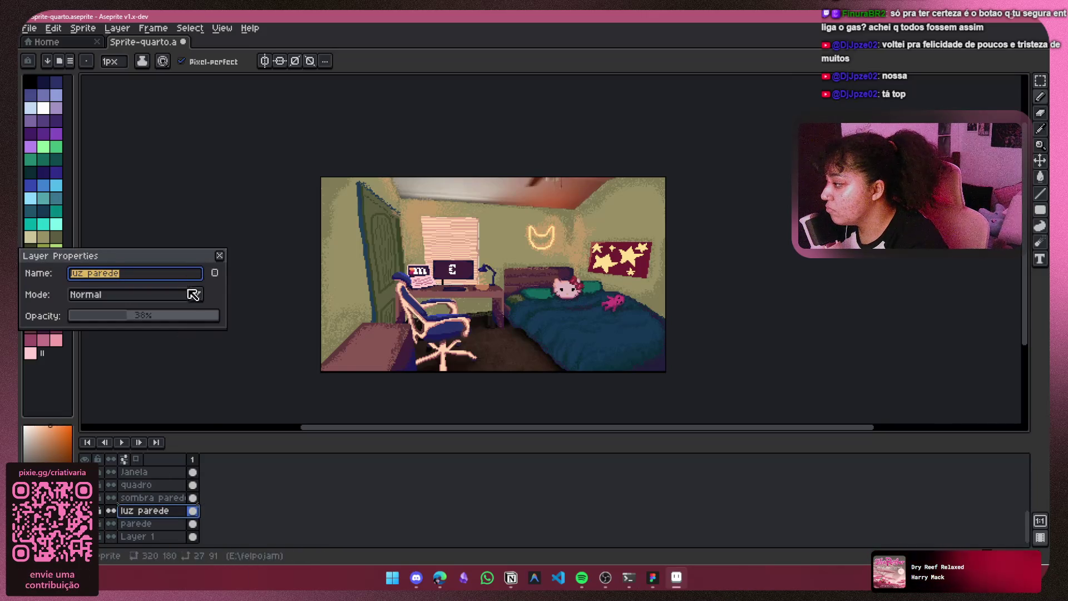
click(196, 294)
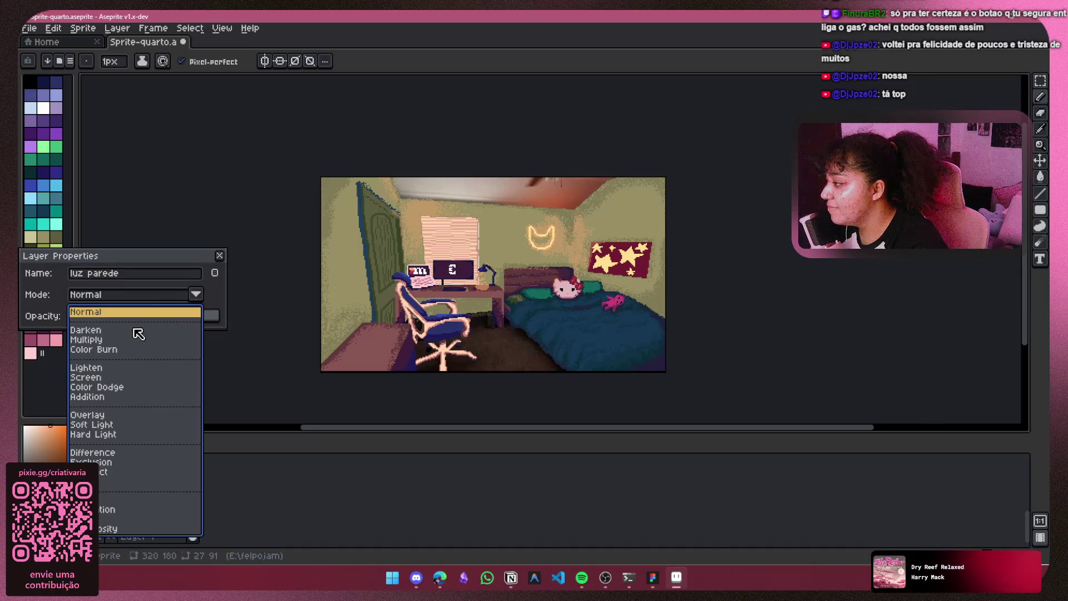
click(120, 372)
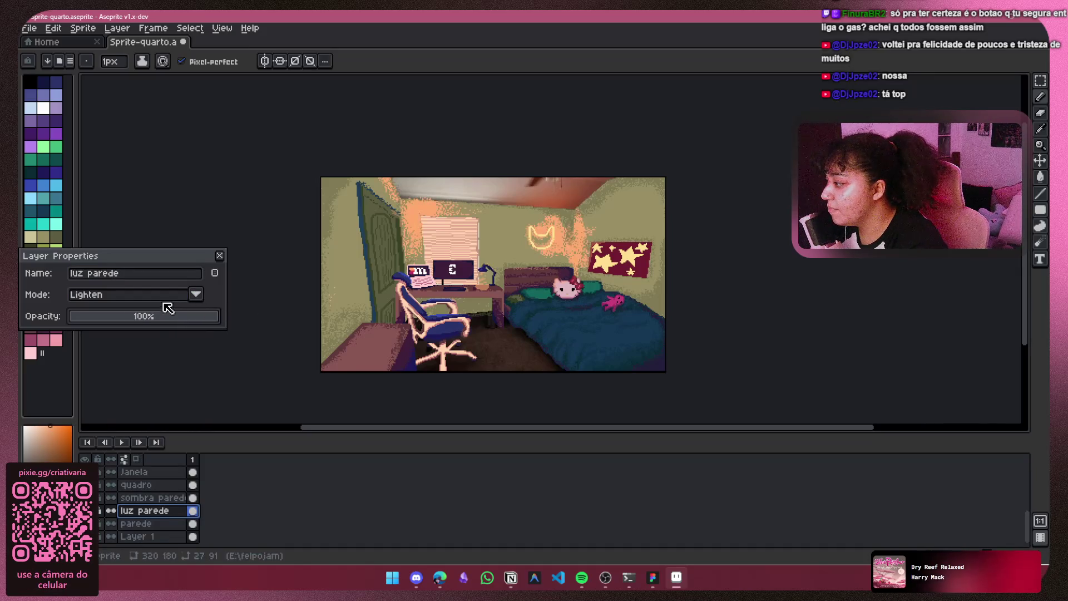
click(197, 294)
click(155, 382)
click(196, 294)
click(206, 296)
drag(195, 321, 152, 324)
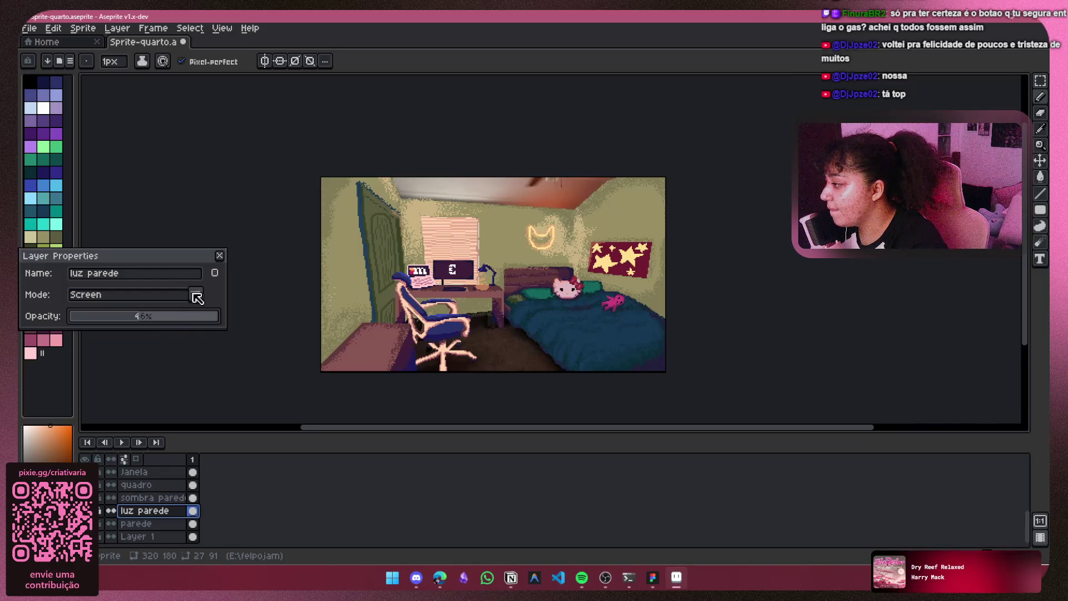
Step: Compare Color Dodge, Soft Light and Hard Light, settling on Soft Light at 100% opacity
click(128, 294)
click(161, 388)
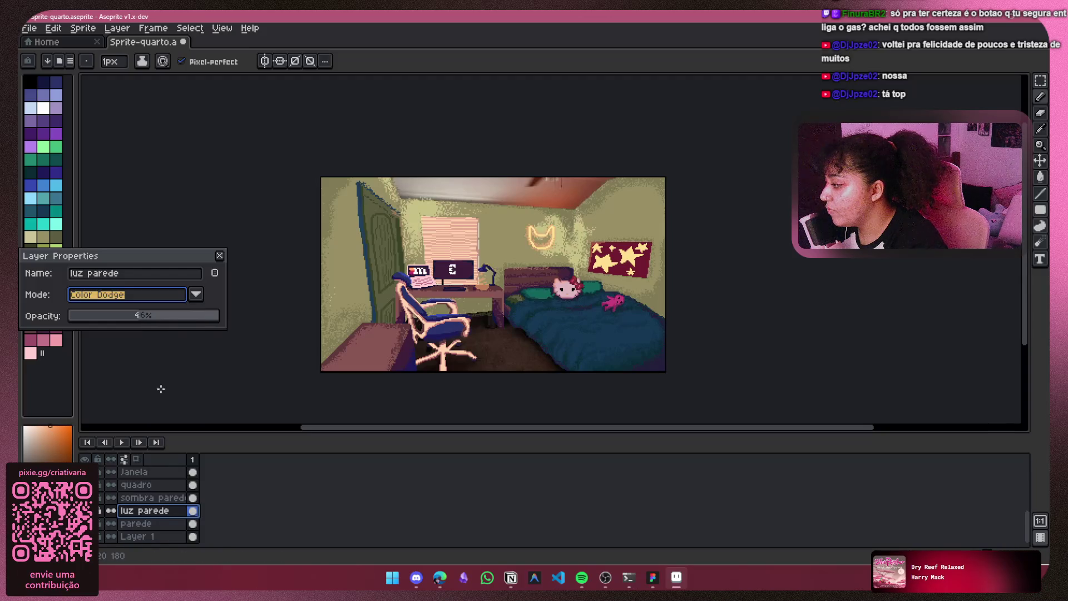
click(197, 295)
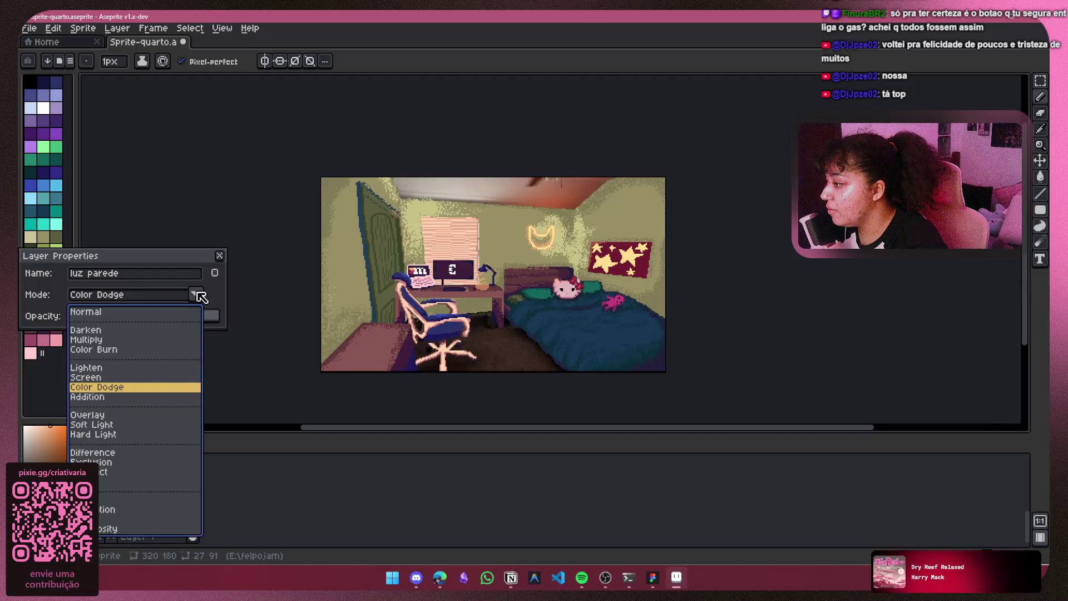
click(131, 425)
click(197, 295)
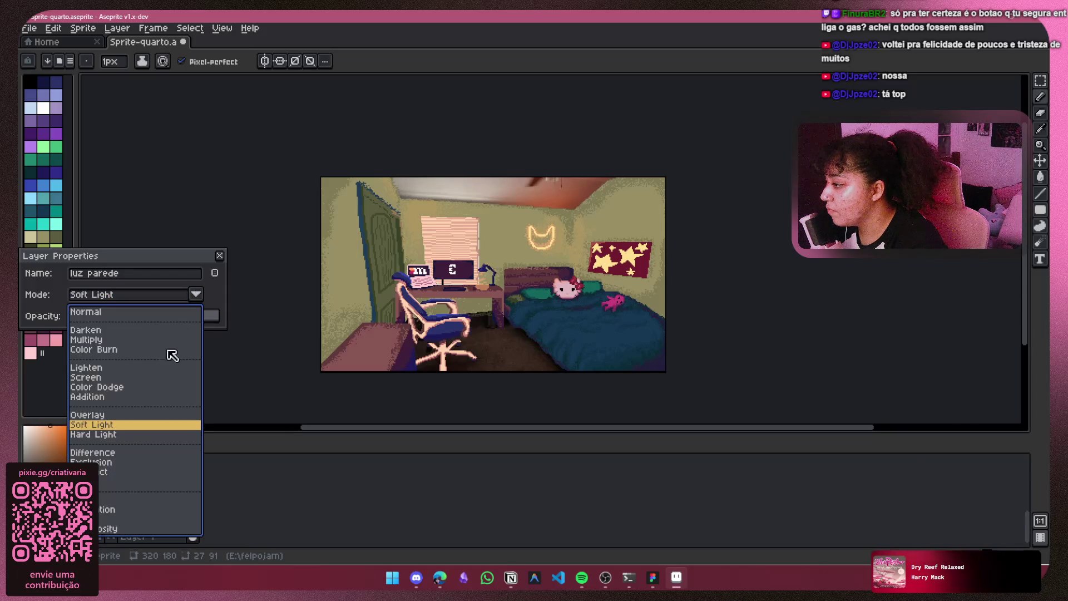
click(105, 434)
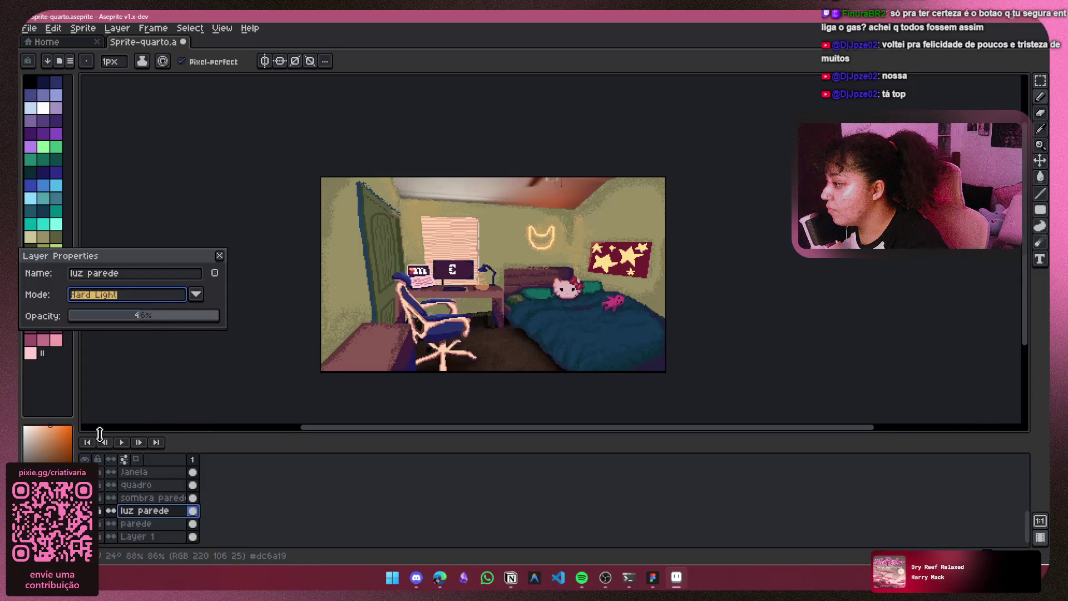
click(196, 294)
click(111, 425)
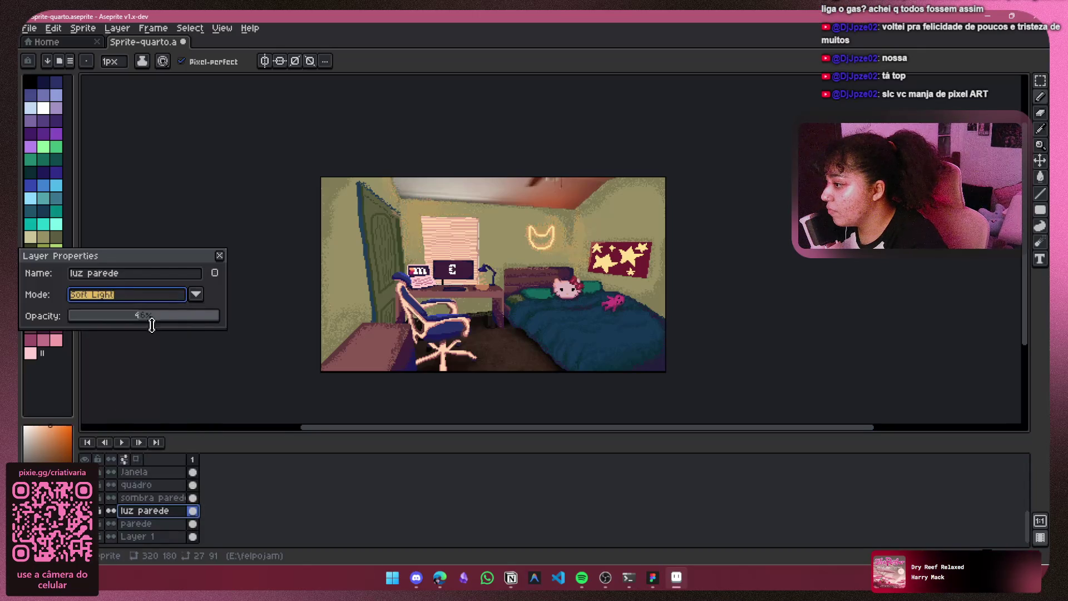
mouse_move(157, 313)
mouse_down()
mouse_move(206, 324)
mouse_move(267, 315)
mouse_up()
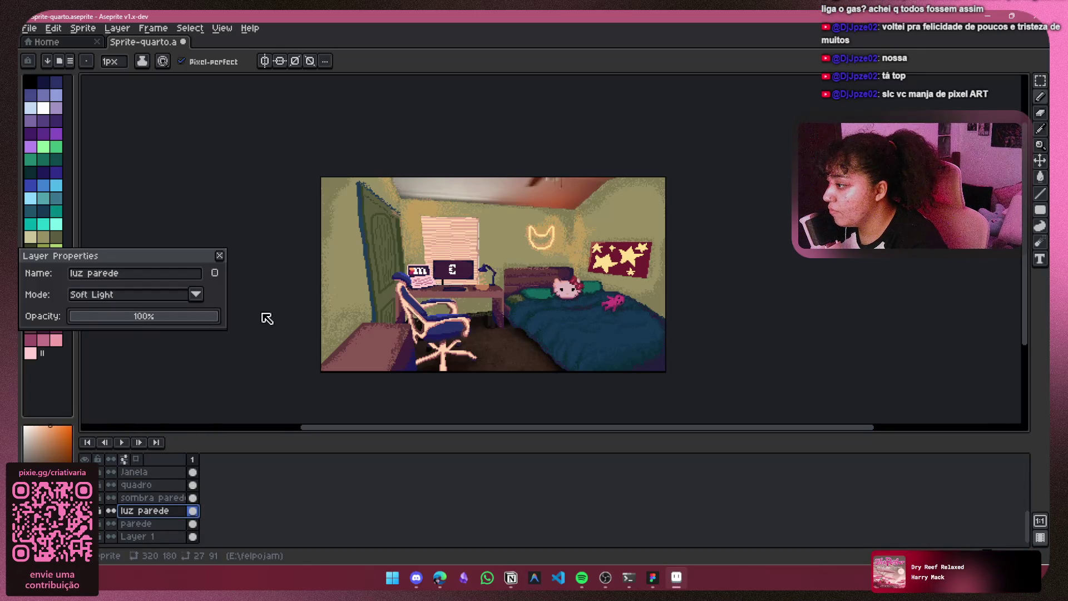
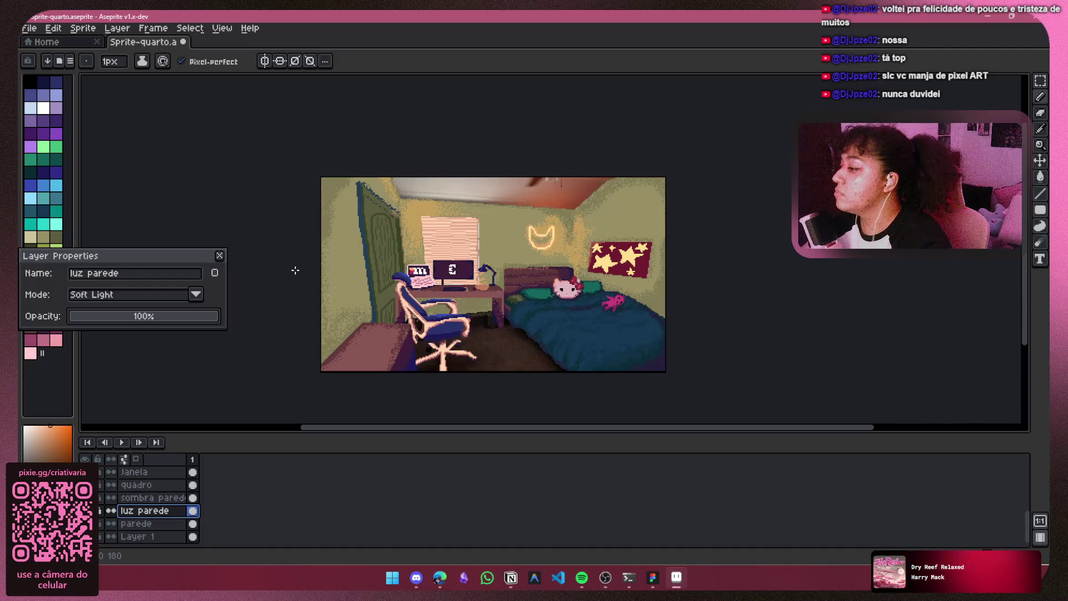
Step: Close the layer properties and toggle the comoda dresser layer off and back on
click(219, 255)
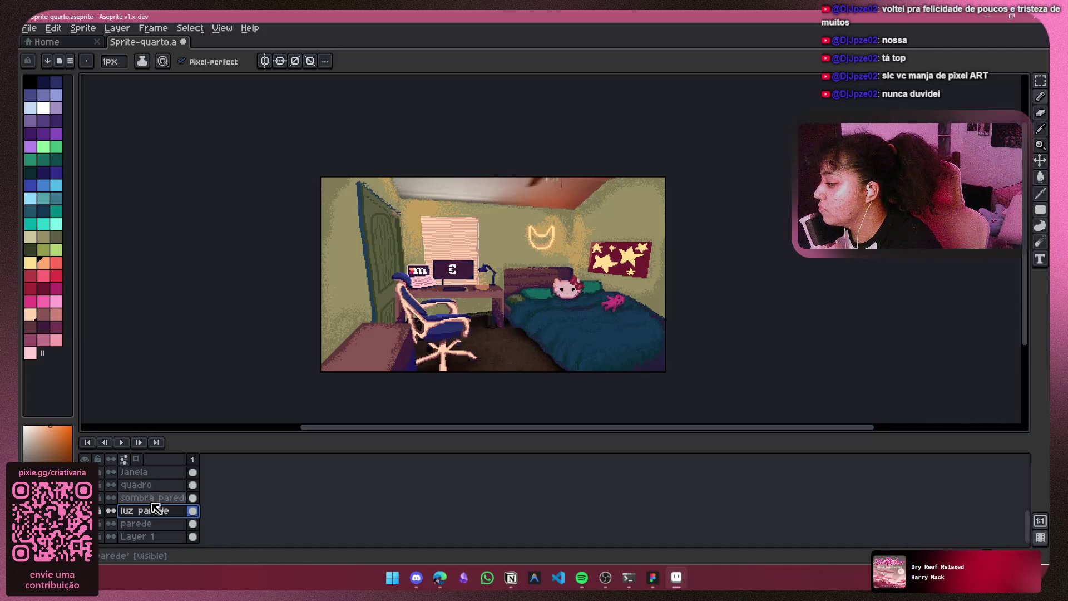
scroll(153, 509, up, 5)
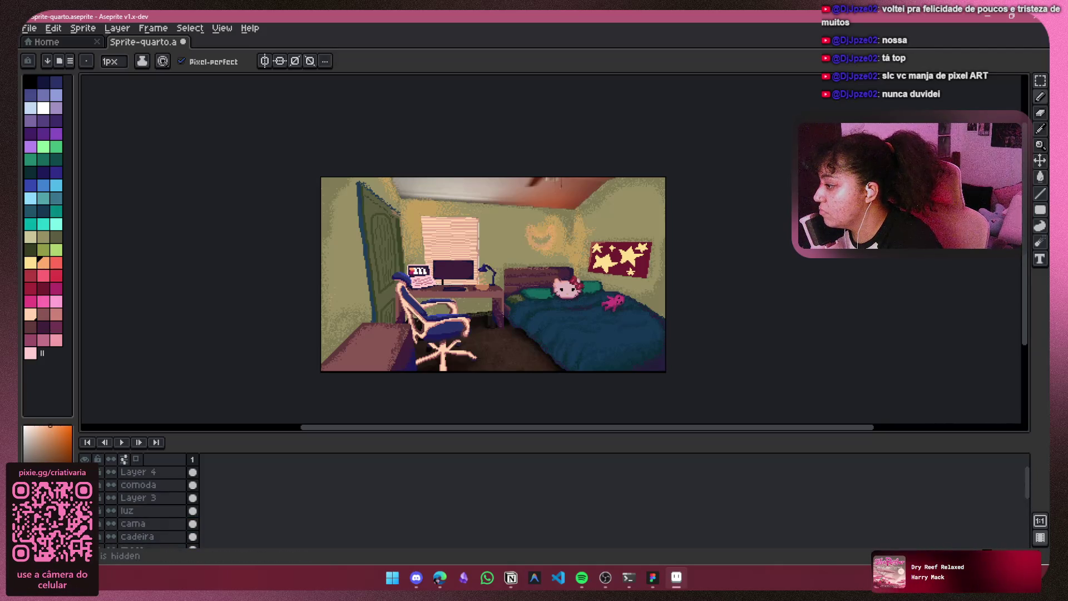
click(85, 511)
click(84, 484)
click(84, 485)
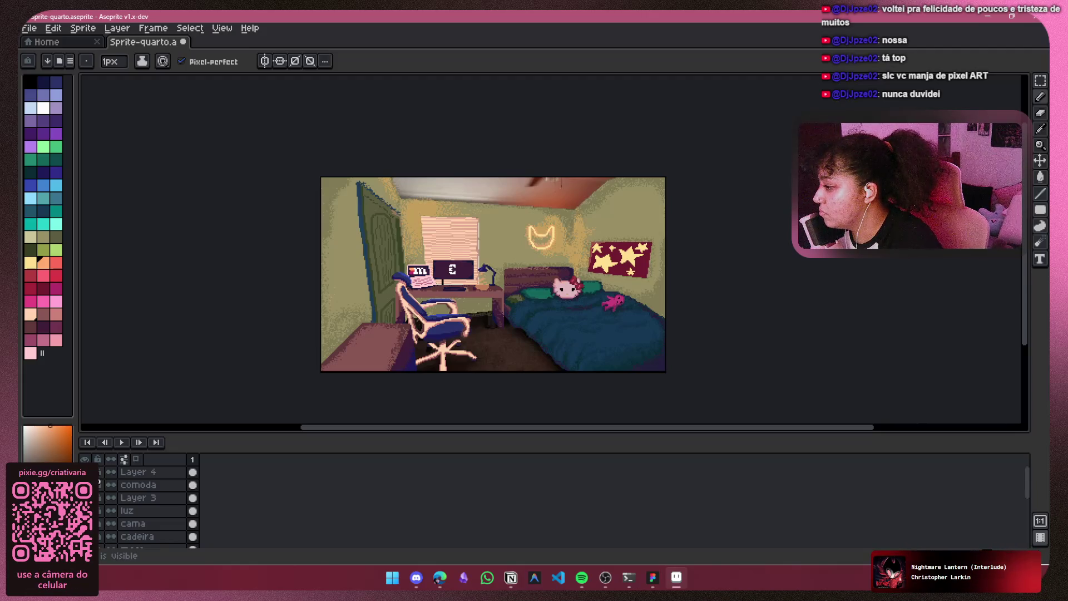
Step: Select the luz parede wall-light layer in the timeline
scroll(601, 273, up, 3)
scroll(601, 273, down, 2)
scroll(601, 273, up, 2)
scroll(127, 506, down, 2)
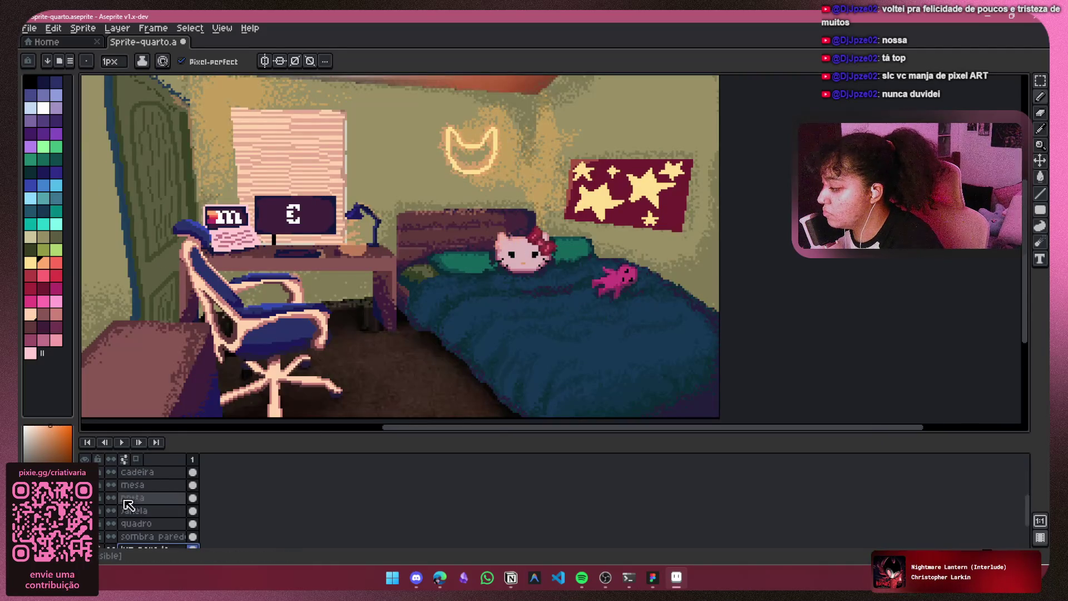
scroll(128, 506, down, 2)
click(134, 502)
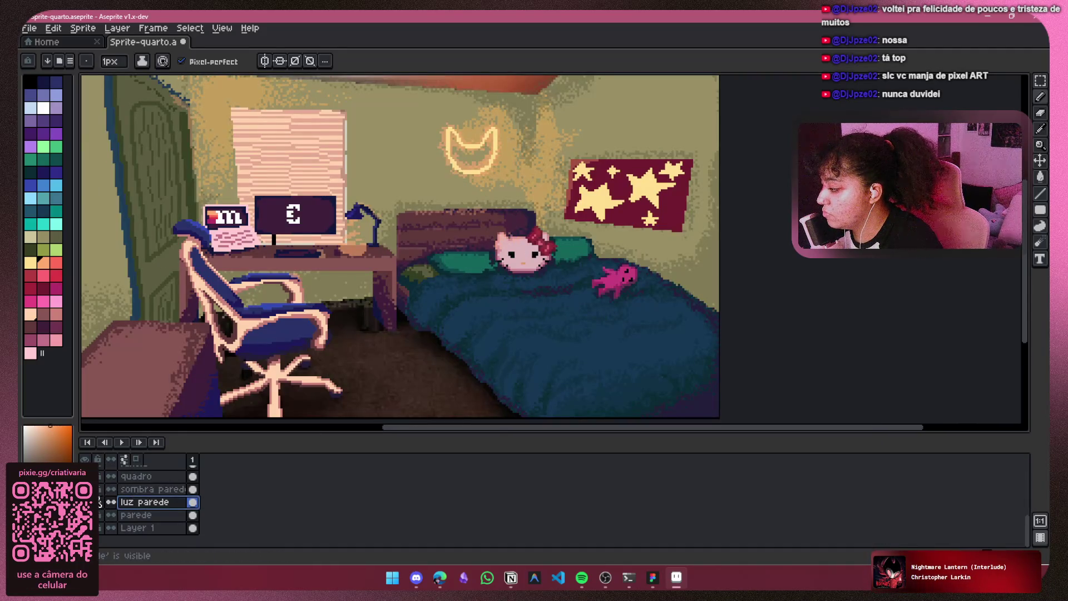
Step: Set the luz parede layer's opacity to about 54% in Layer Properties
right_click(134, 503)
click(172, 462)
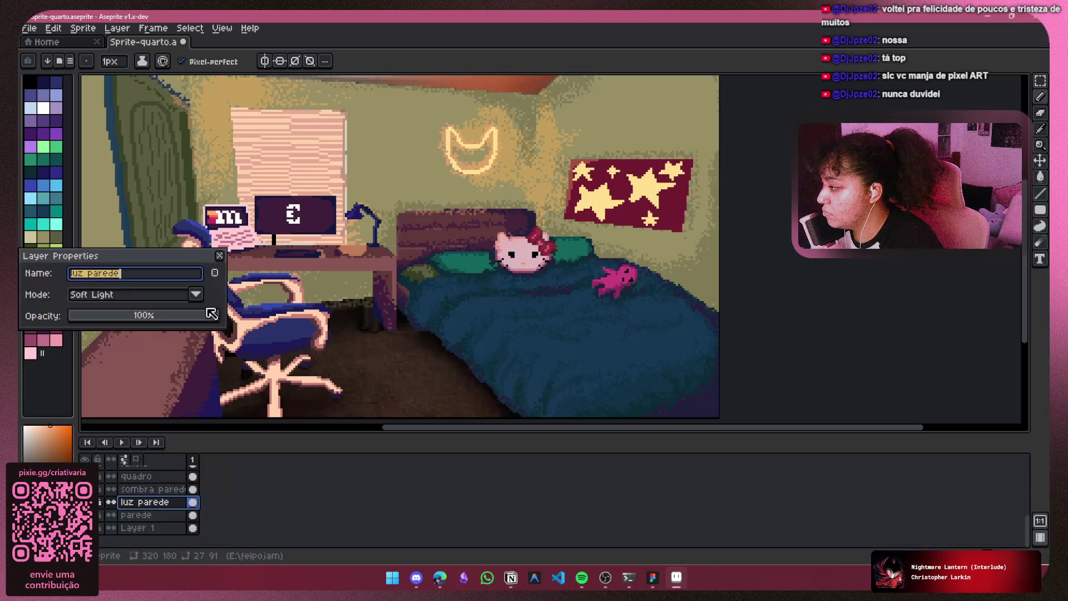
click(184, 315)
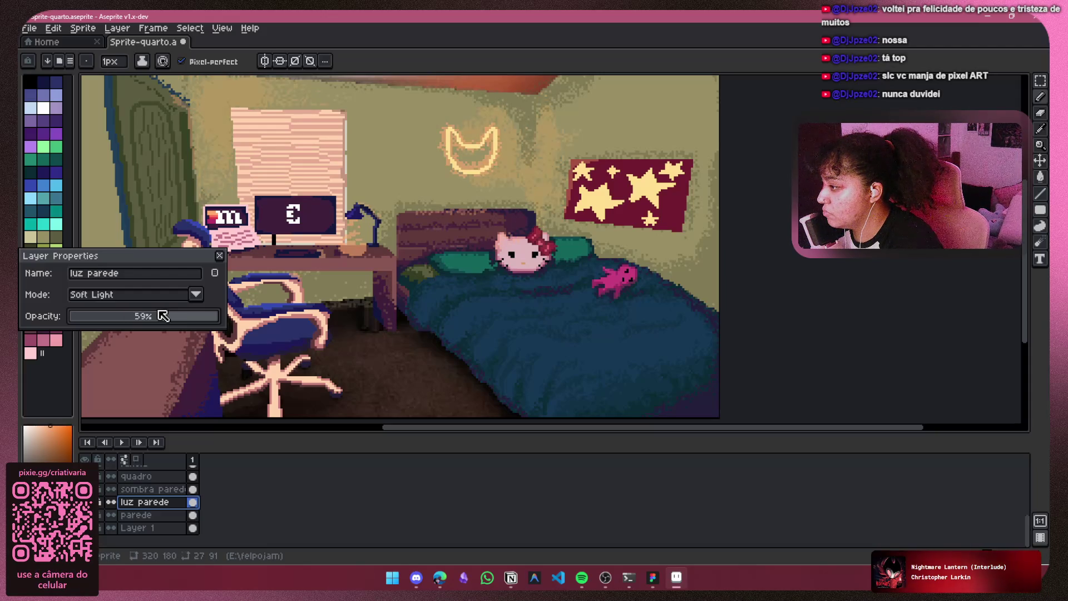
drag(163, 315, 136, 316)
scroll(282, 239, down, 2)
drag(356, 262, 412, 285)
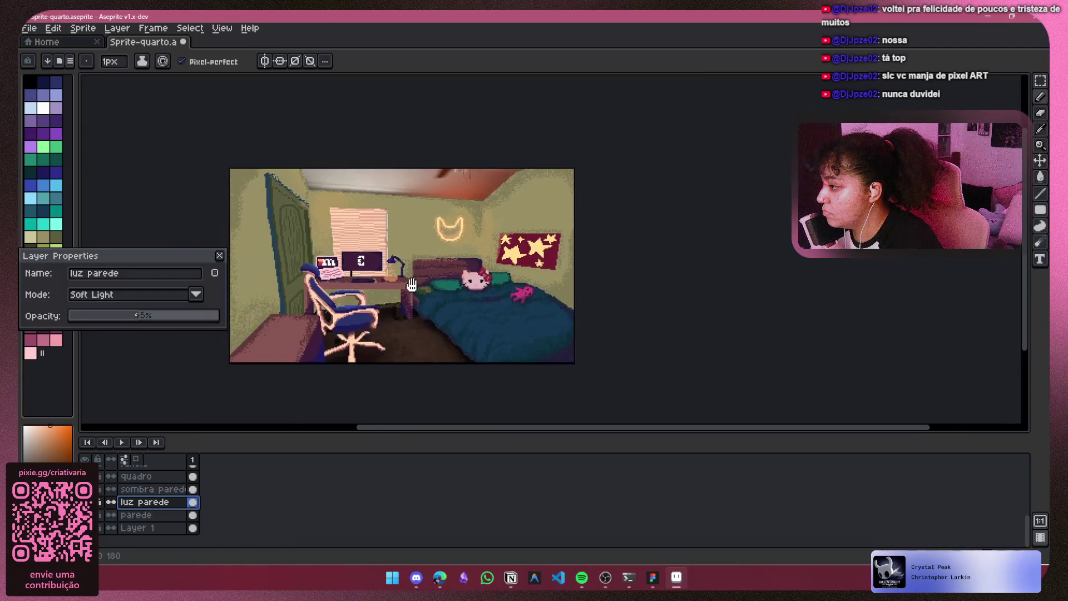
scroll(411, 285, up, 2)
drag(143, 316, 169, 316)
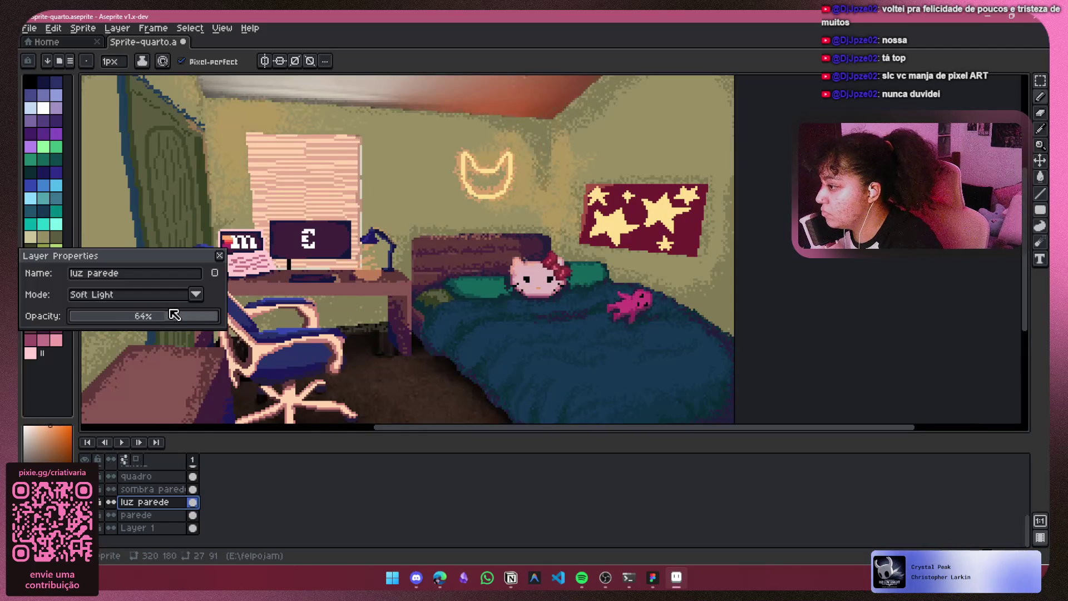
scroll(173, 313, up, 3)
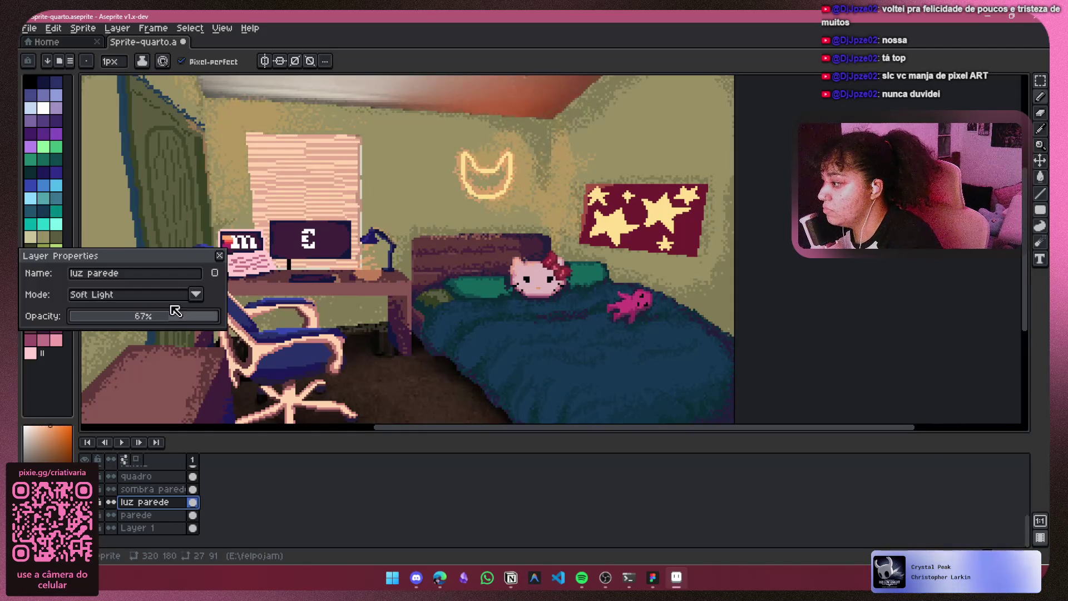
drag(170, 316, 152, 320)
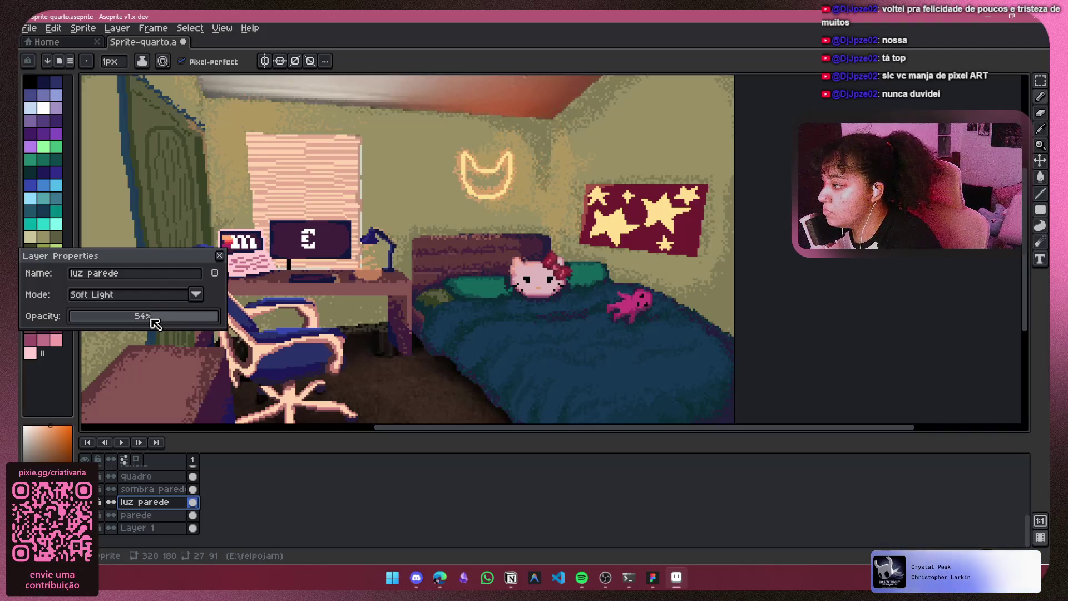
click(220, 255)
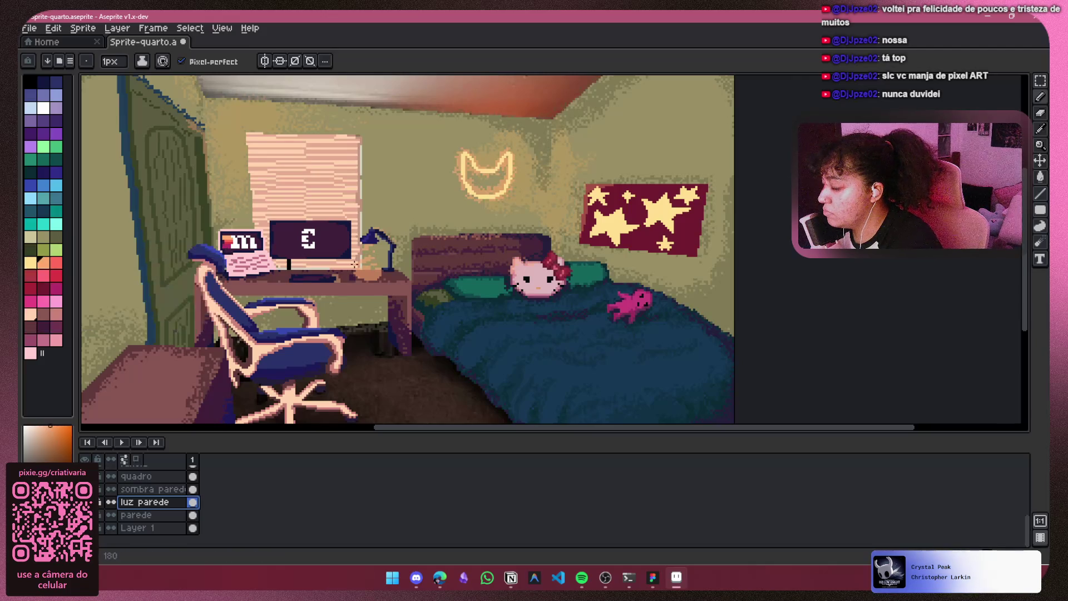
Step: Pan the canvas to show the whole room, including the star poster and neon cat
scroll(405, 269, down, 2)
drag(406, 269, 434, 259)
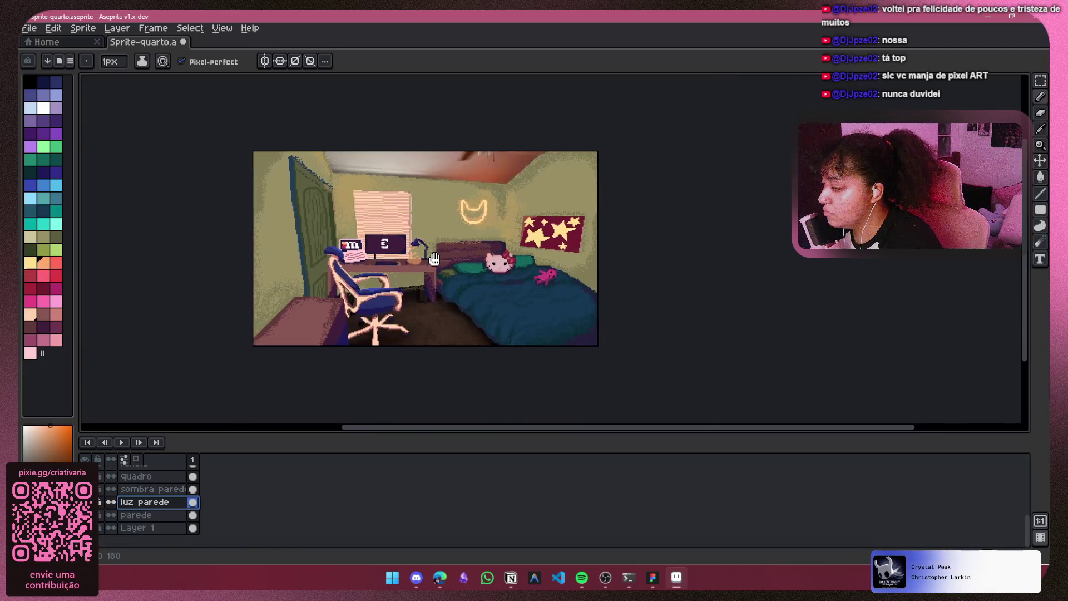
scroll(531, 253, up, 2)
mouse_move(531, 253)
mouse_down()
mouse_move(484, 270)
mouse_move(424, 324)
mouse_up()
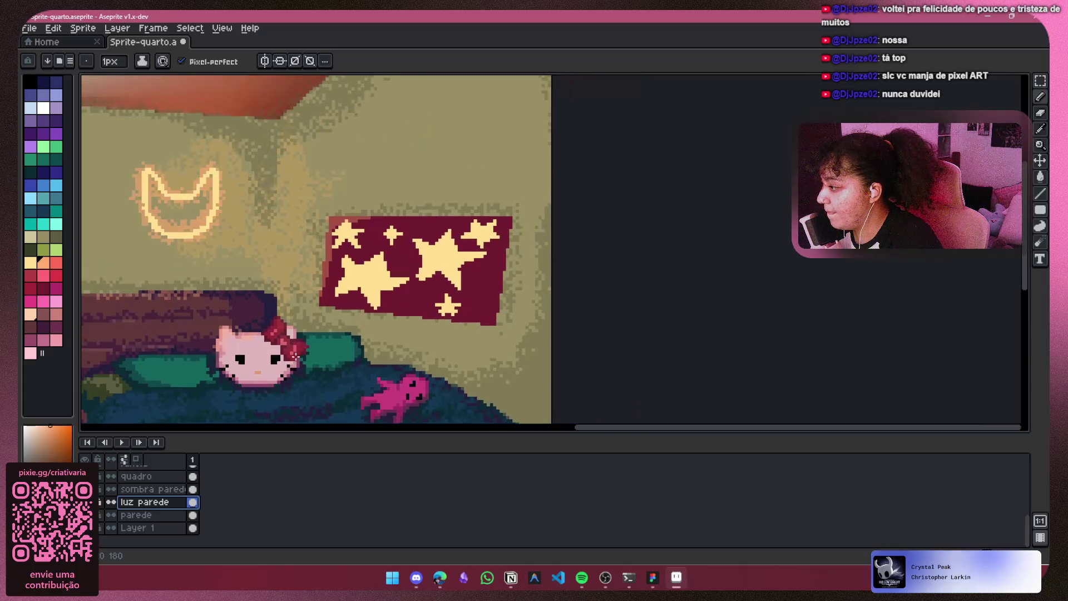
Step: Select the quadro poster layer and pick the poster's dark maroon colour
scroll(145, 504, up, 1)
click(139, 502)
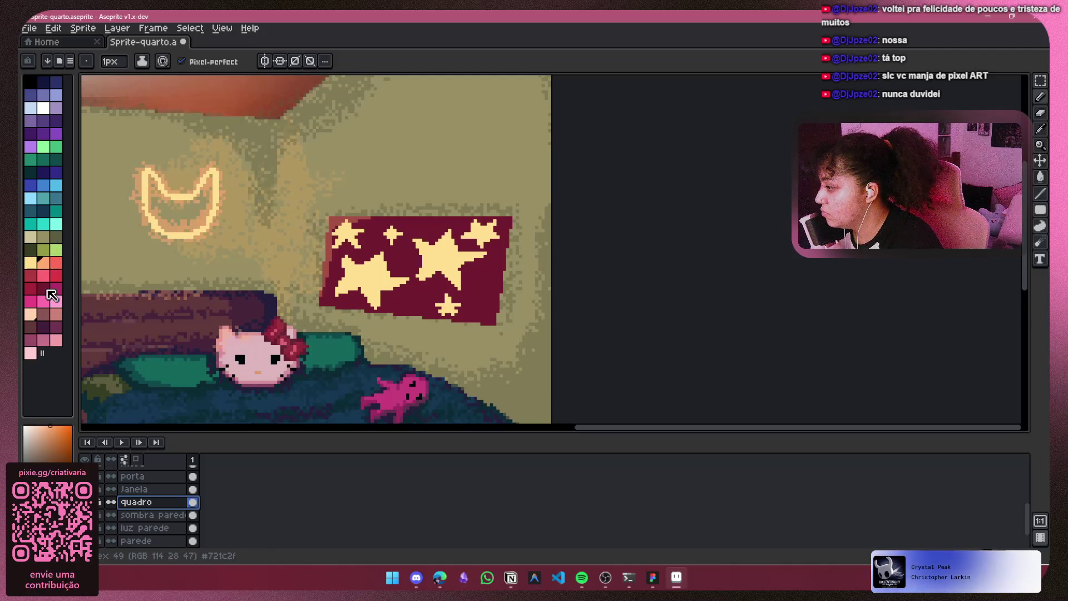
click(47, 289)
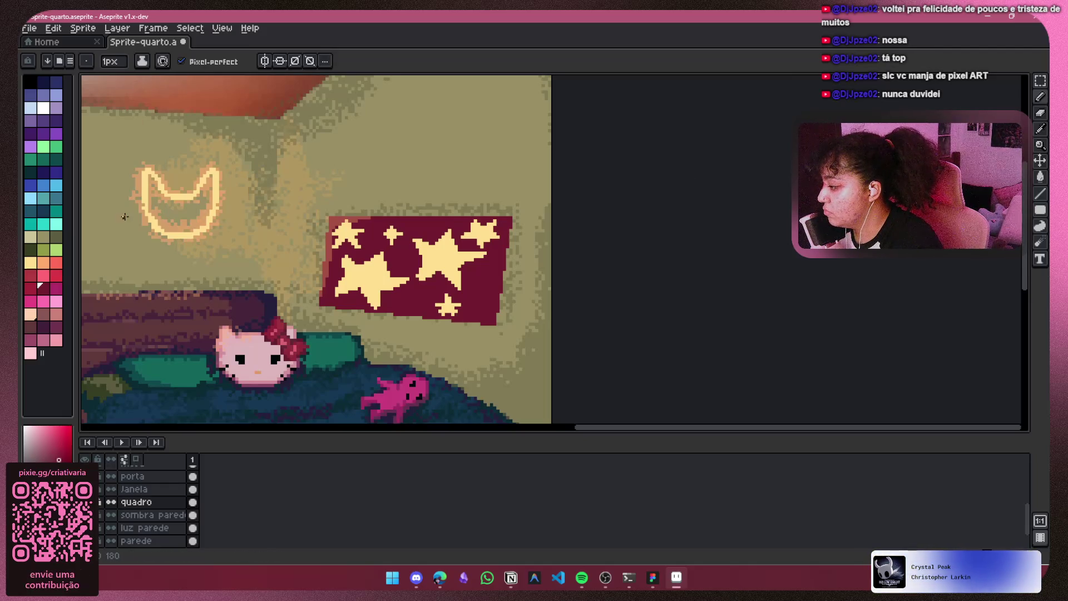
key(ctrl+z)
alt+click(504, 280)
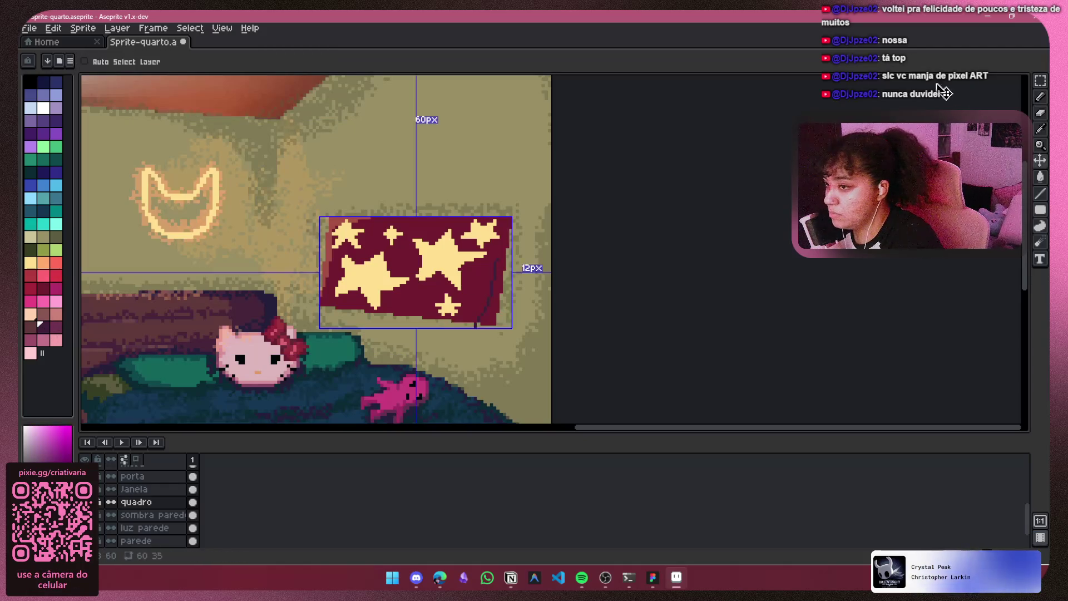
key(ctrl+z)
Step: Use the Spray tool with Lock Alpha ink to speckle maroon along the poster's right edge
click(152, 59)
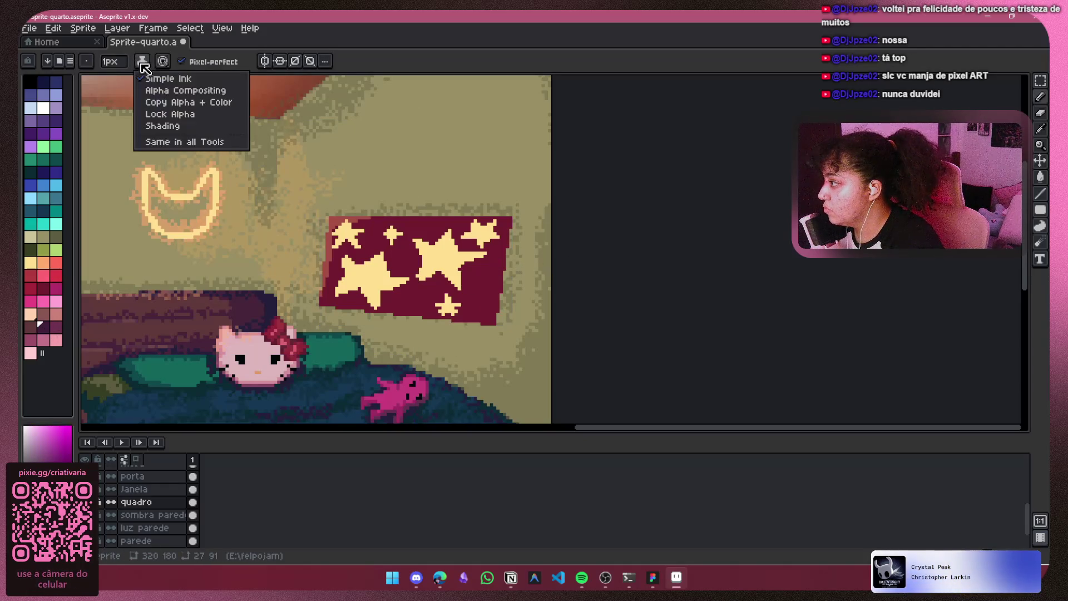
click(172, 111)
click(1029, 104)
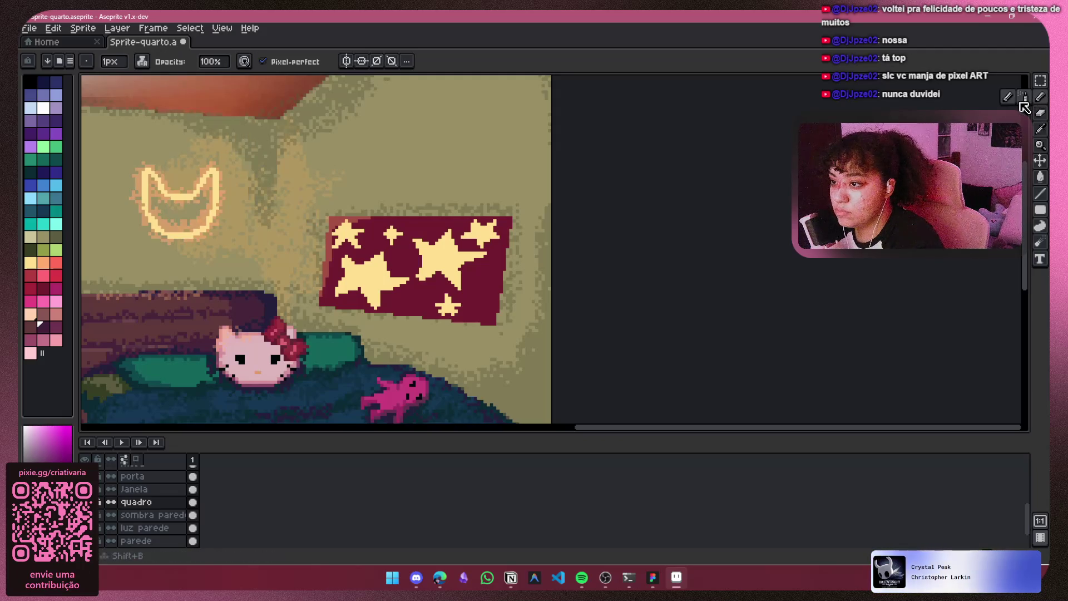
click(142, 61)
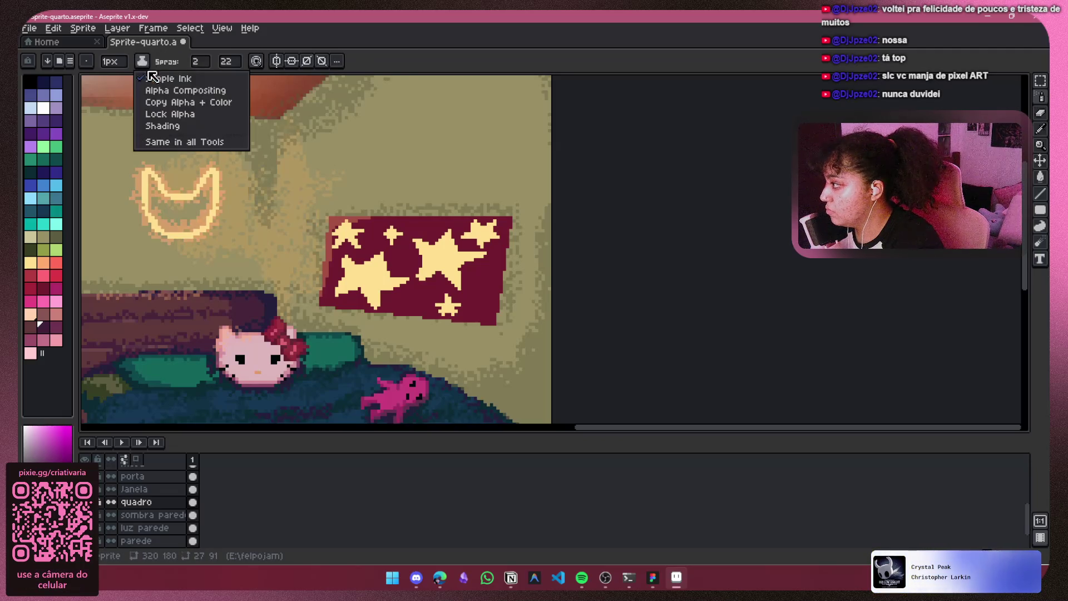
click(169, 113)
drag(484, 311, 505, 279)
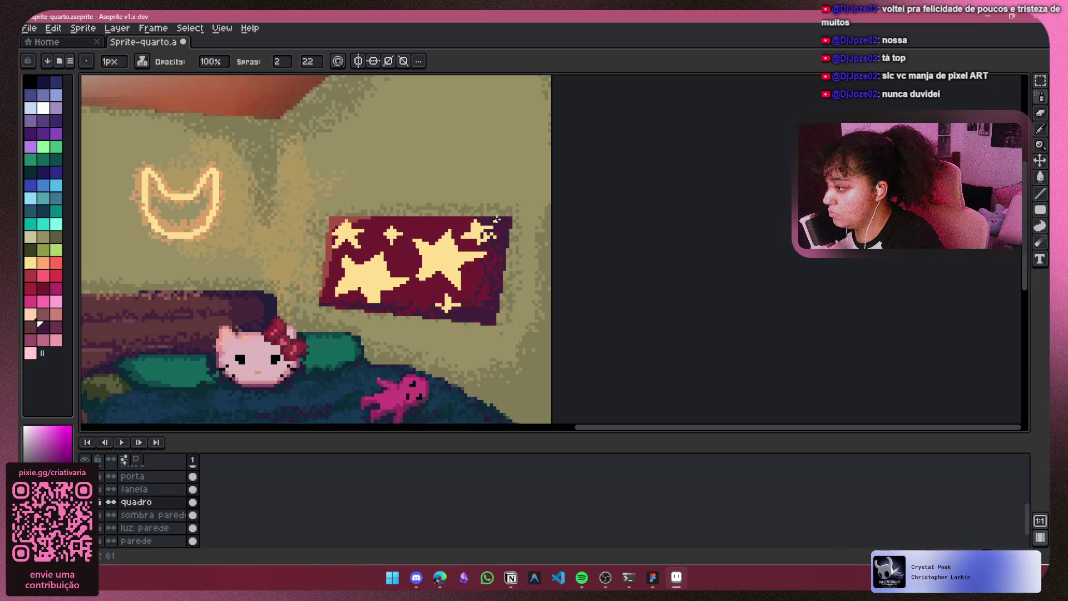
key(ctrl+z)
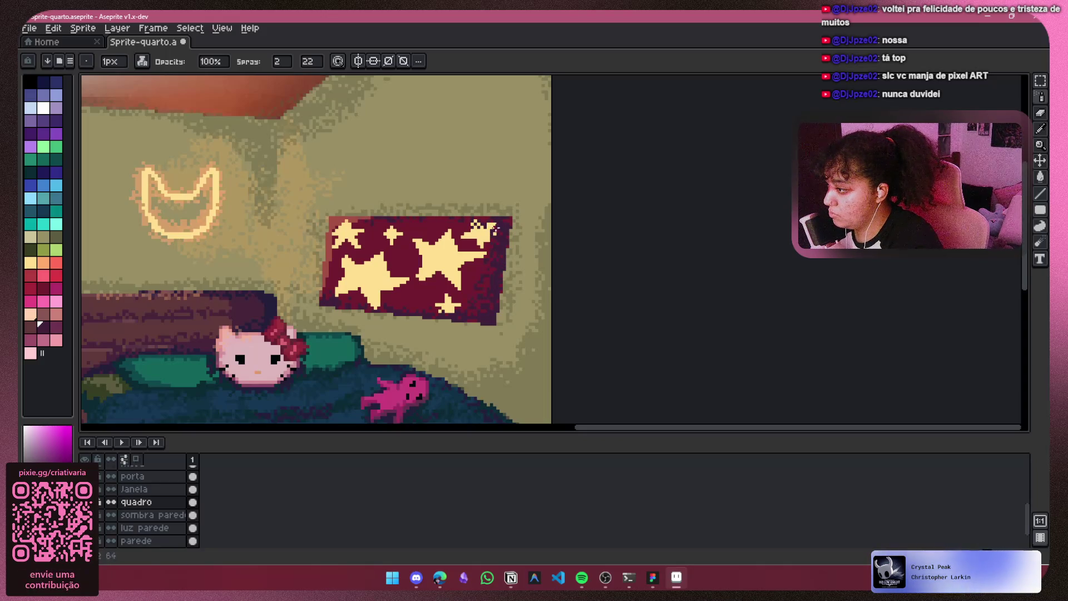
scroll(503, 317, down, 5)
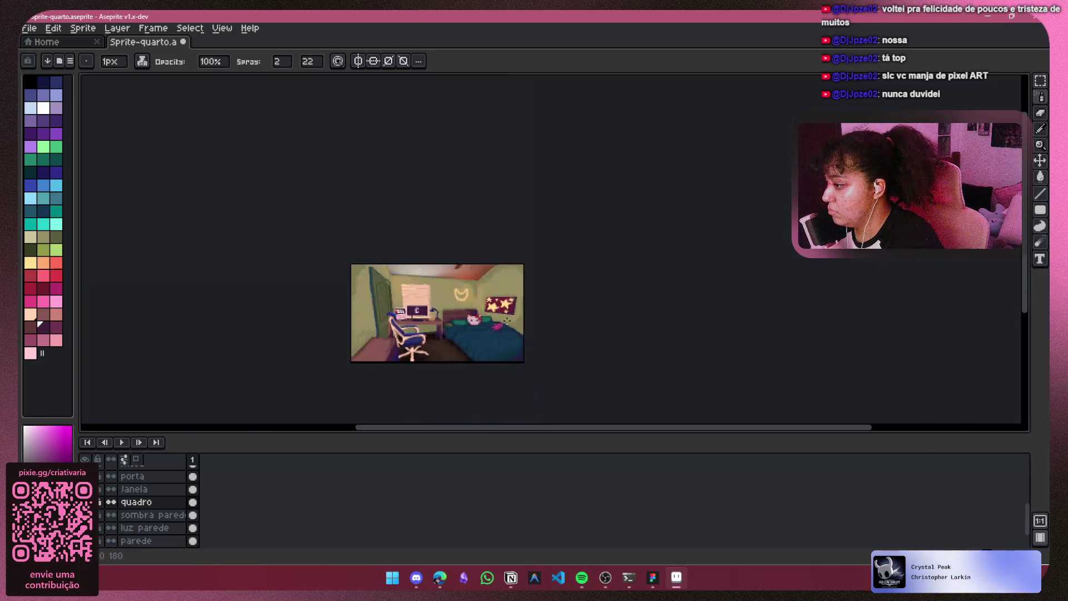
scroll(456, 283, up, 1)
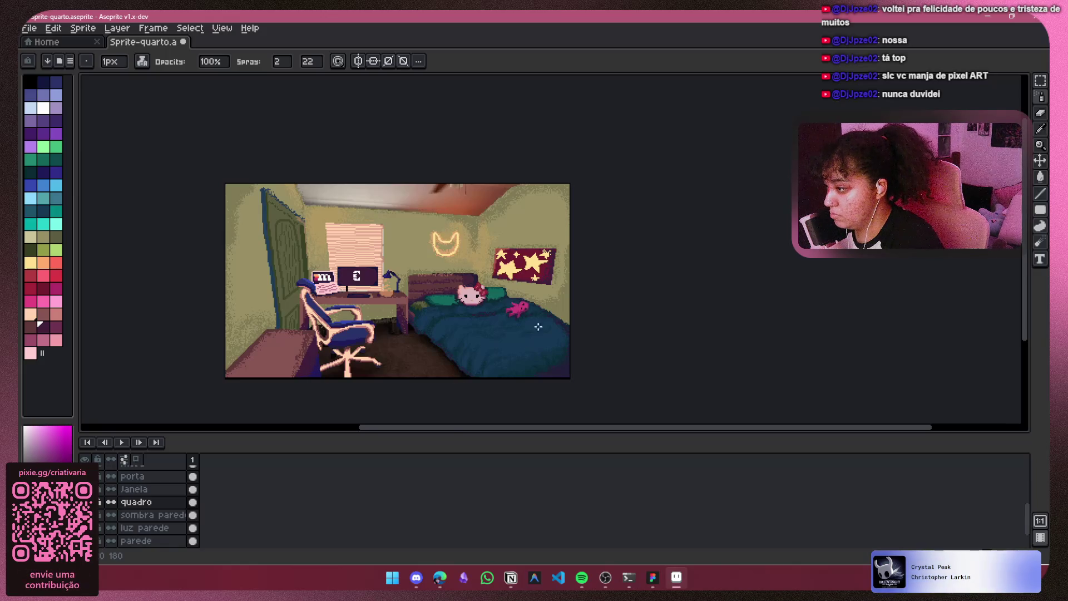
scroll(580, 248, up, 2)
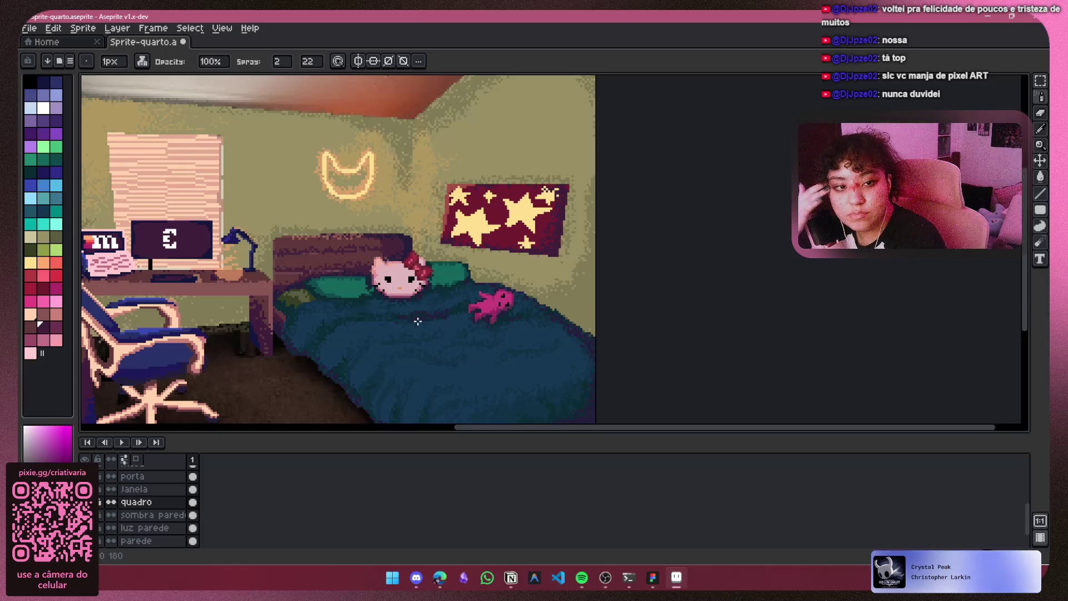
key(alt+Tab)
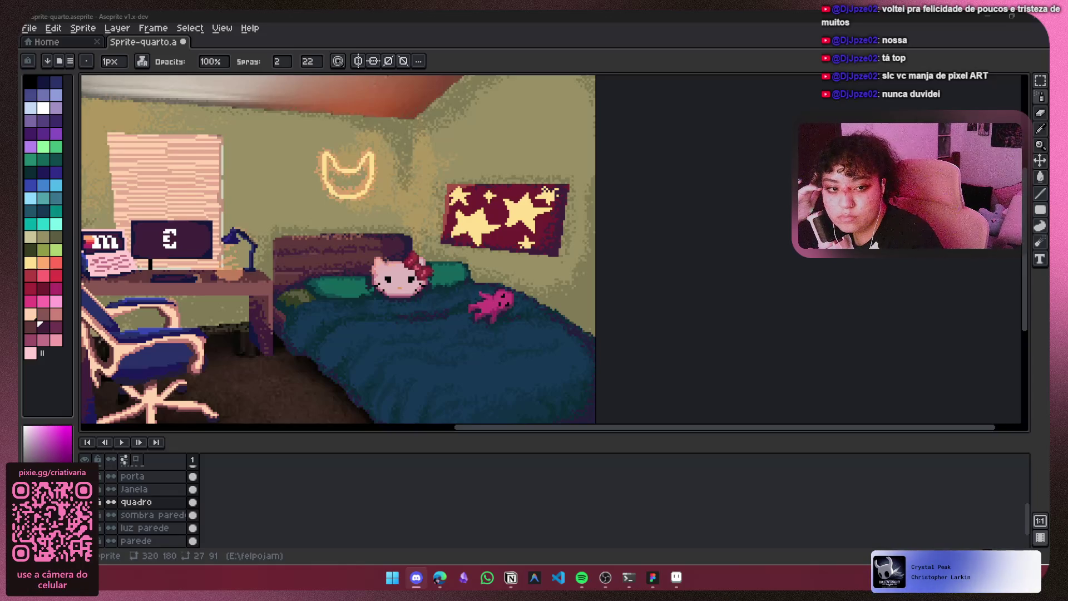
key(alt+Tab)
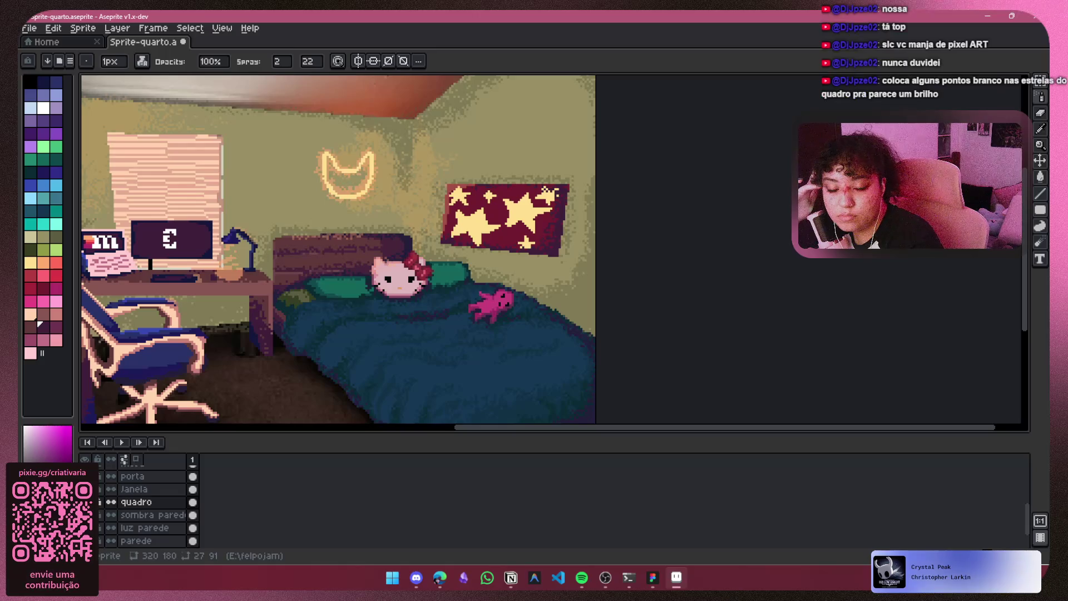
mouse_move(507, 309)
mouse_down()
mouse_move(706, 288)
mouse_move(672, 288)
mouse_up()
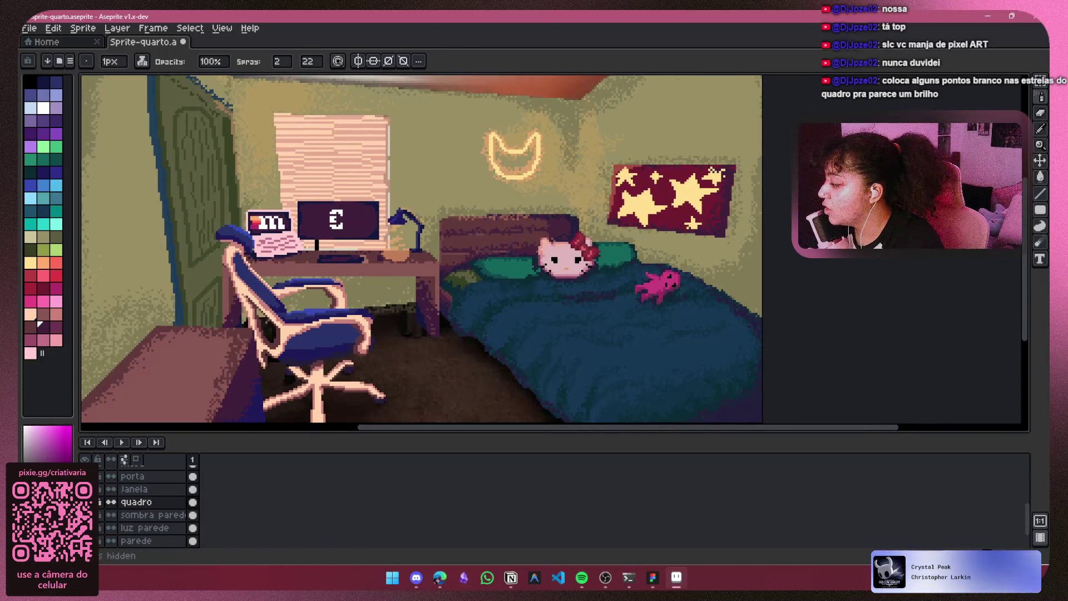
scroll(590, 217, down, 2)
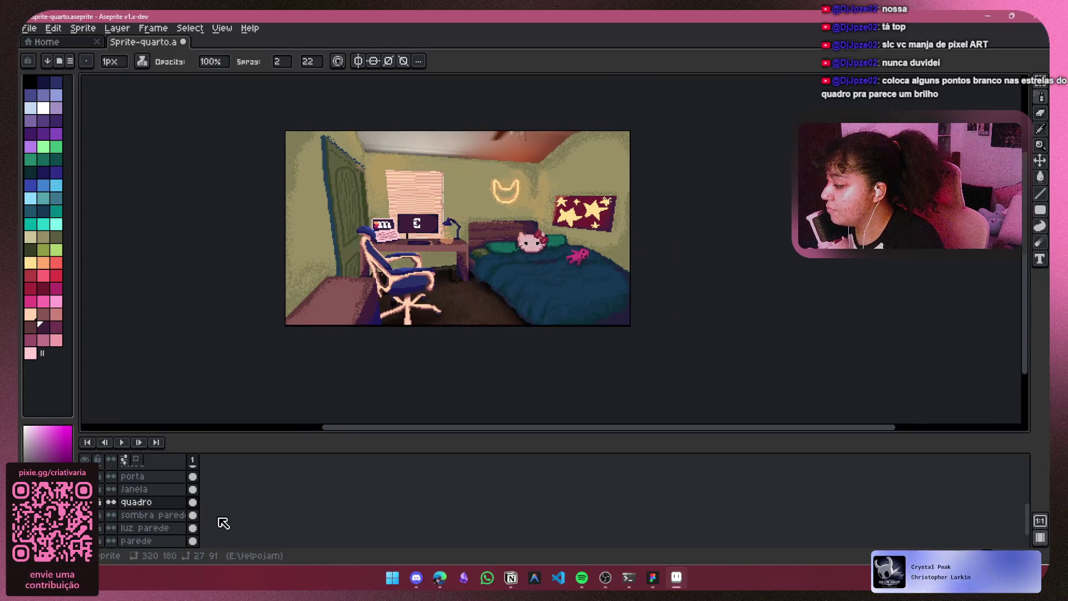
right_click(220, 518)
click(317, 465)
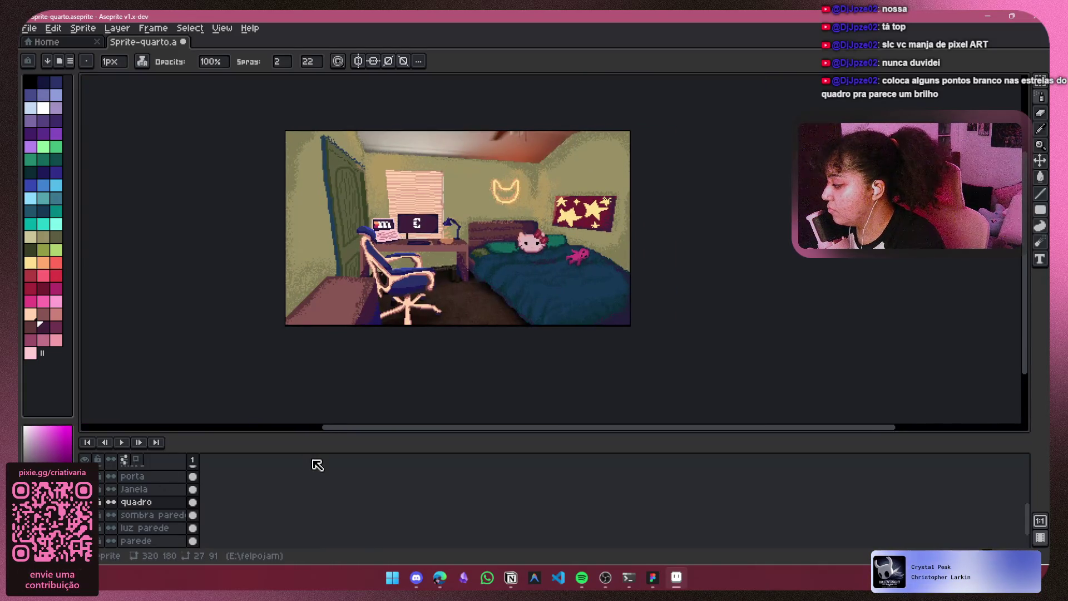
right_click(245, 509)
click(205, 503)
scroll(129, 527, down, 1)
click(158, 529)
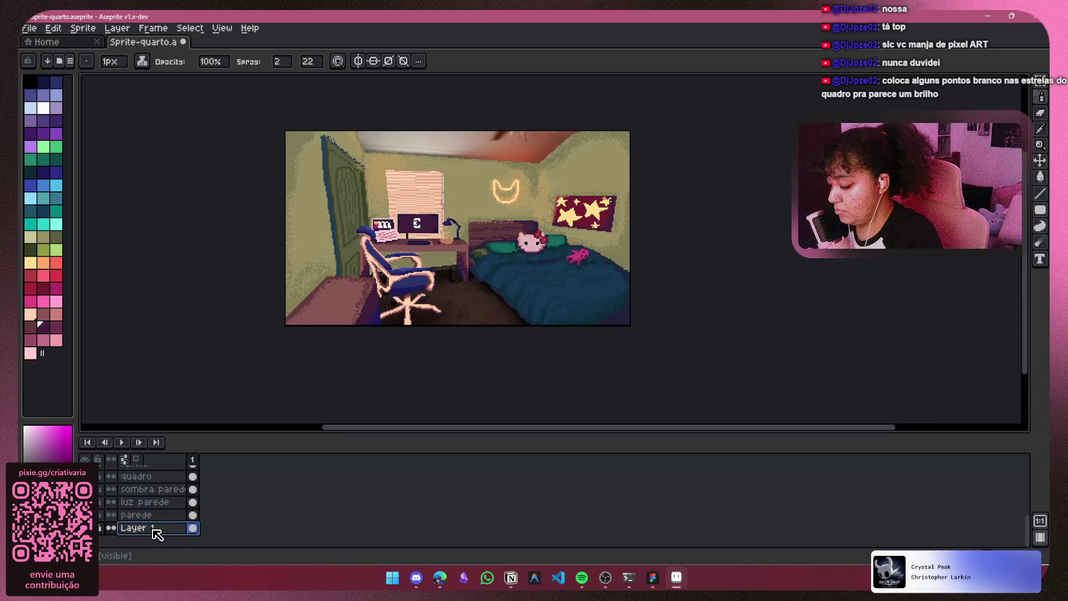
Step: Add a new layer named Chao and hide the old floor layer
key(shift+n)
scroll(196, 512, down, 2)
double_click(145, 516)
text(cha)
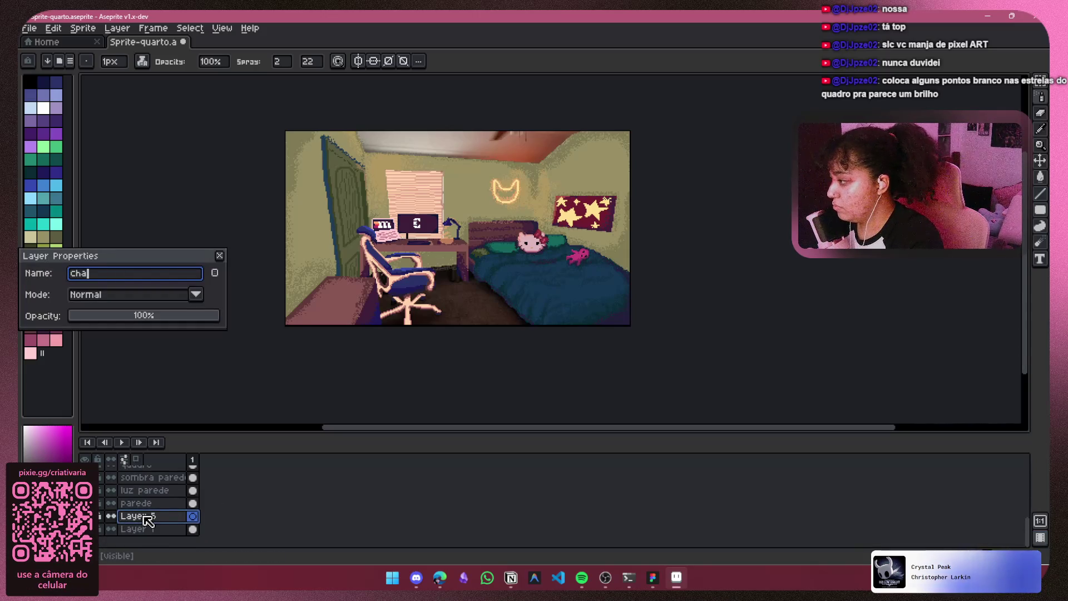
key(Return)
scroll(444, 298, up, 1)
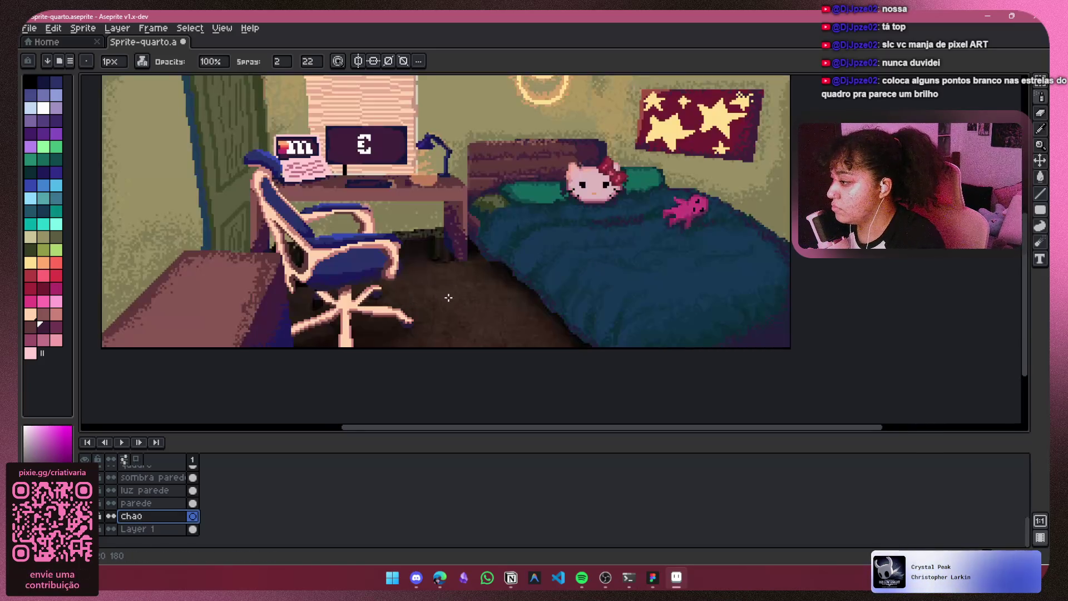
scroll(211, 307, up, 1)
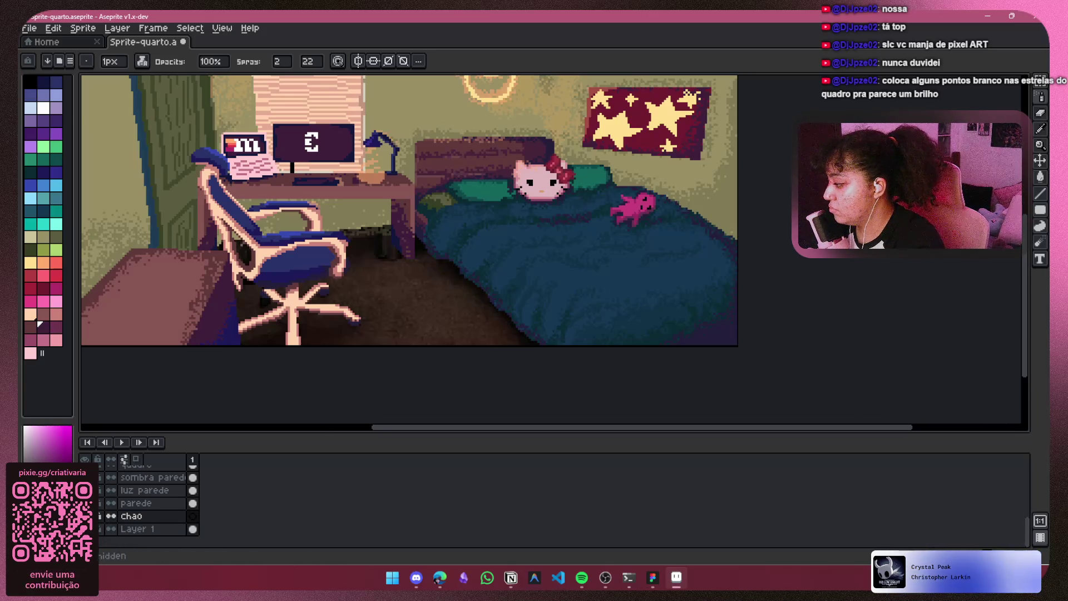
click(85, 515)
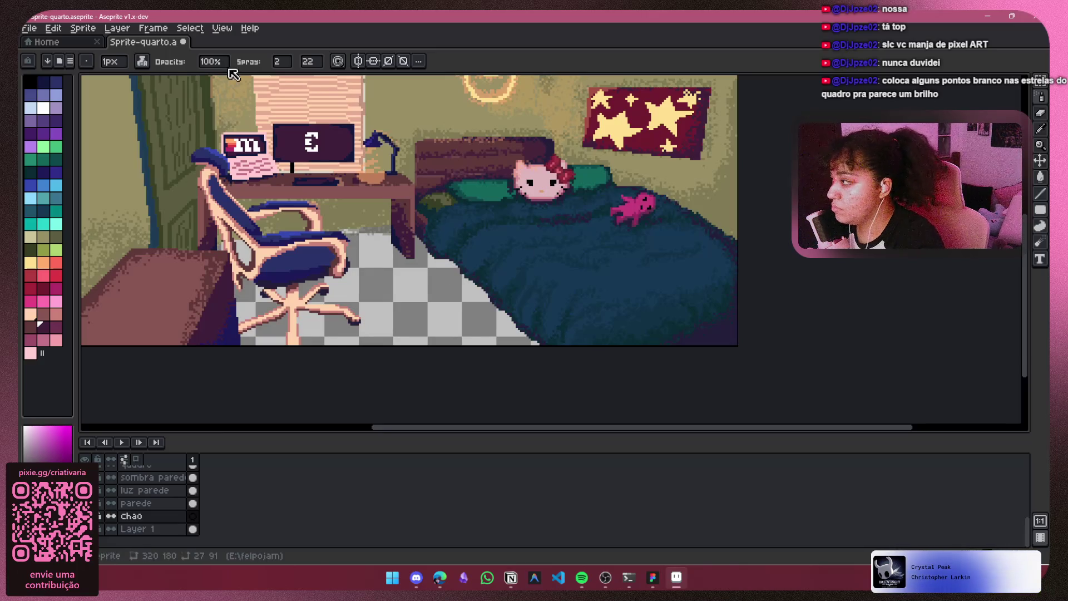
Step: Switch to the Pencil tool with Simple ink
click(142, 61)
click(160, 78)
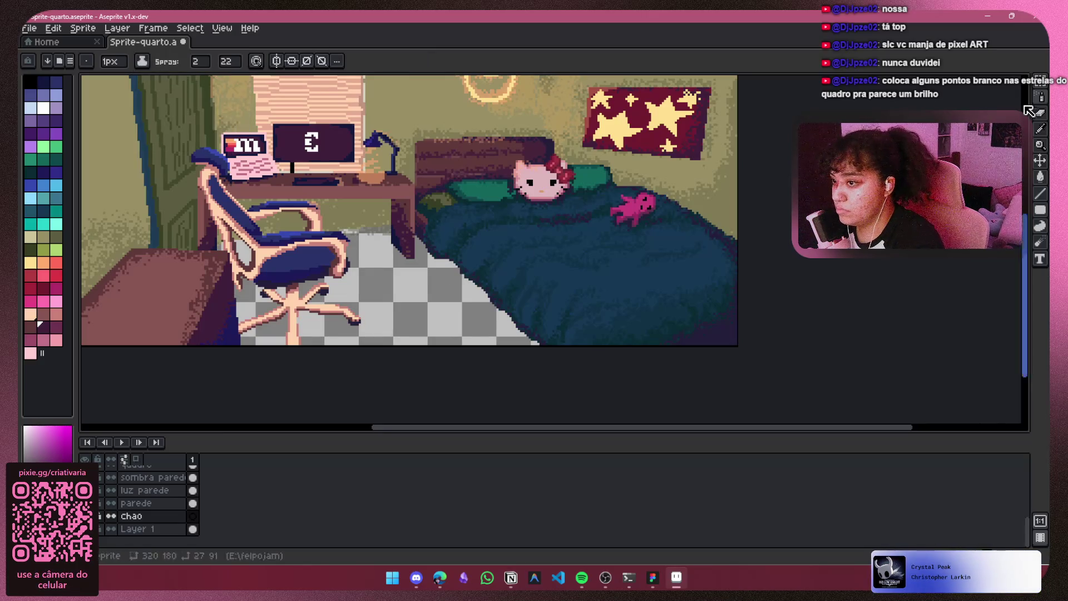
click(1039, 97)
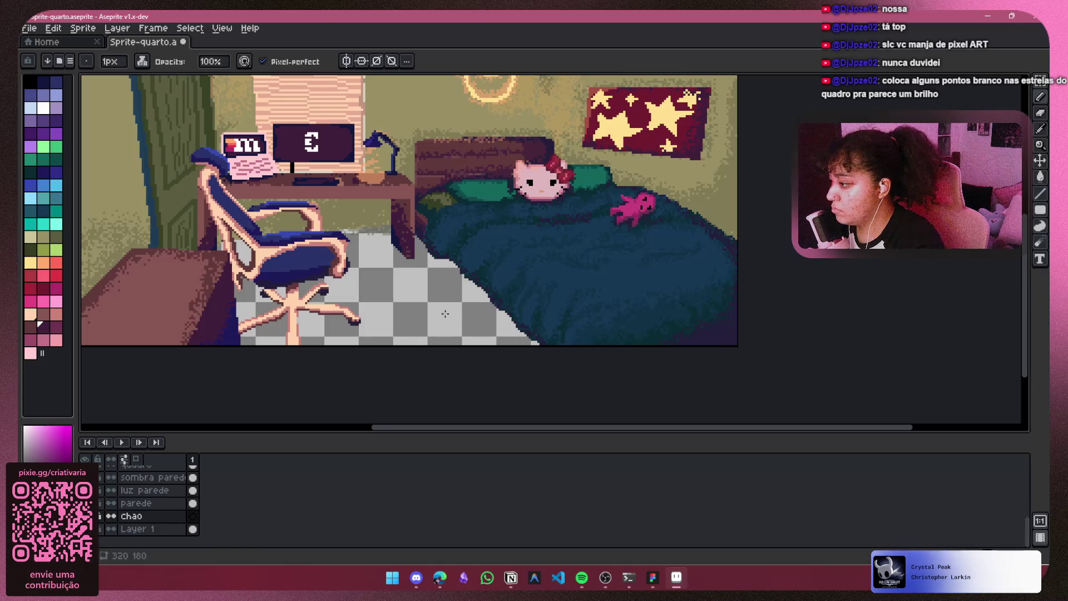
click(142, 61)
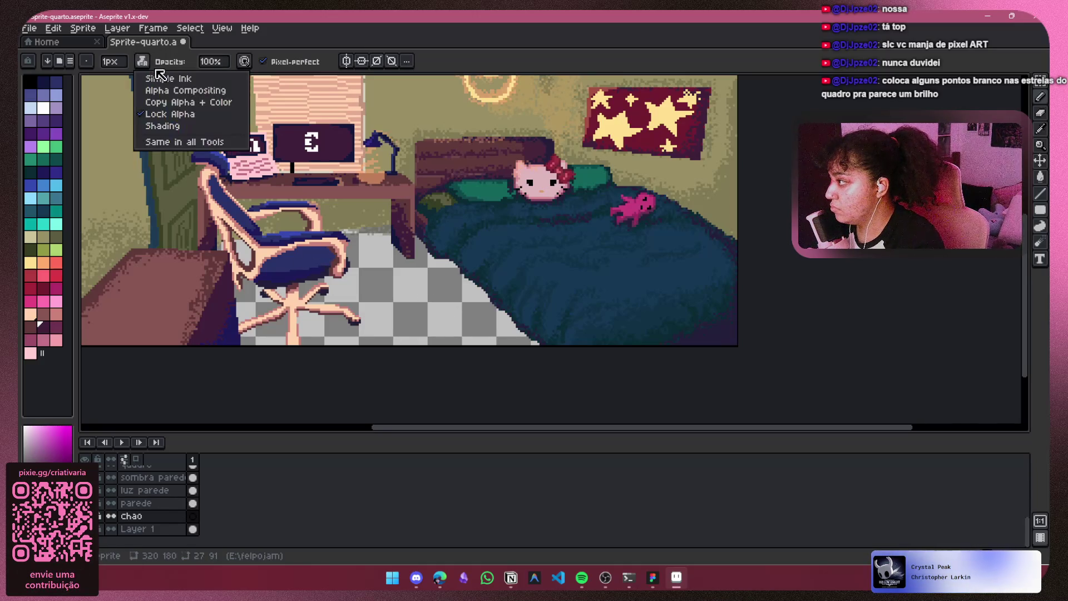
click(161, 77)
drag(399, 266, 412, 292)
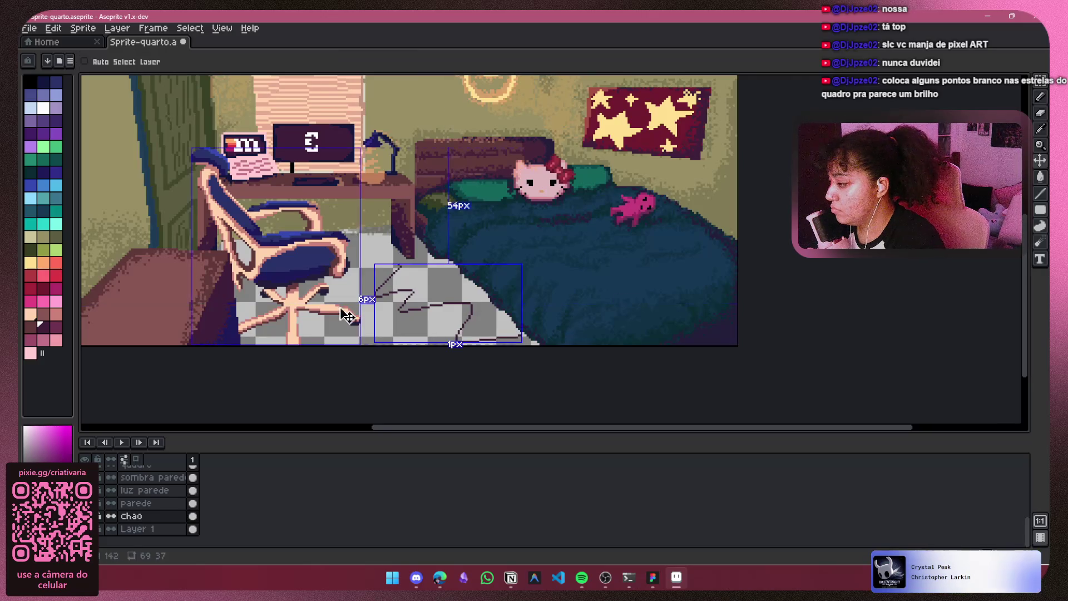
key(ctrl+z)
Step: Paint the floor area dark reddish brown on the Chao layer
click(35, 328)
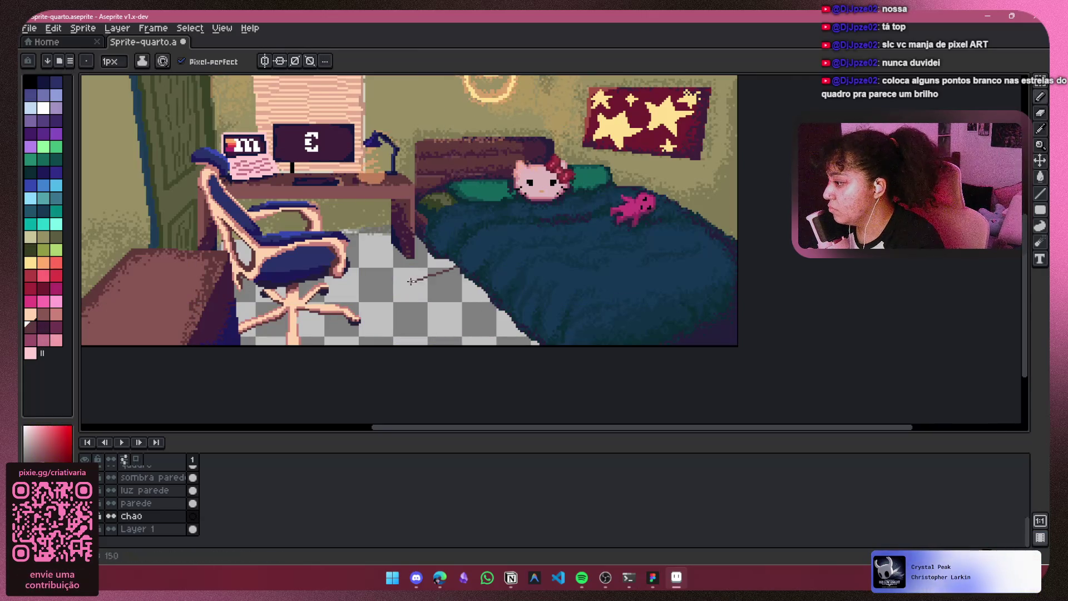
drag(467, 306, 334, 342)
key(ctrl+z)
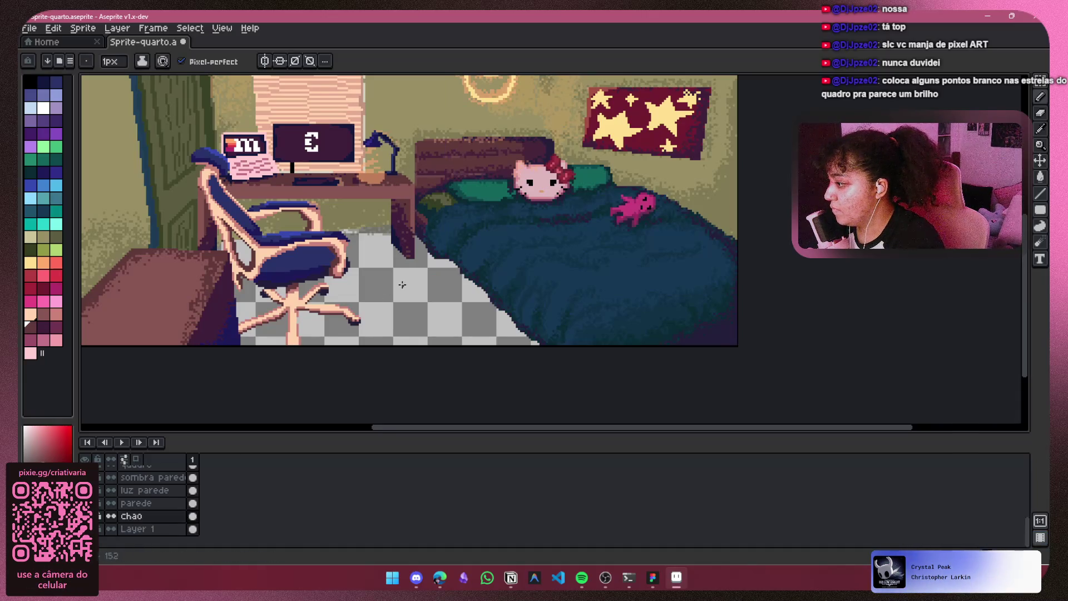
key(v)
key(ctrl+z)
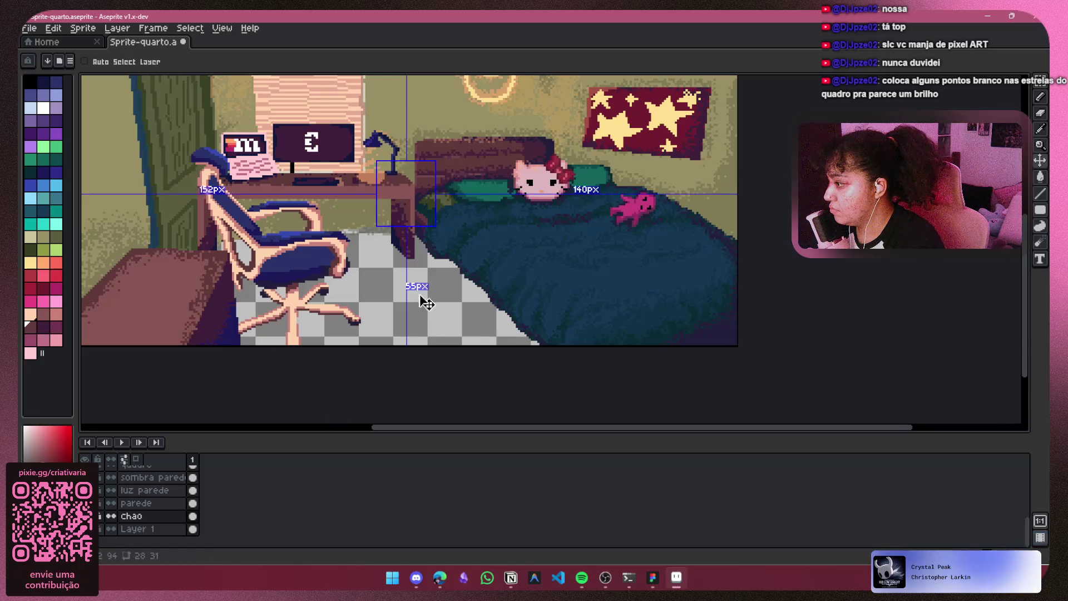
key(b)
ctrl+click(403, 306)
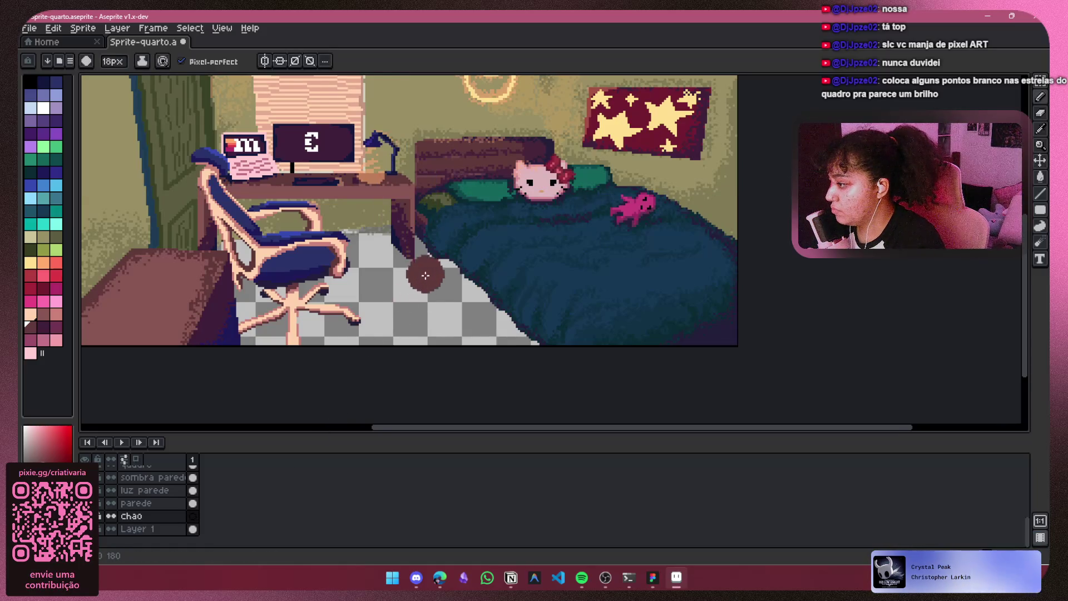
mouse_move(384, 324)
mouse_down()
mouse_move(458, 327)
mouse_move(468, 309)
mouse_move(445, 273)
mouse_move(378, 239)
mouse_move(238, 244)
mouse_up()
mouse_move(267, 331)
mouse_down()
mouse_move(309, 360)
mouse_move(383, 306)
mouse_move(355, 272)
mouse_up()
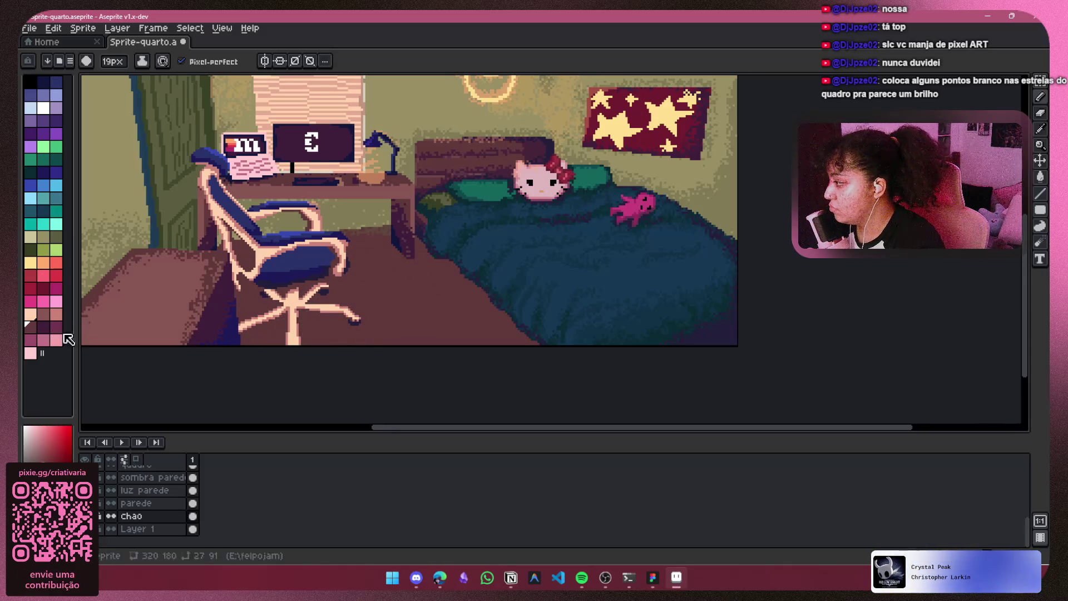
Step: Repaint the floor in lighter brown, trying and undoing purple shading under chair and bed
click(43, 315)
mouse_move(426, 251)
mouse_down()
mouse_move(356, 251)
mouse_move(473, 278)
mouse_move(310, 357)
mouse_up()
scroll(311, 356, down, 2)
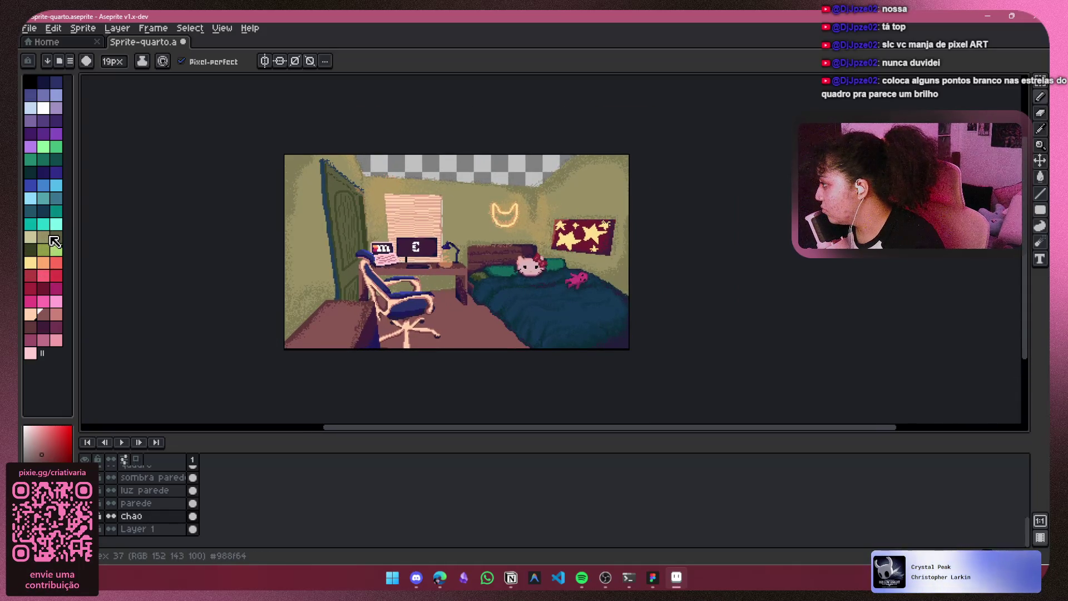
click(44, 120)
mouse_move(517, 344)
mouse_down()
mouse_move(439, 333)
mouse_move(422, 306)
mouse_move(443, 293)
mouse_up()
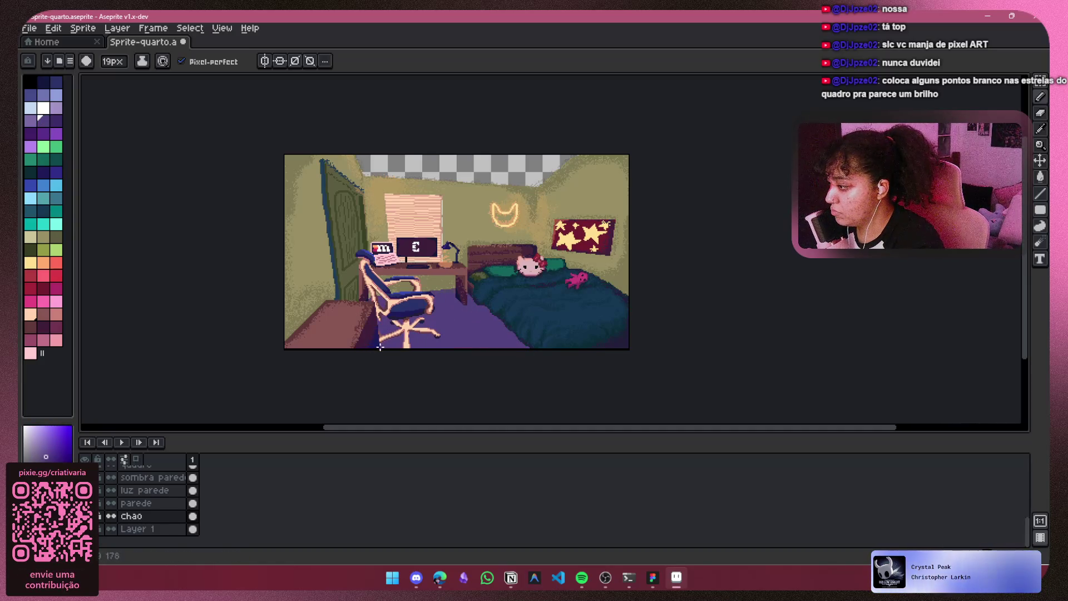
scroll(503, 305, up, 2)
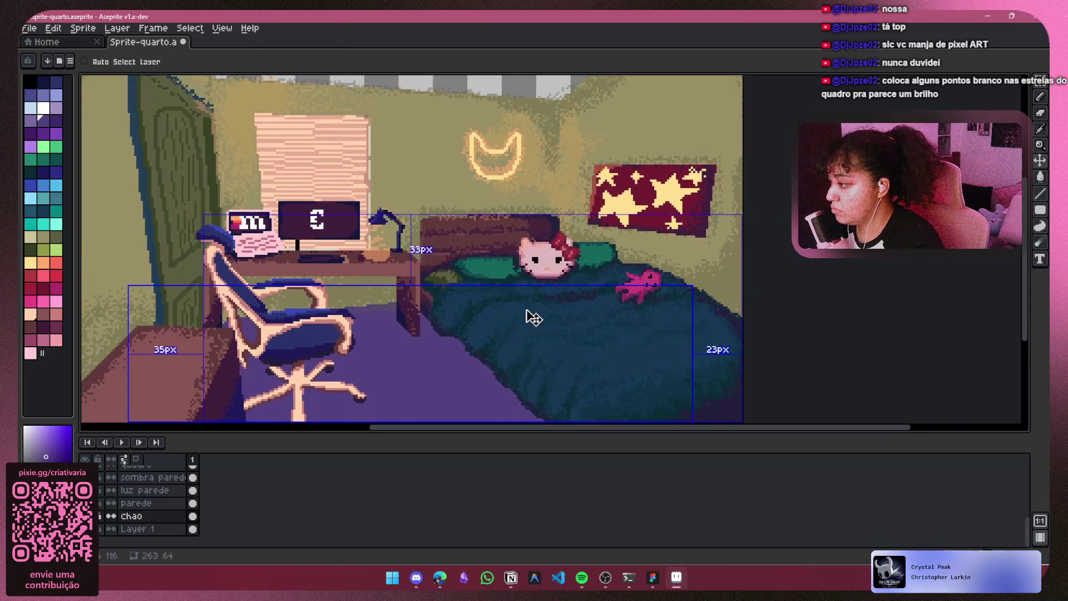
key(ctrl+z)
scroll(186, 272, down, 3)
click(43, 327)
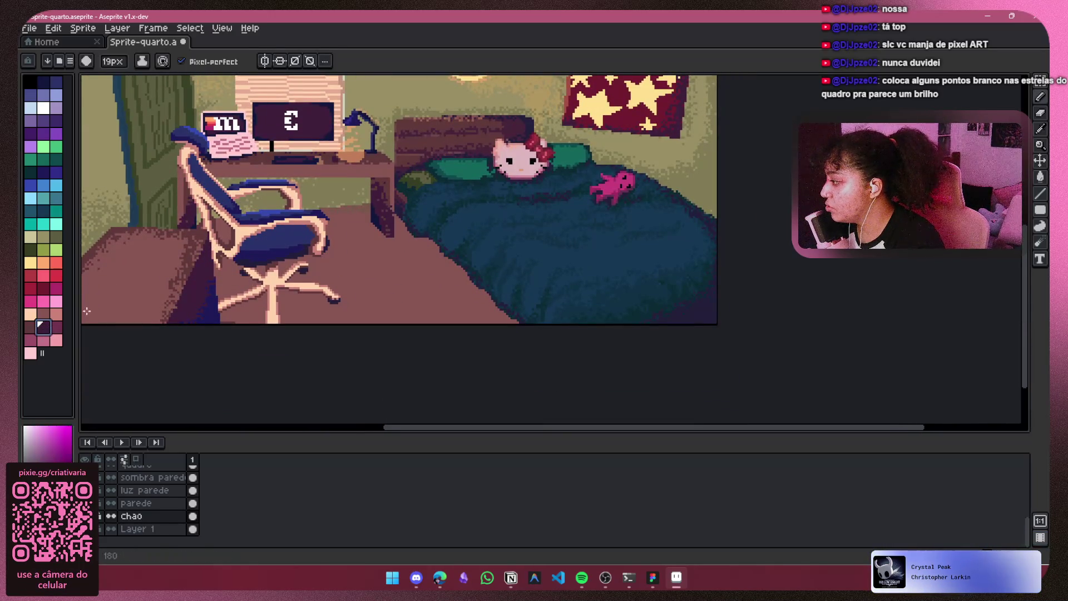
drag(1042, 100, 1014, 97)
Step: Set the Spray amount to 5 with a 1px brush
scroll(330, 238, up, 3)
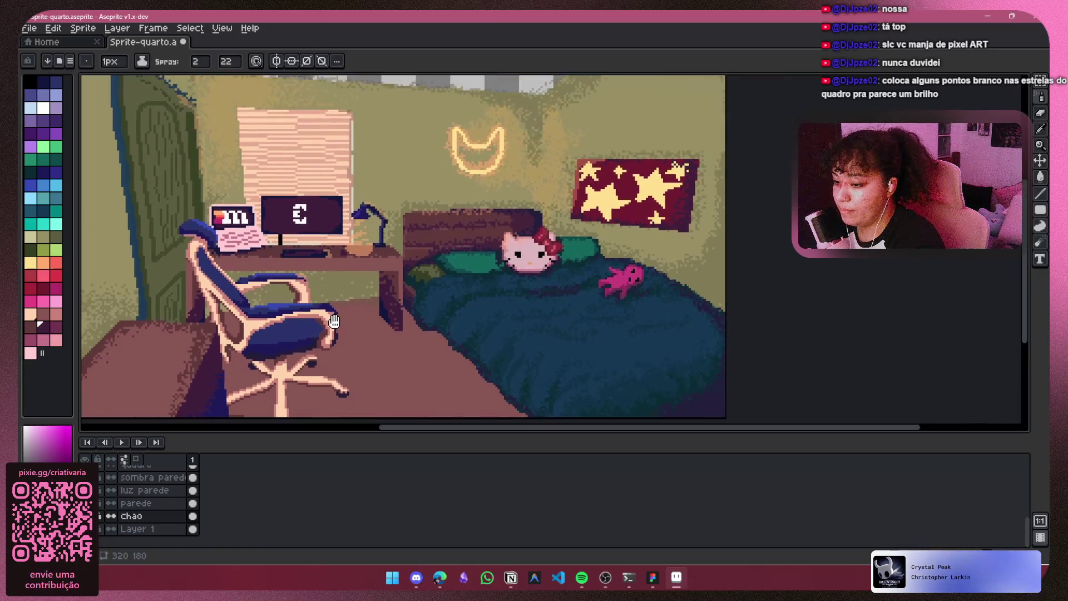
key(plus)
key(plus)
key(plus)
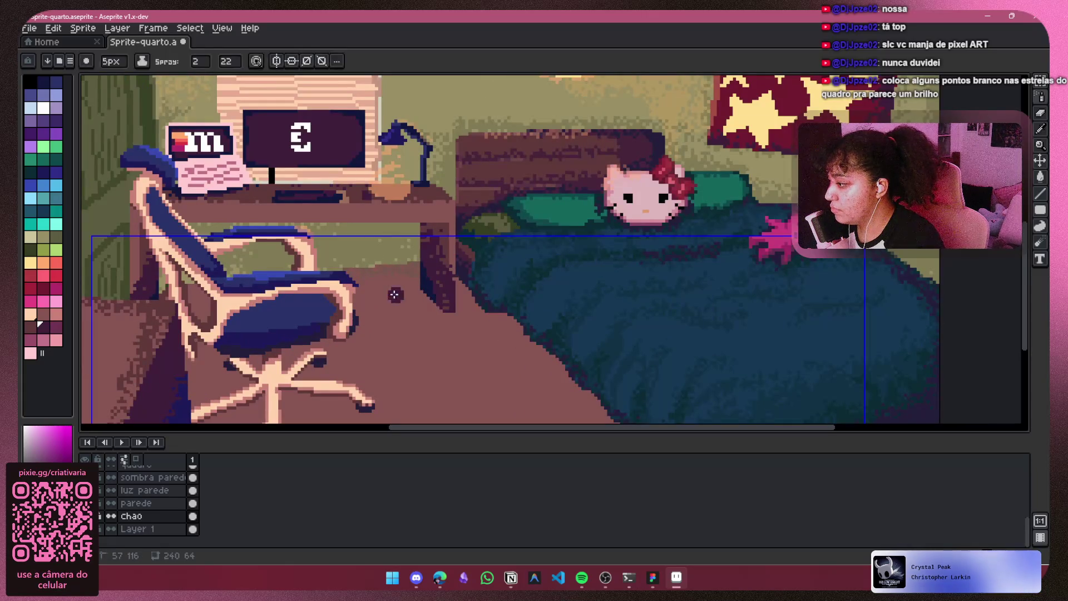
key(minus)
key(minus)
key(minus)
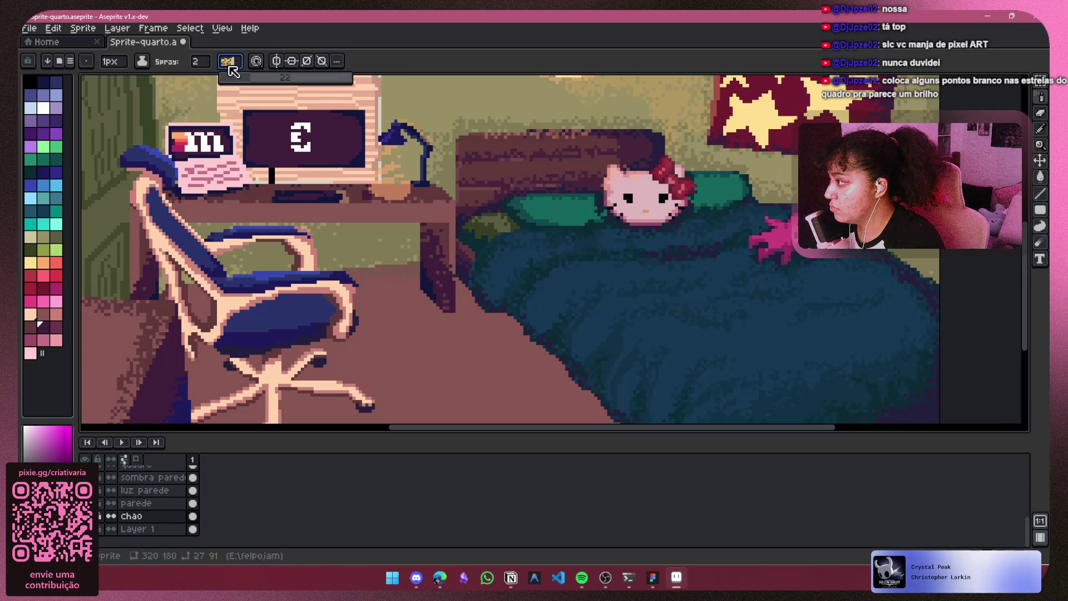
click(200, 61)
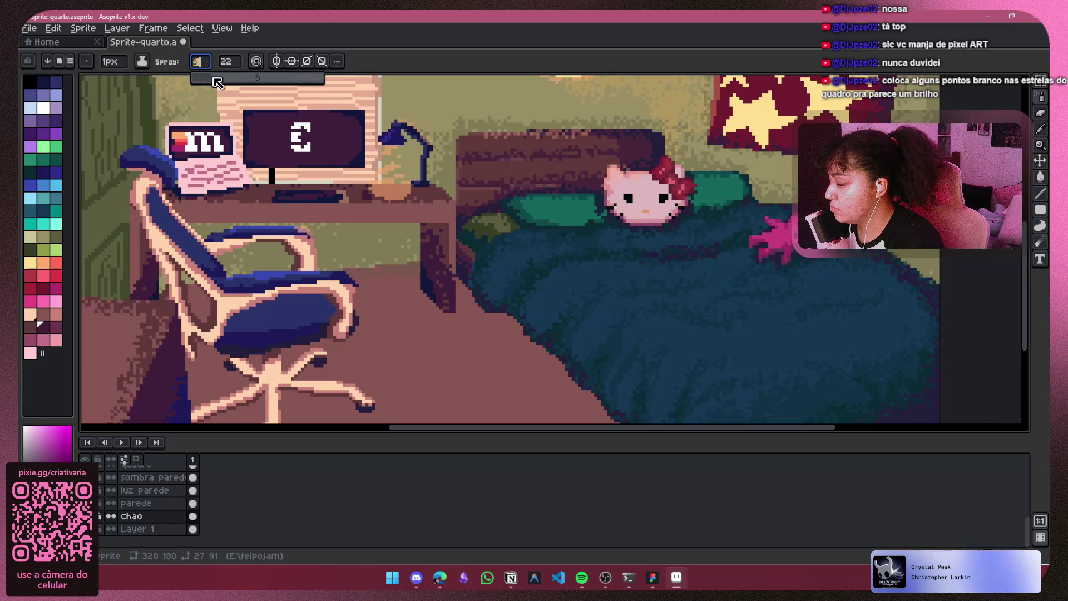
text(5)
drag(394, 270, 346, 289)
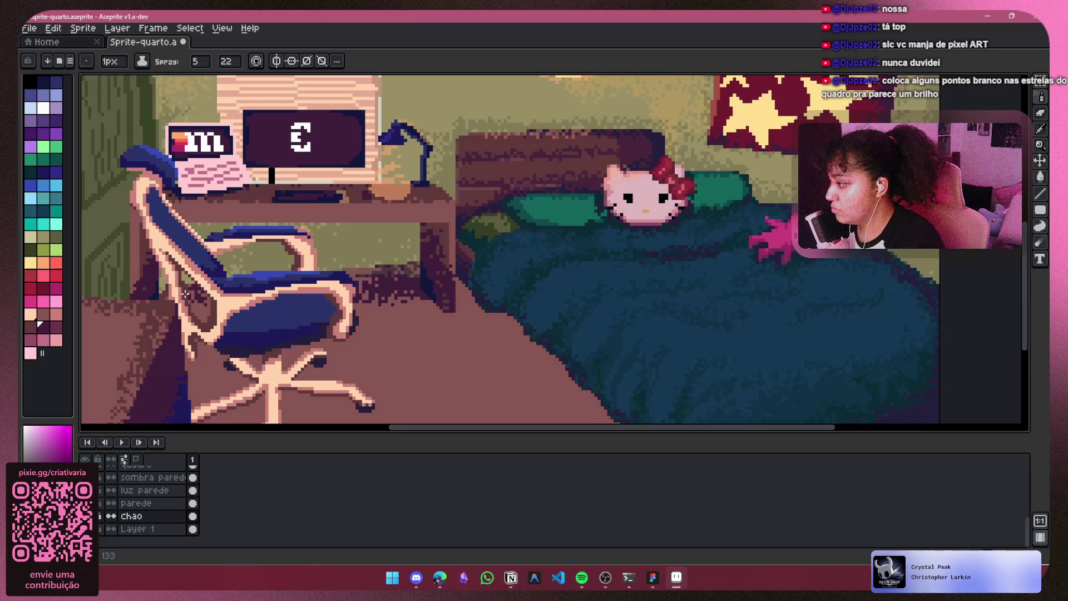
key(ctrl+z)
Step: Add a new empty layer, Layer 5
scroll(451, 337, down, 2)
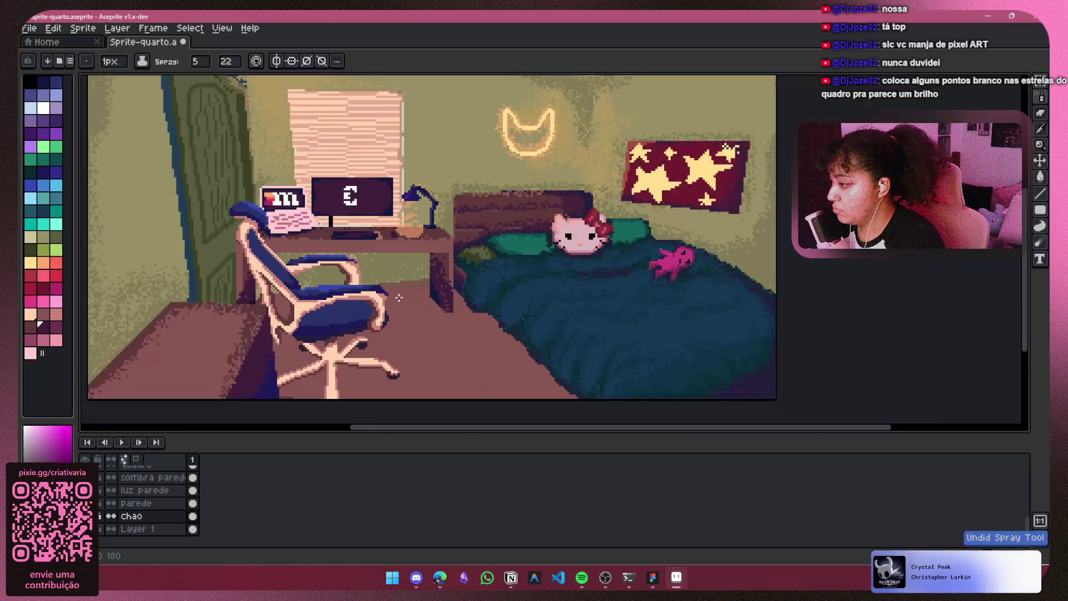
right_click(242, 482)
click(230, 501)
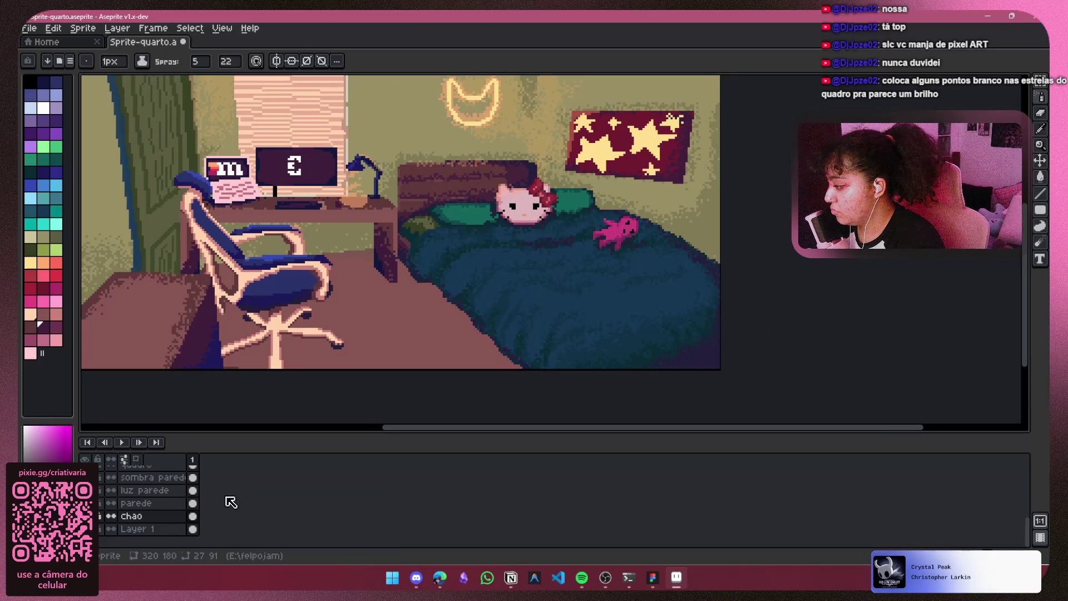
key(shift+n)
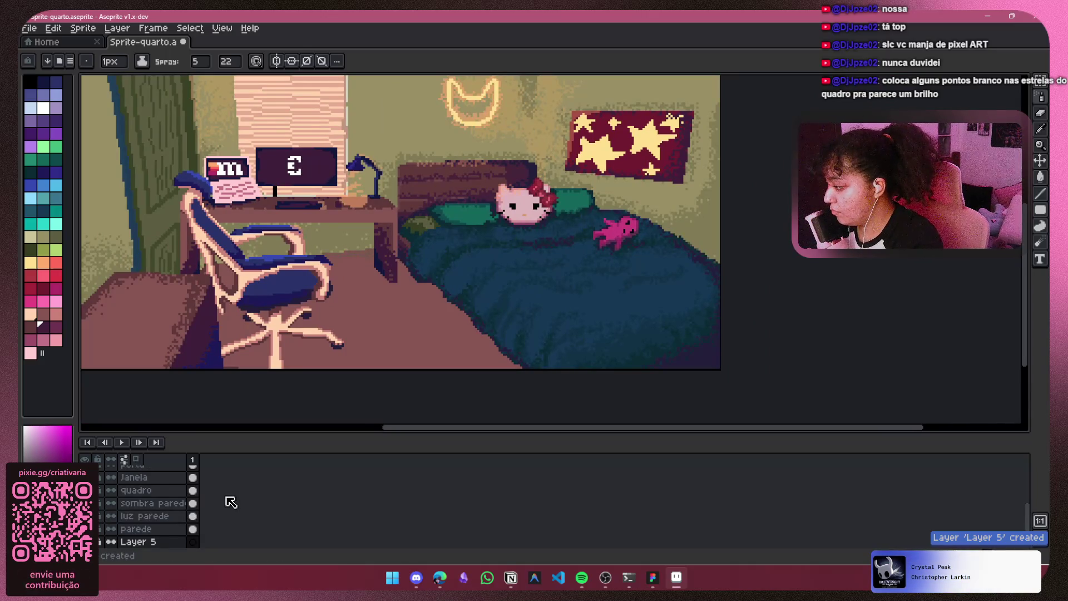
Step: Spray dark speckle shadows on Layer 5 under the chair and along the bed's lower-left edge
scroll(186, 508, down, 3)
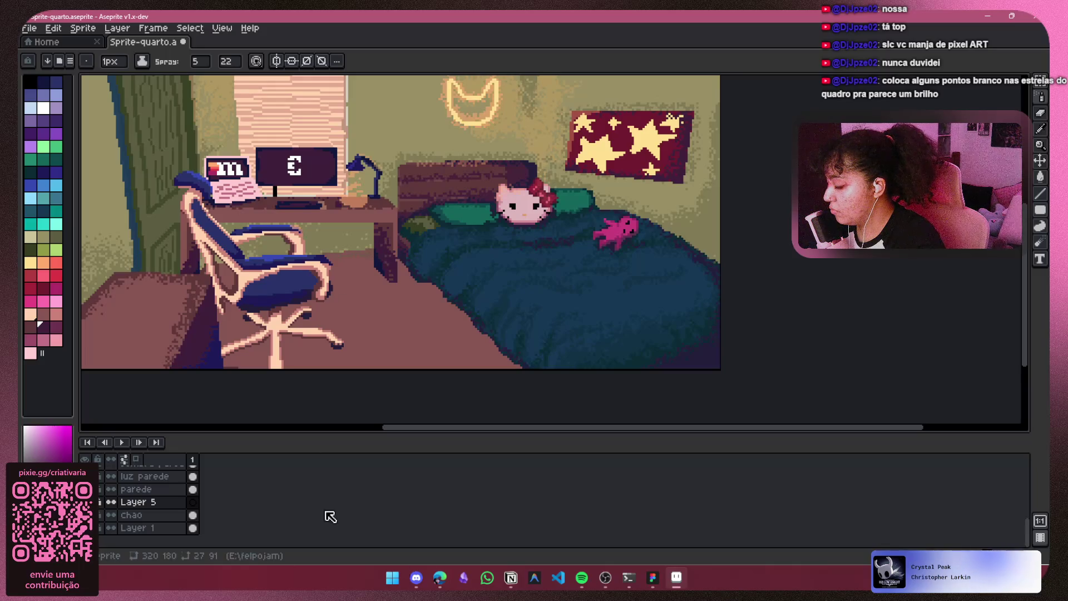
click(416, 579)
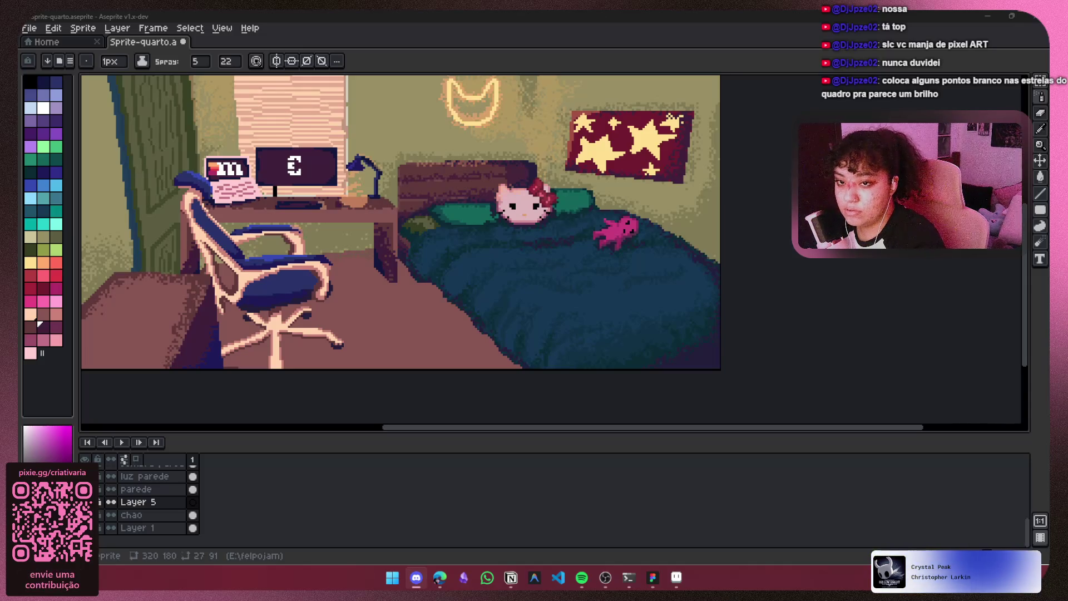
key(alt+Tab)
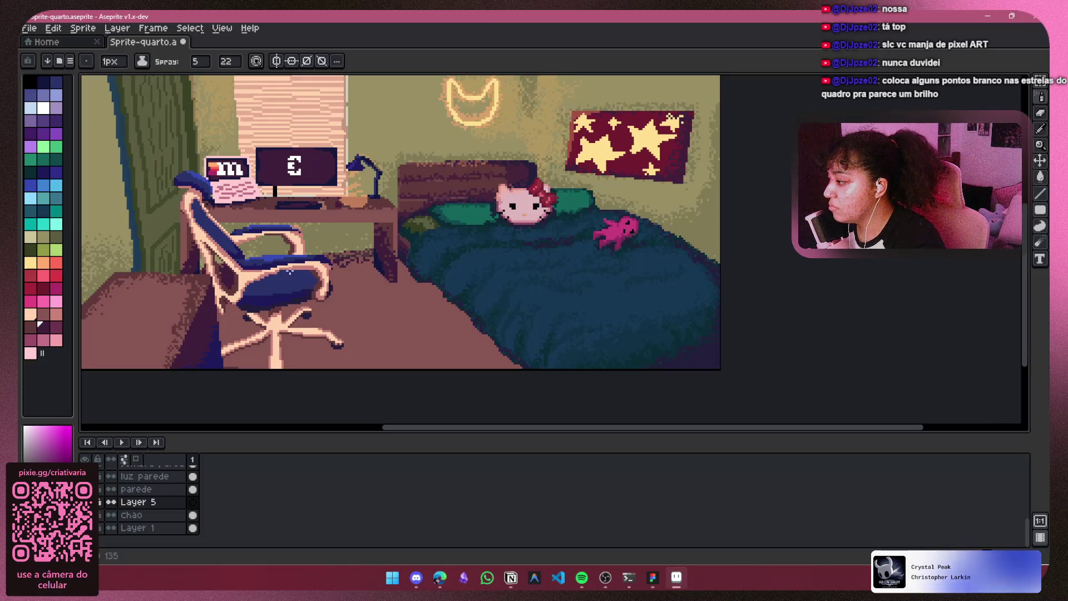
drag(409, 281, 473, 331)
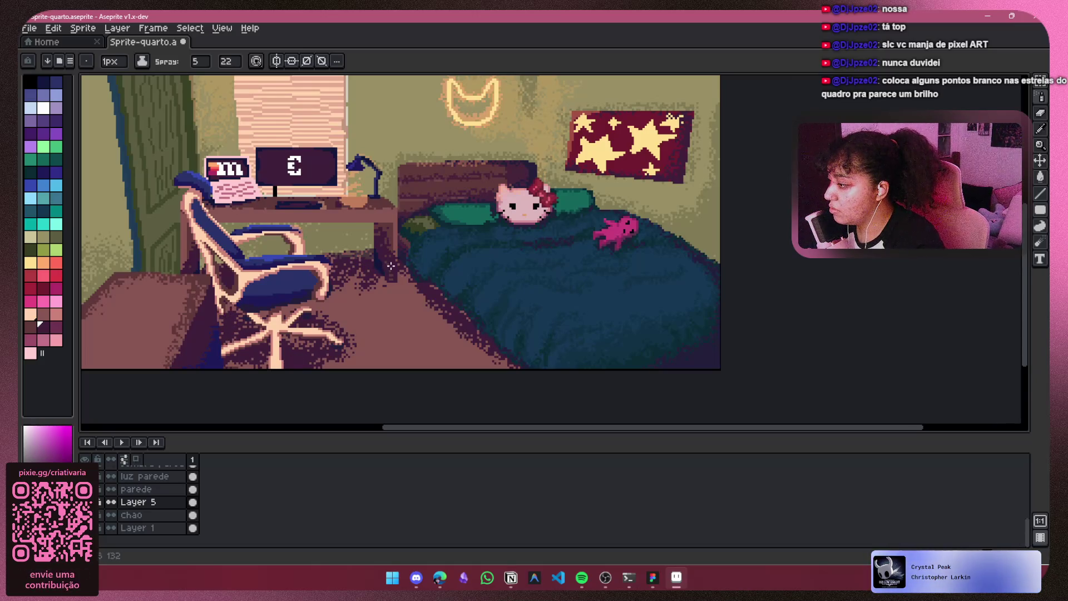
scroll(520, 378, left, 3)
scroll(520, 377, up, 2)
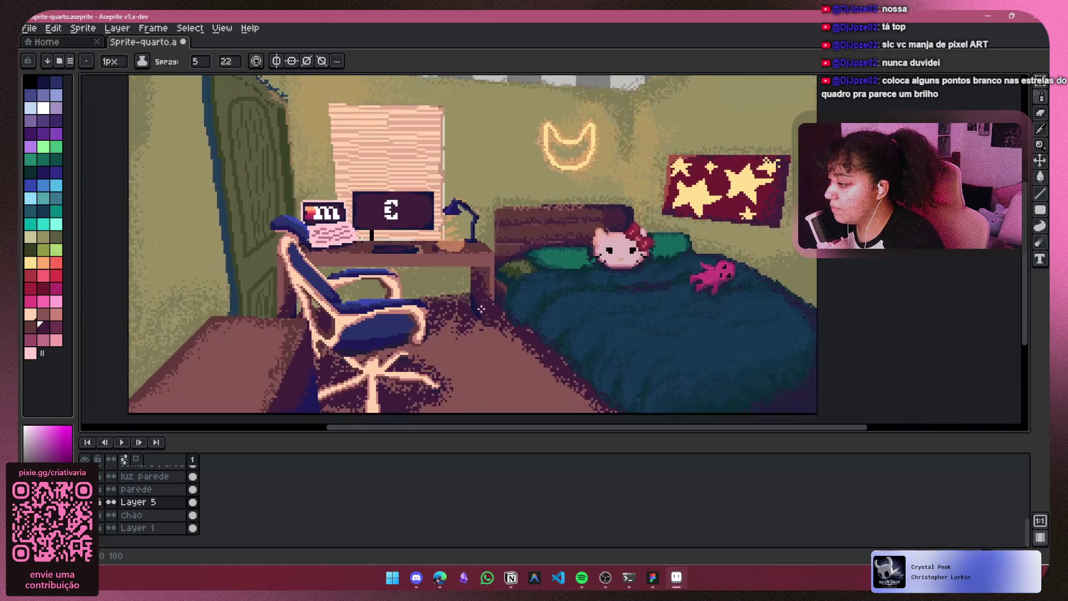
Step: Lower Layer 5's opacity to about 37% to dim the floor shadows
right_click(131, 501)
click(173, 463)
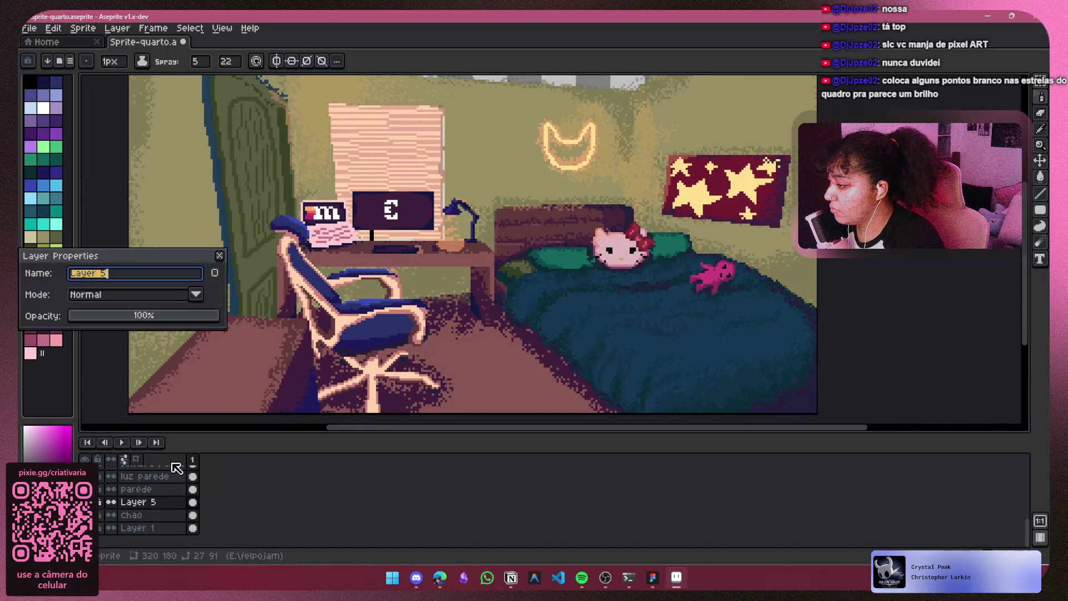
drag(179, 317, 158, 319)
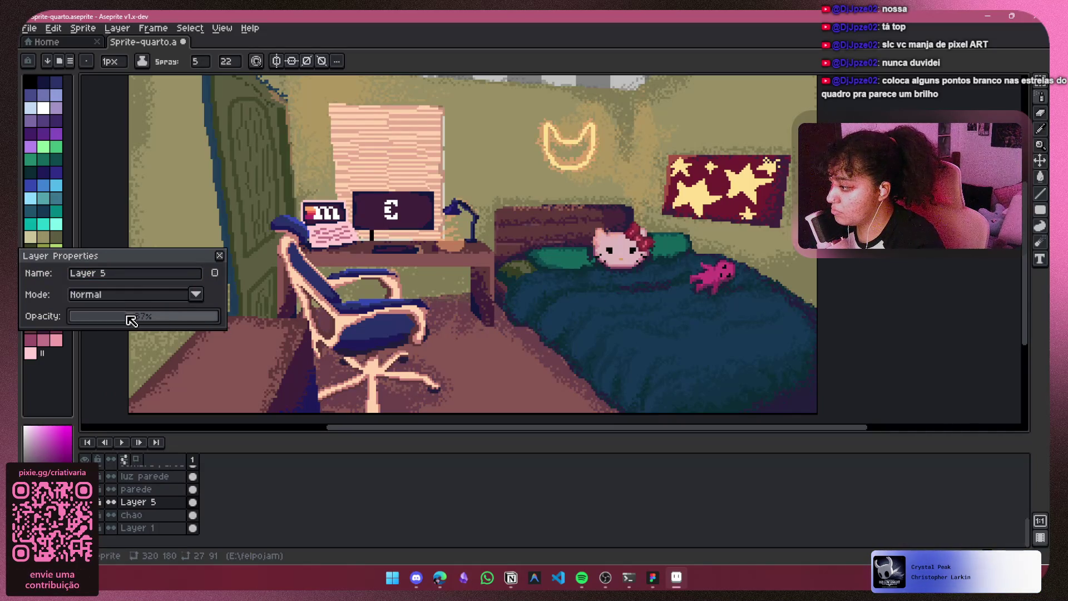
drag(461, 286, 373, 273)
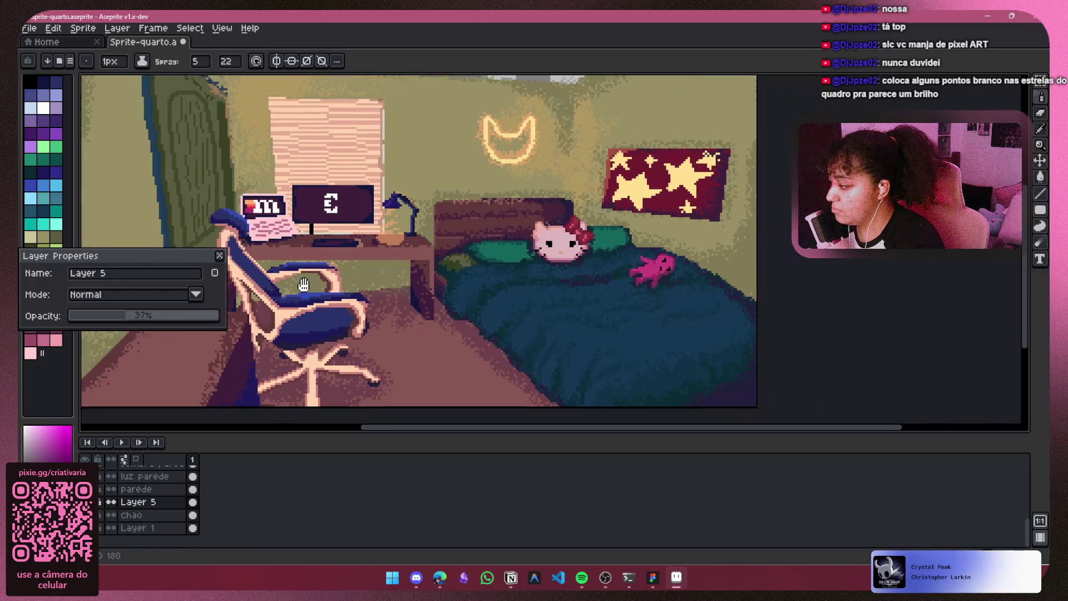
click(219, 255)
Step: Flatten Layer 5 and Chao into one Flattened layer, then add a new empty layer
shift+click(158, 514)
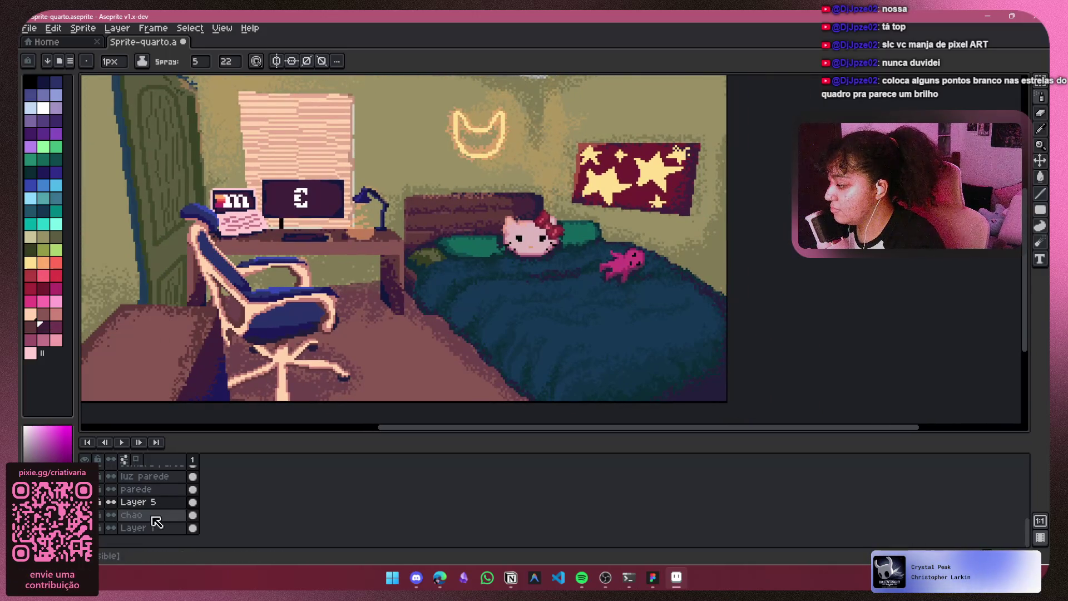
right_click(155, 516)
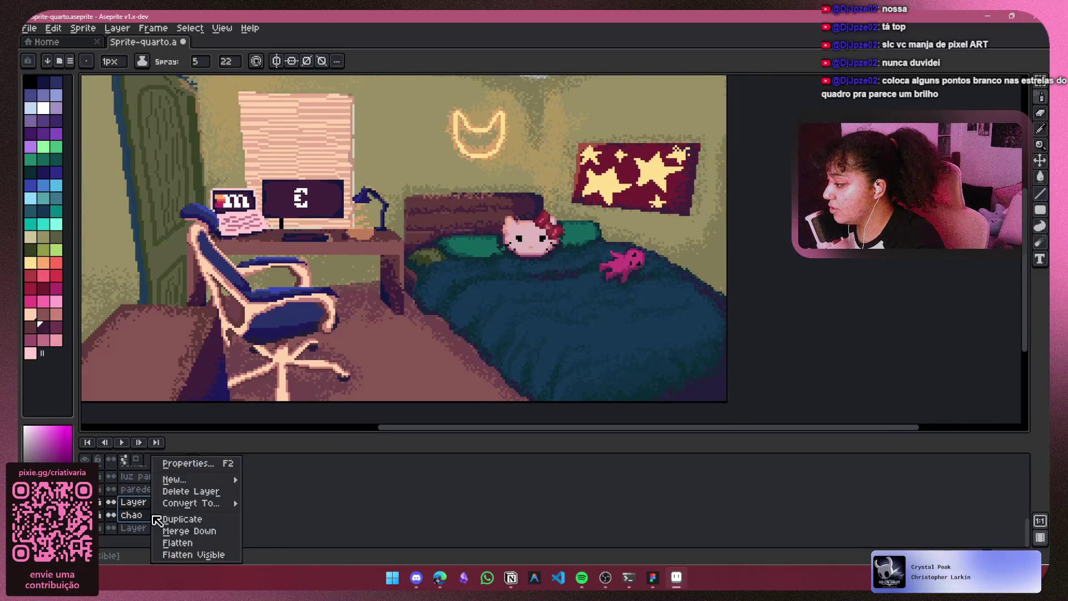
click(193, 543)
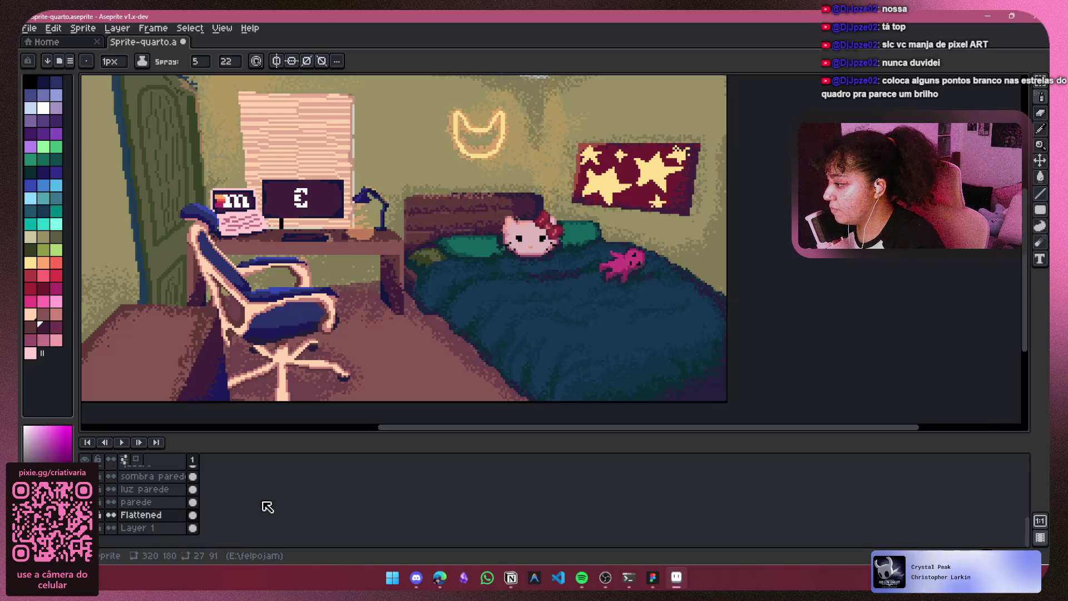
key(minus)
key(minus)
scroll(409, 330, up, 2)
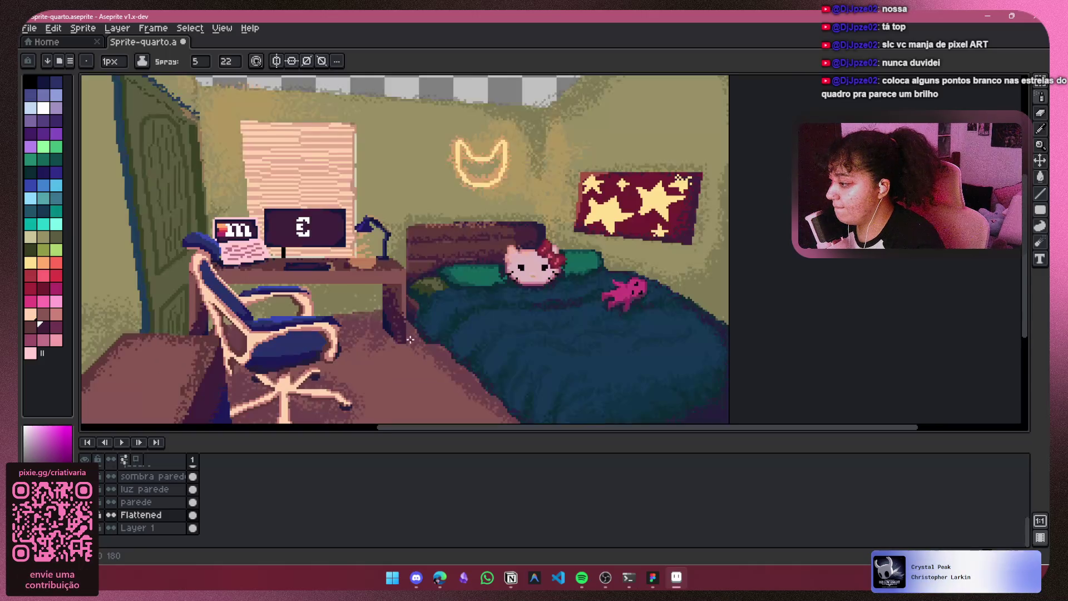
drag(409, 330, 377, 248)
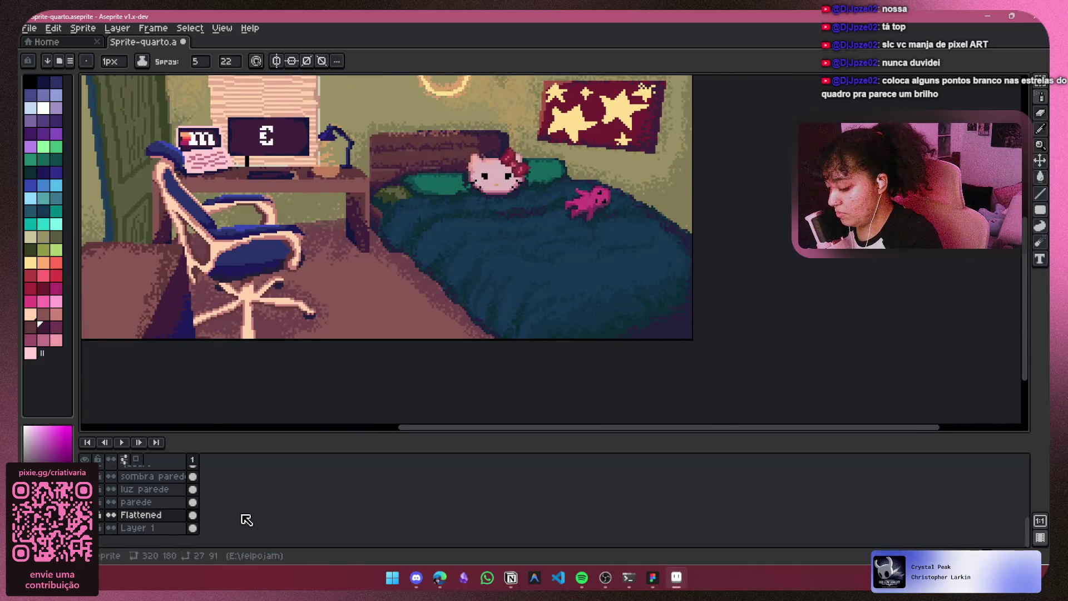
key(ctrl+shift+n)
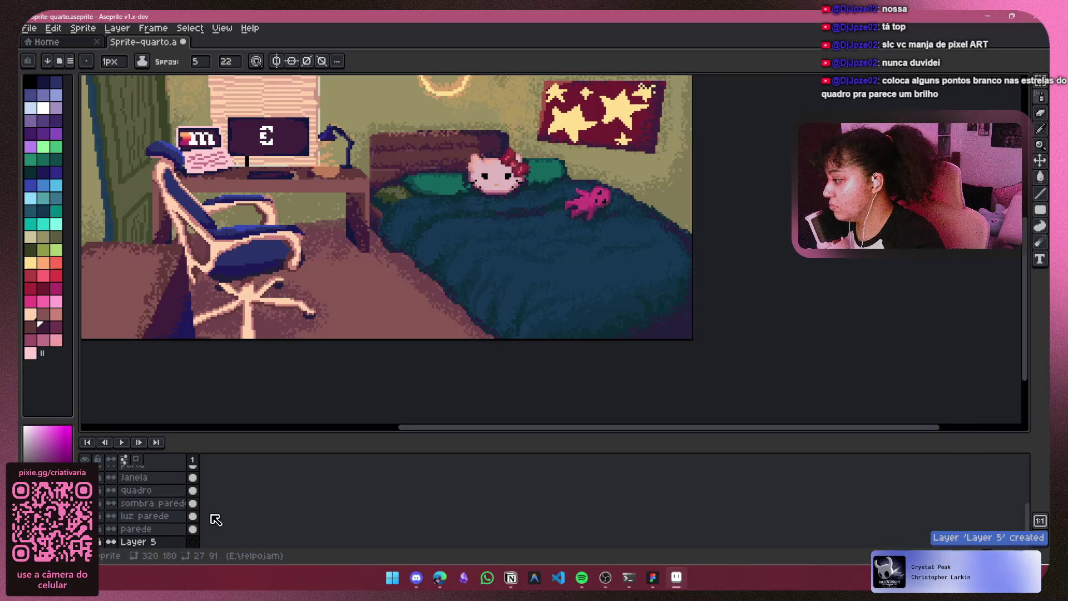
Step: Spray dusty-rose speckles at spray amount 18 across the floor between the chair and bed
click(56, 314)
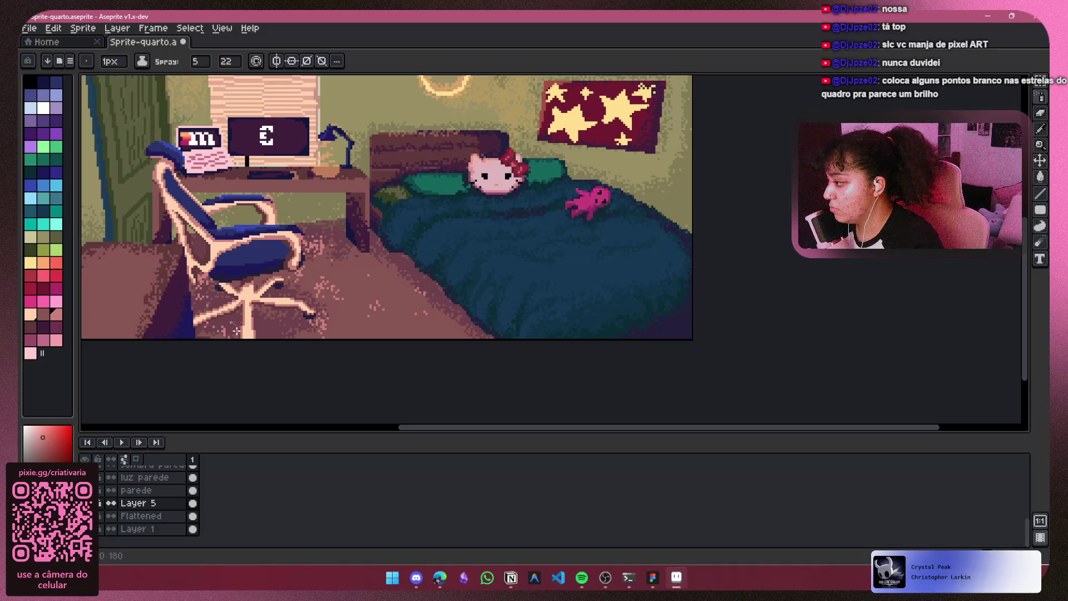
key(ctrl+z)
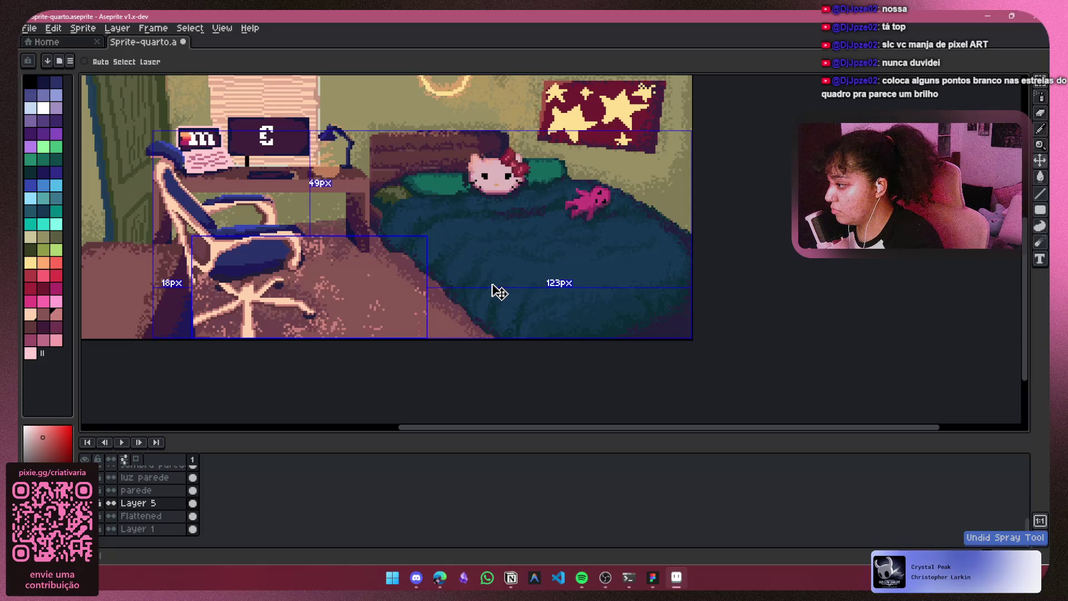
key(ctrl+z)
key(ctrl+z)
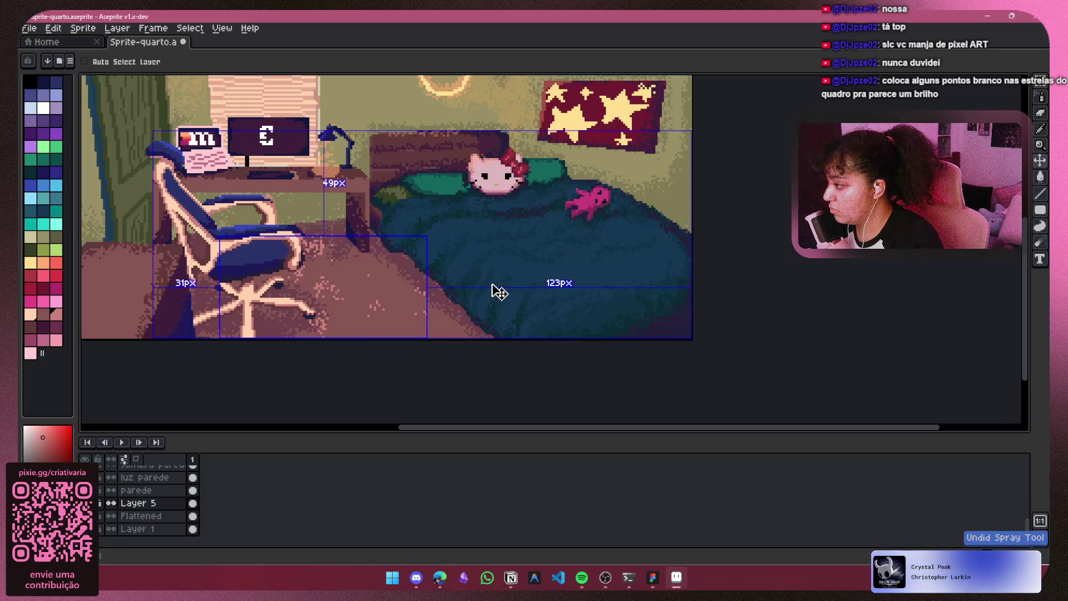
key(ctrl+z)
key(ctrl+z)
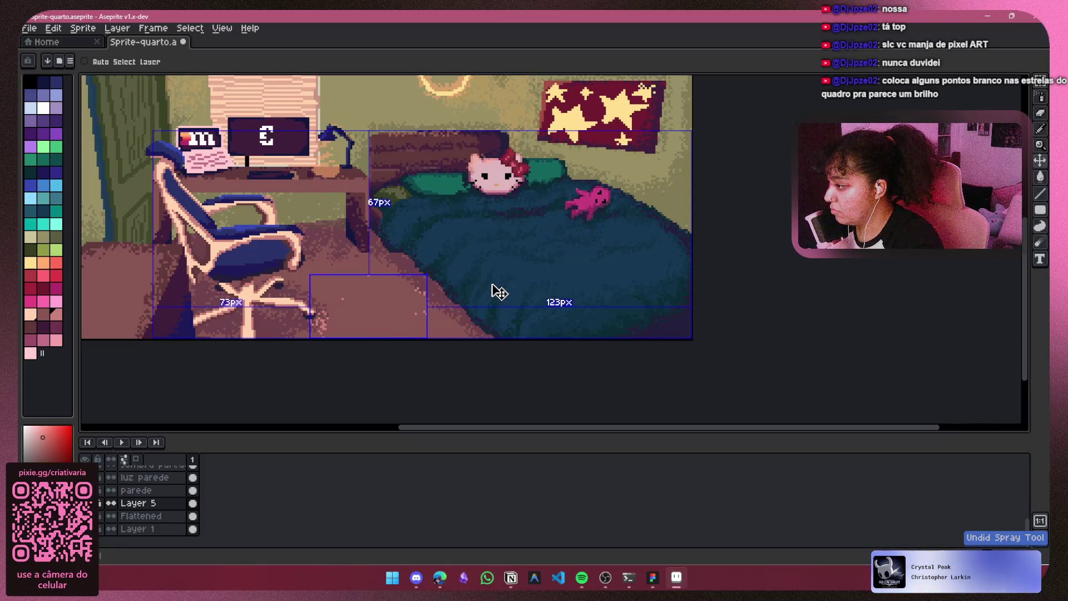
key(ctrl+z)
key(ctrl+z)
key(ctrl+z)
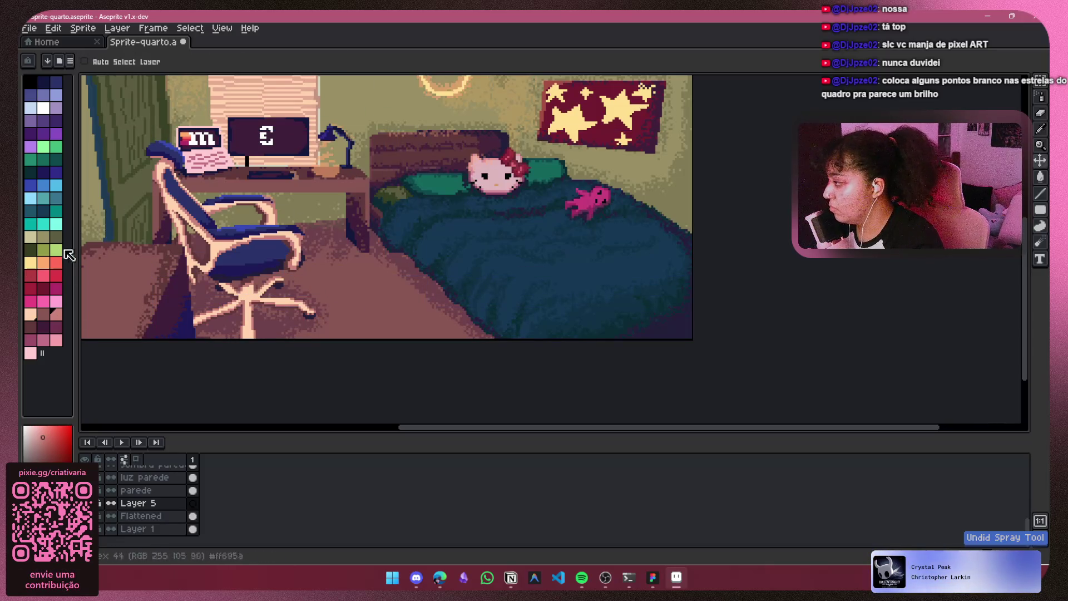
key(shift+b)
click(210, 63)
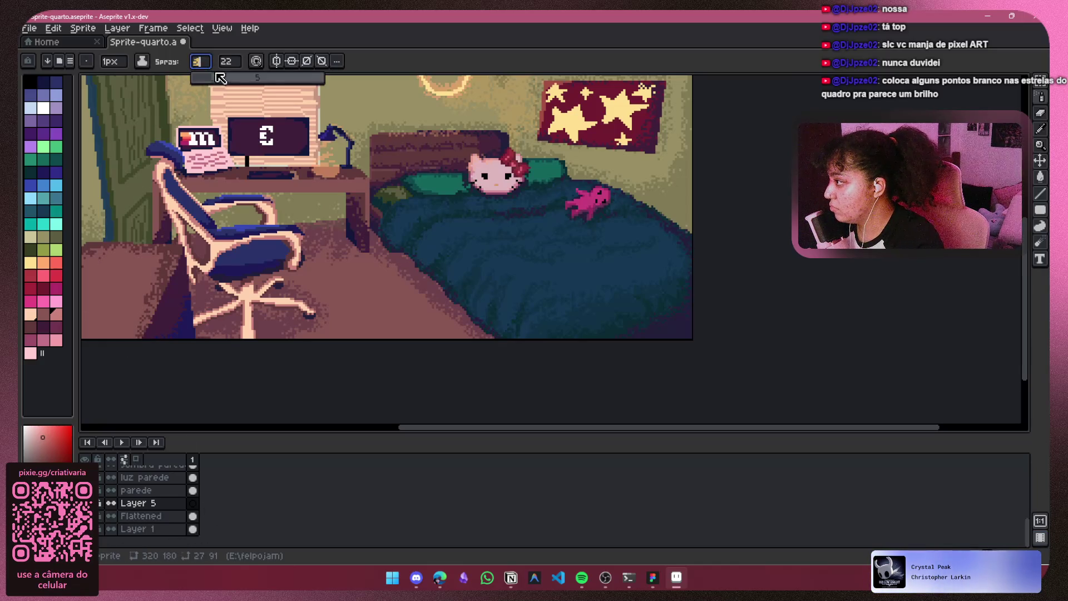
drag(344, 233, 453, 322)
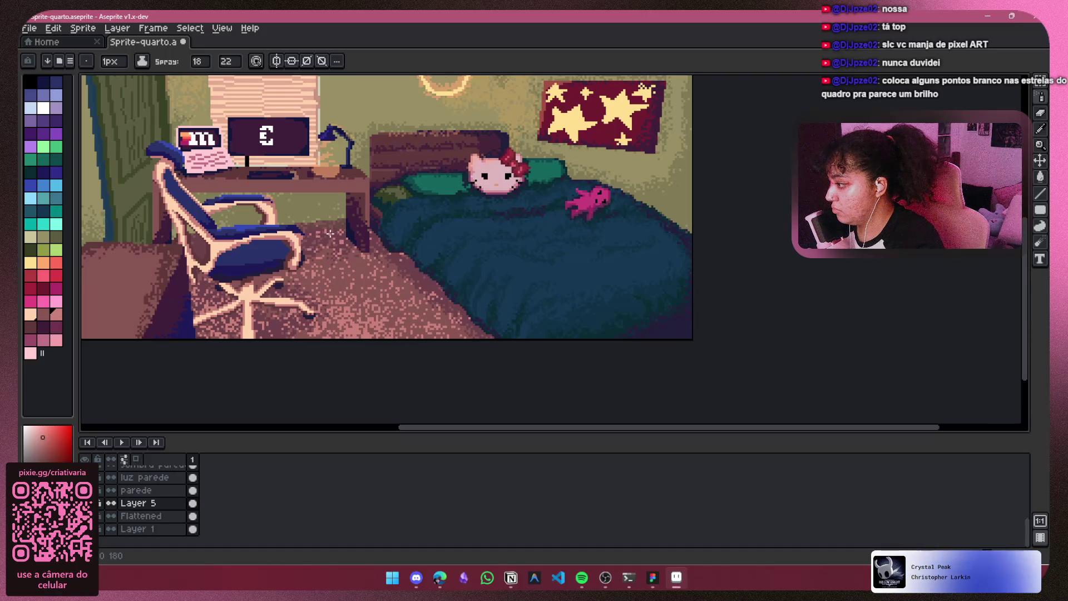
Step: Fade Layer 5's speckles to about 14% opacity in Layer Properties
right_click(155, 504)
click(191, 469)
drag(173, 315, 130, 318)
scroll(351, 264, down, 2)
drag(351, 263, 372, 338)
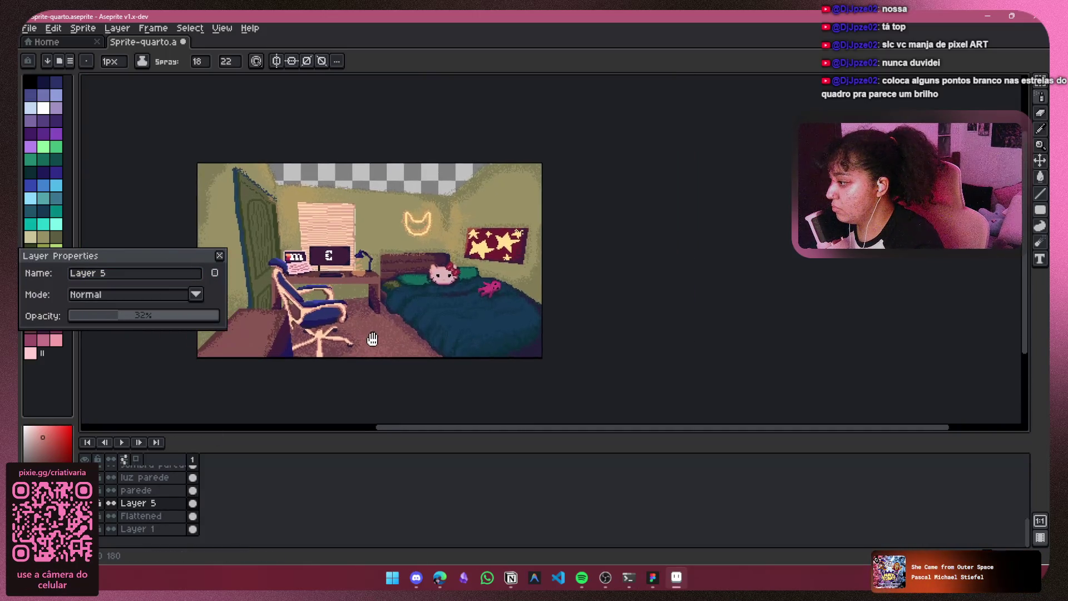
drag(110, 317, 98, 318)
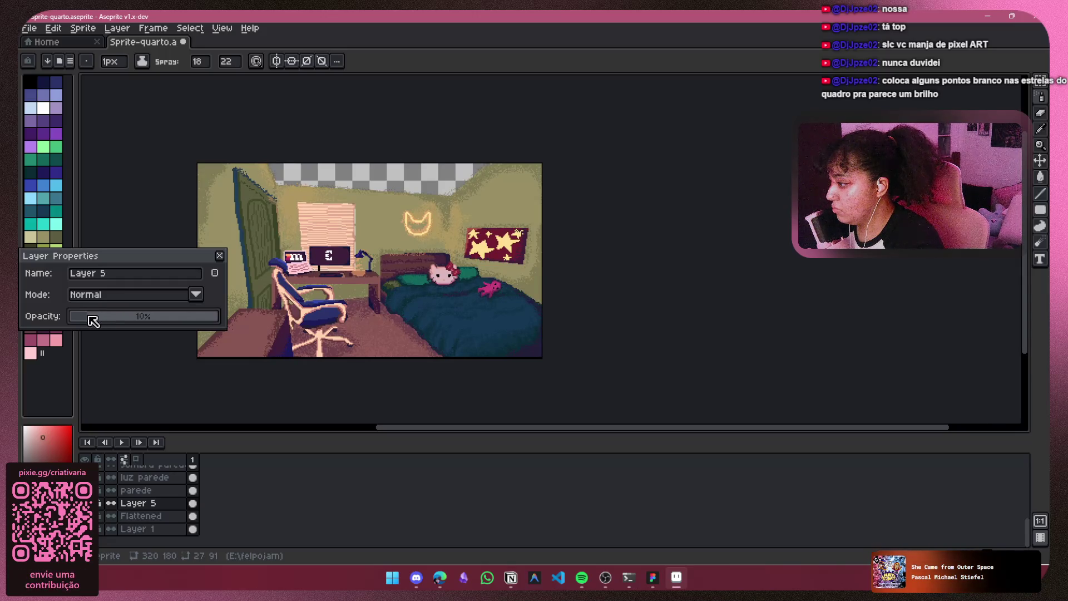
scroll(408, 285, up, 2)
drag(408, 285, 461, 294)
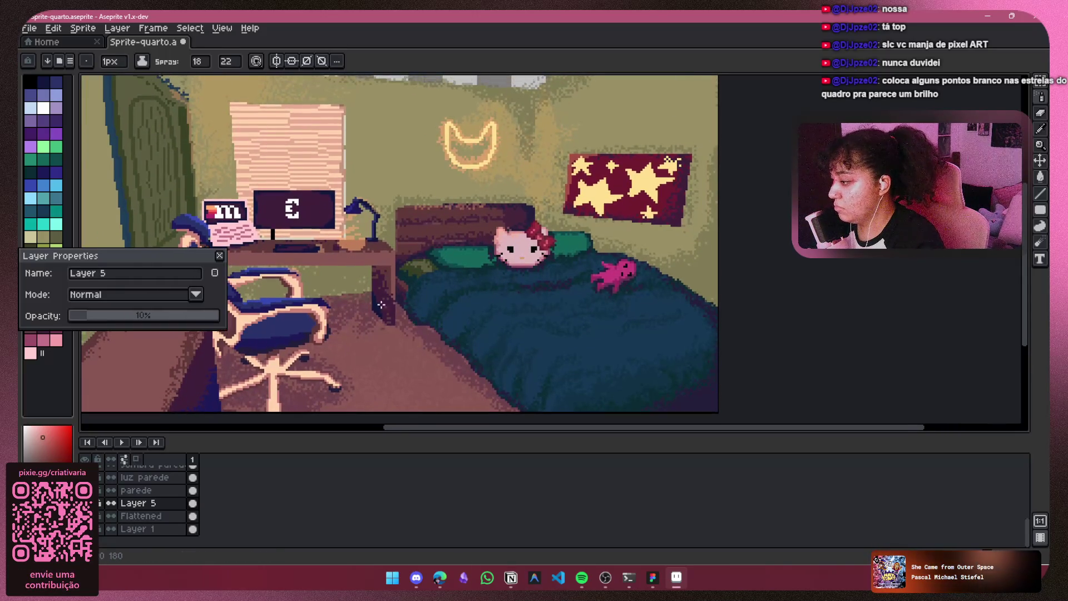
drag(95, 315, 89, 315)
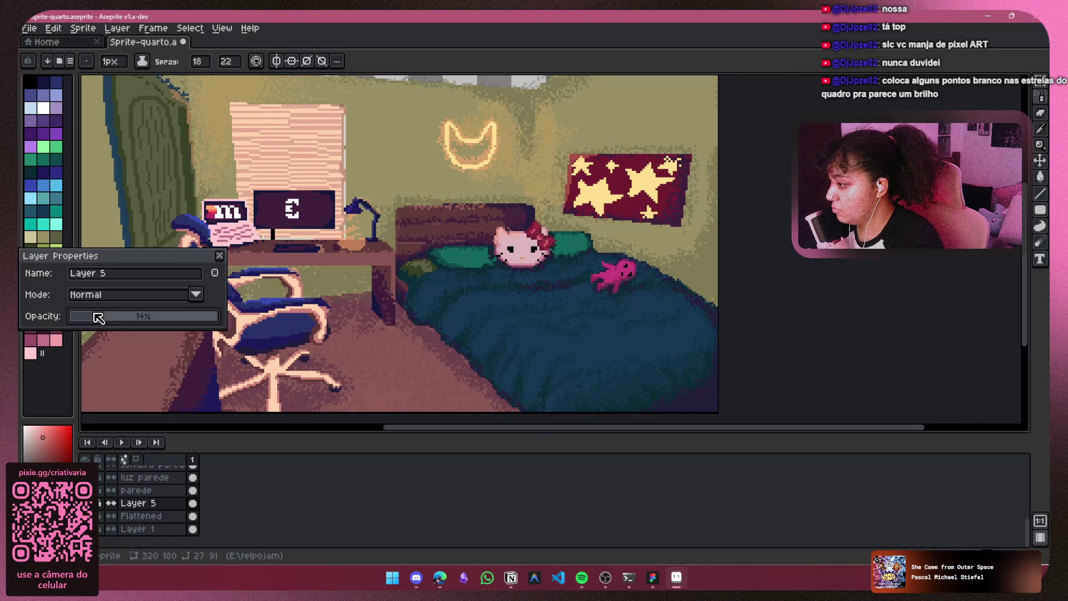
Step: Merge Layer 5 down into the Flattened floor layer
shift+click(157, 515)
right_click(158, 515)
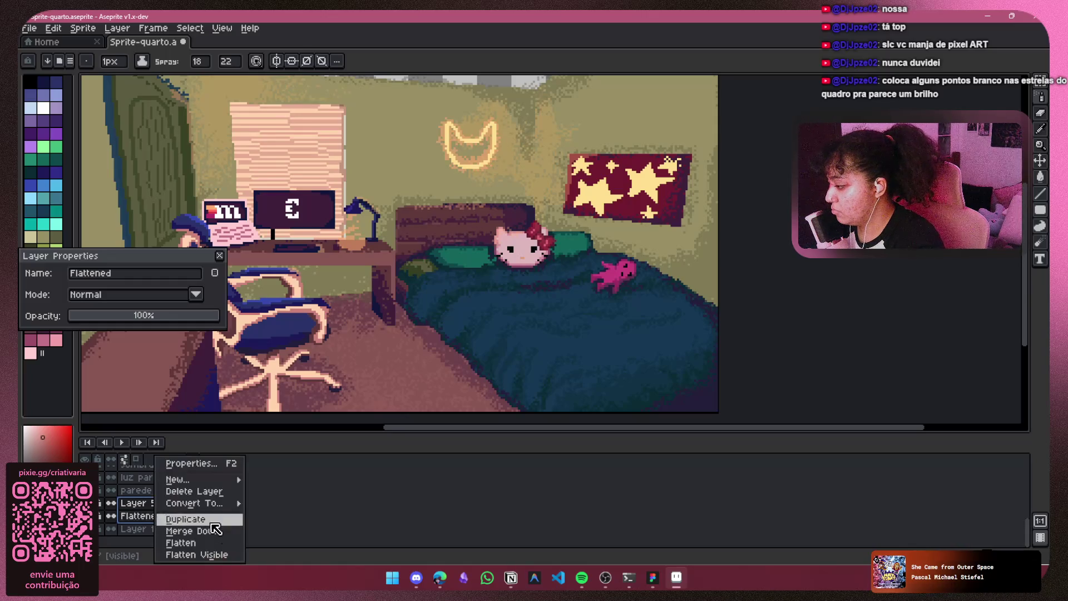
click(215, 543)
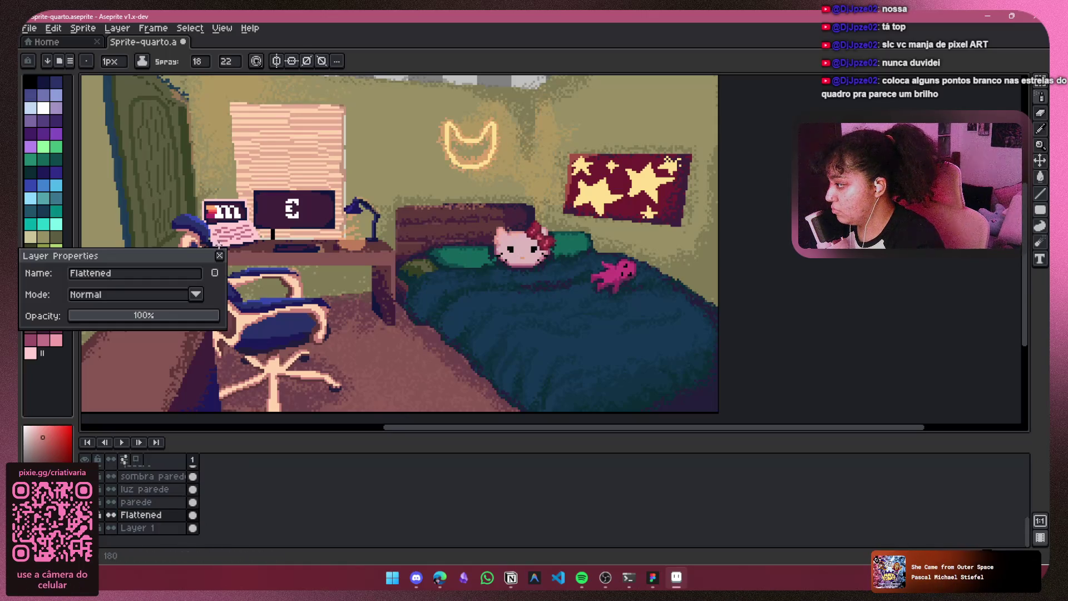
click(221, 256)
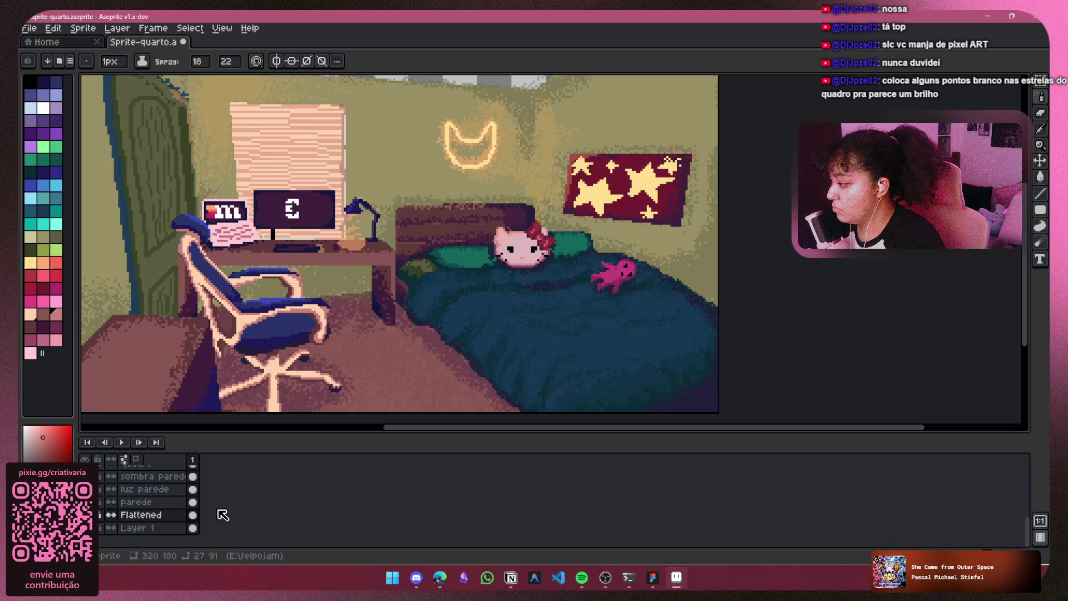
Step: Add a new empty layer and pick the dark plum colour
right_click(259, 503)
click(222, 509)
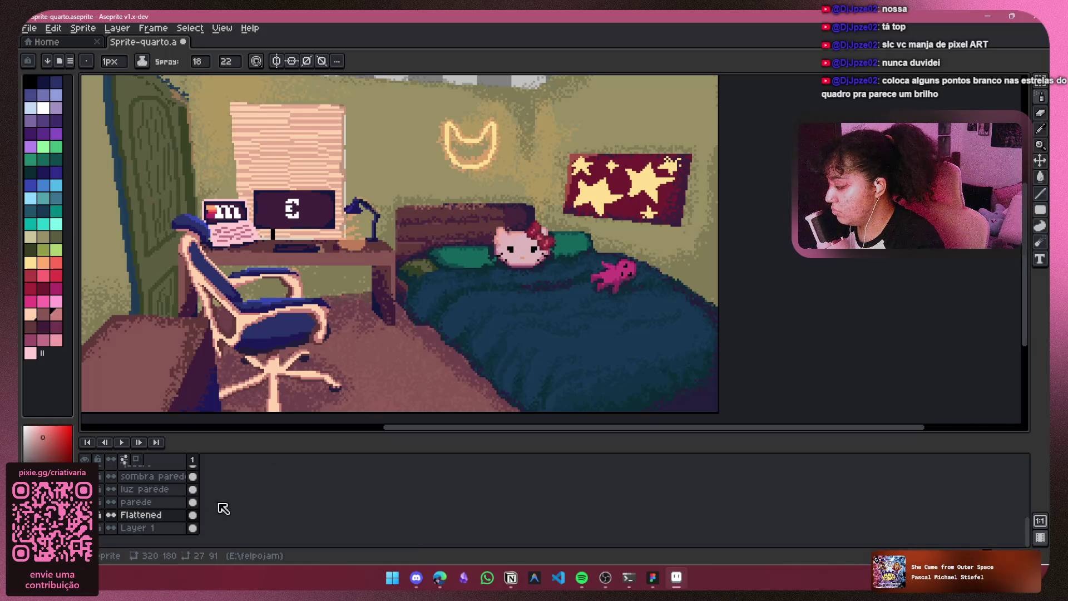
key(shift+n)
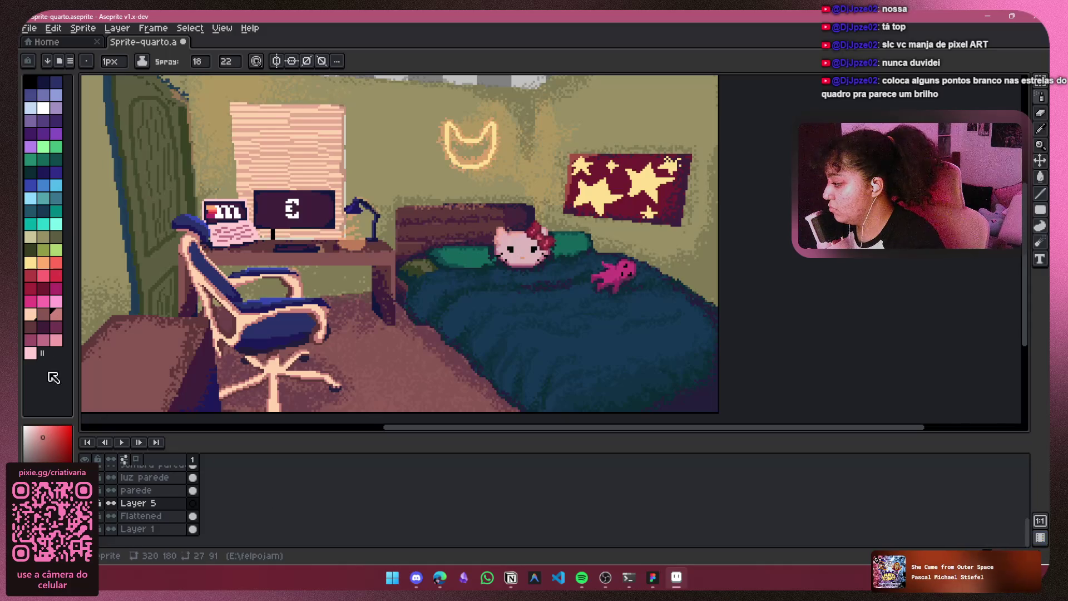
click(44, 328)
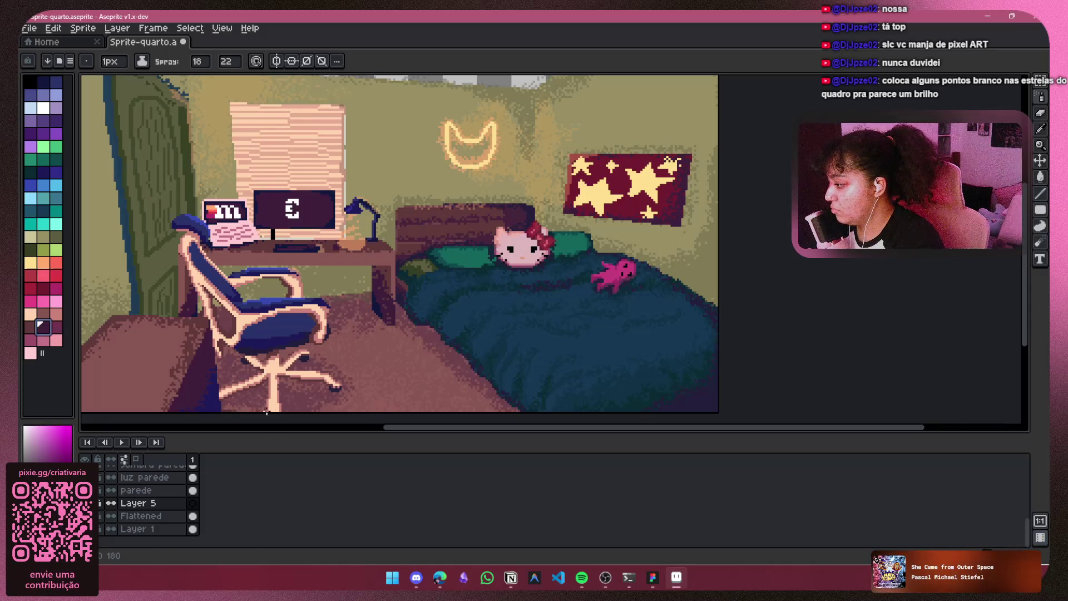
Step: Set the Spray width to 3, after briefly trying 9
click(200, 61)
text(9)
key(Return)
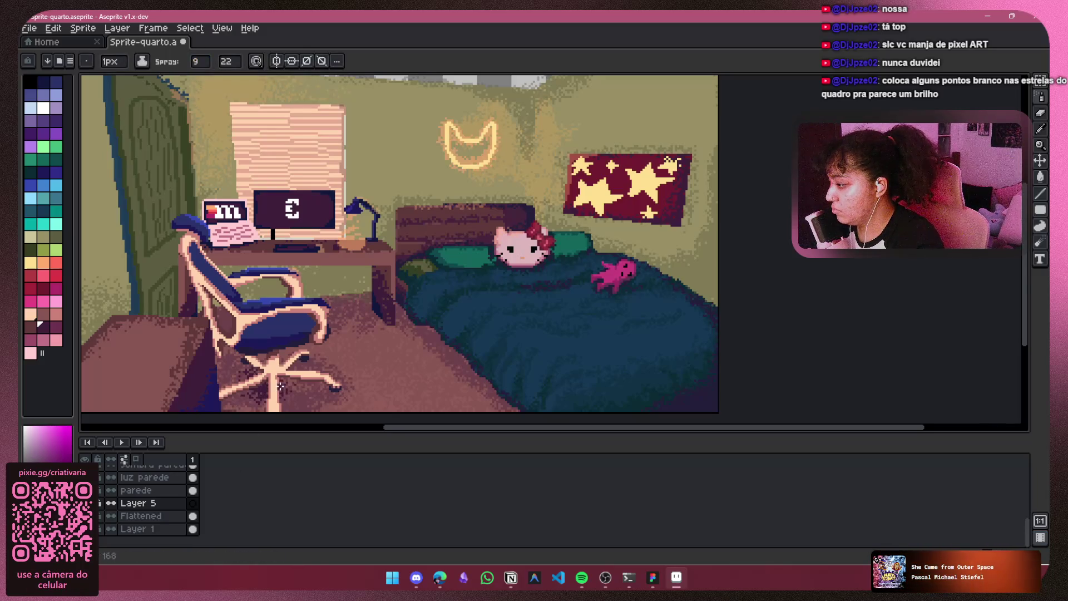
click(200, 61)
text(3)
key(Return)
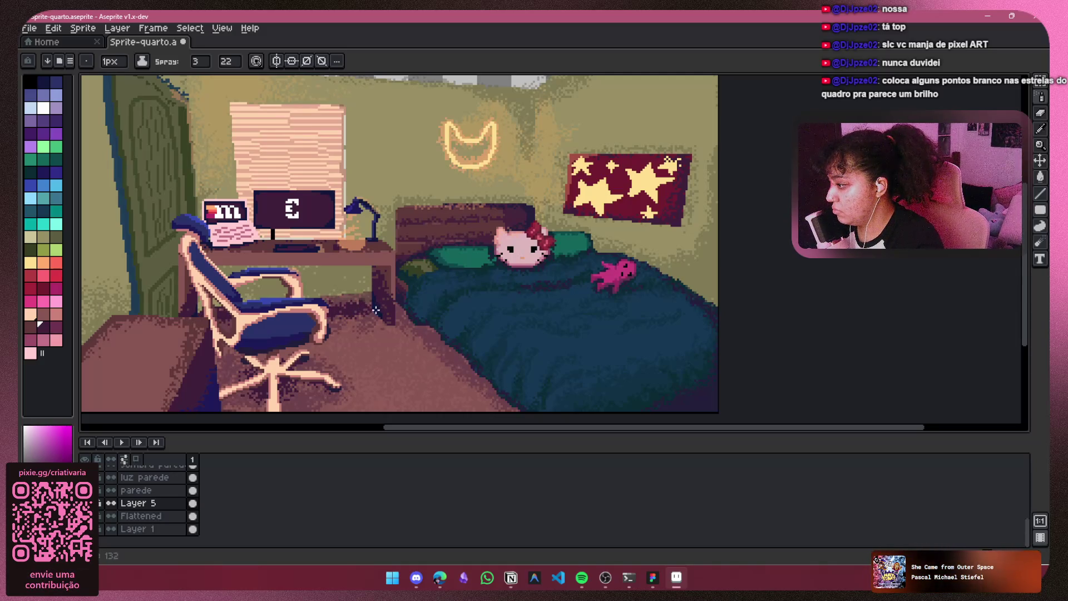
scroll(458, 353, down, 2)
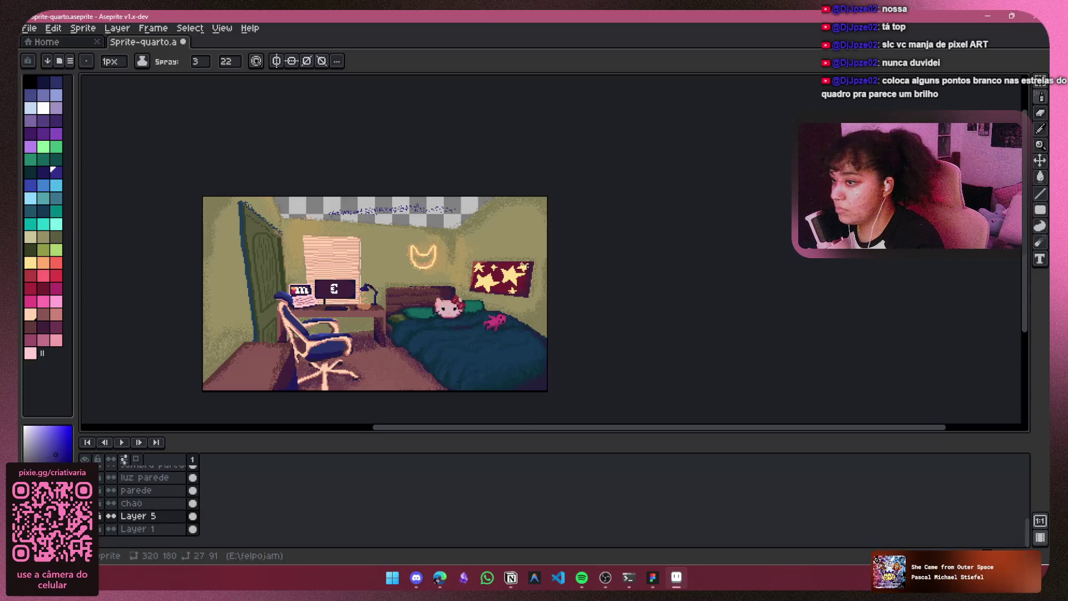
Step: Paint a dark navy band across the ceiling along the top of the room with the pencil
click(1032, 102)
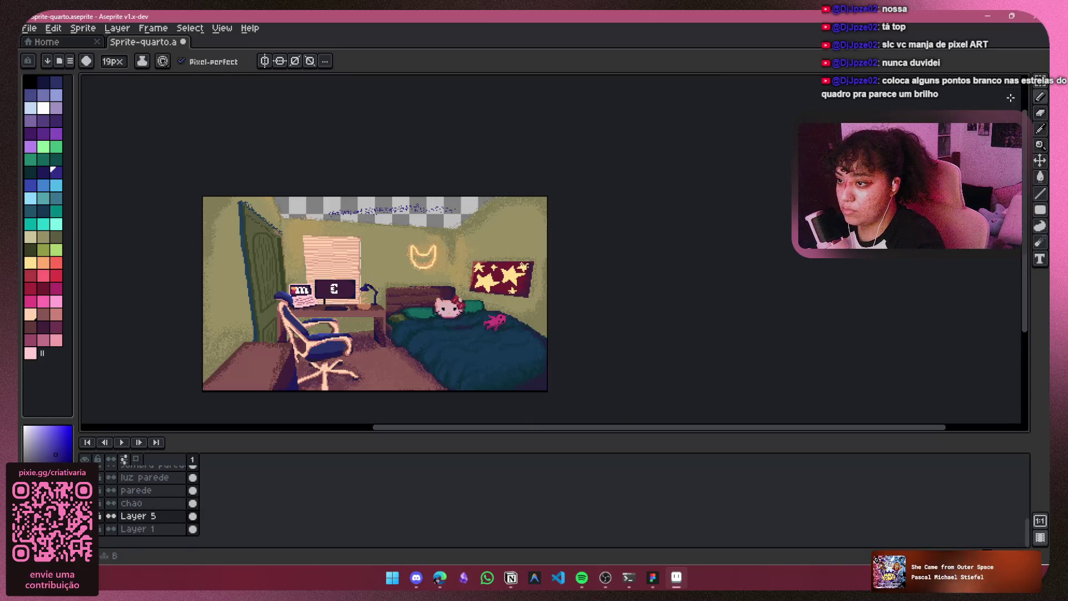
mouse_move(381, 218)
mouse_down()
mouse_move(479, 223)
mouse_move(378, 206)
mouse_move(385, 218)
mouse_up()
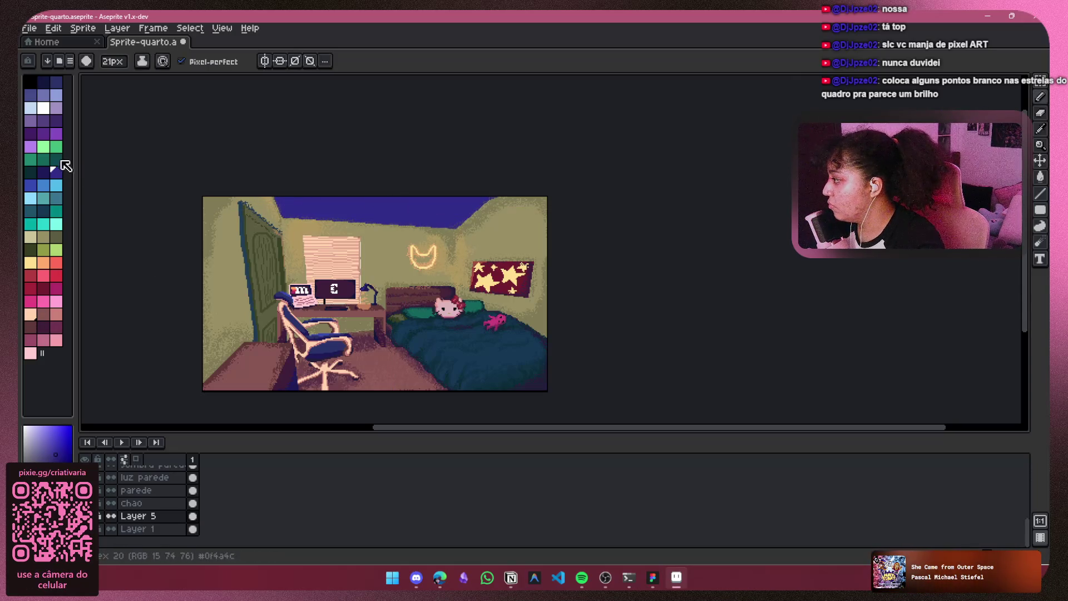
click(53, 174)
click(32, 191)
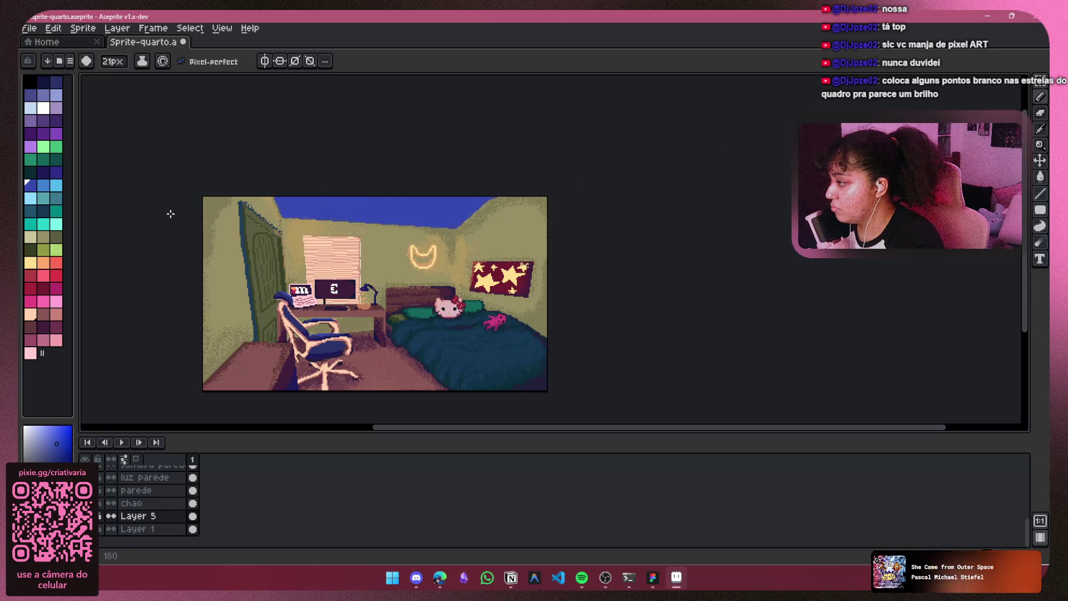
click(56, 173)
mouse_move(490, 197)
mouse_down()
mouse_move(406, 205)
mouse_move(363, 191)
mouse_up()
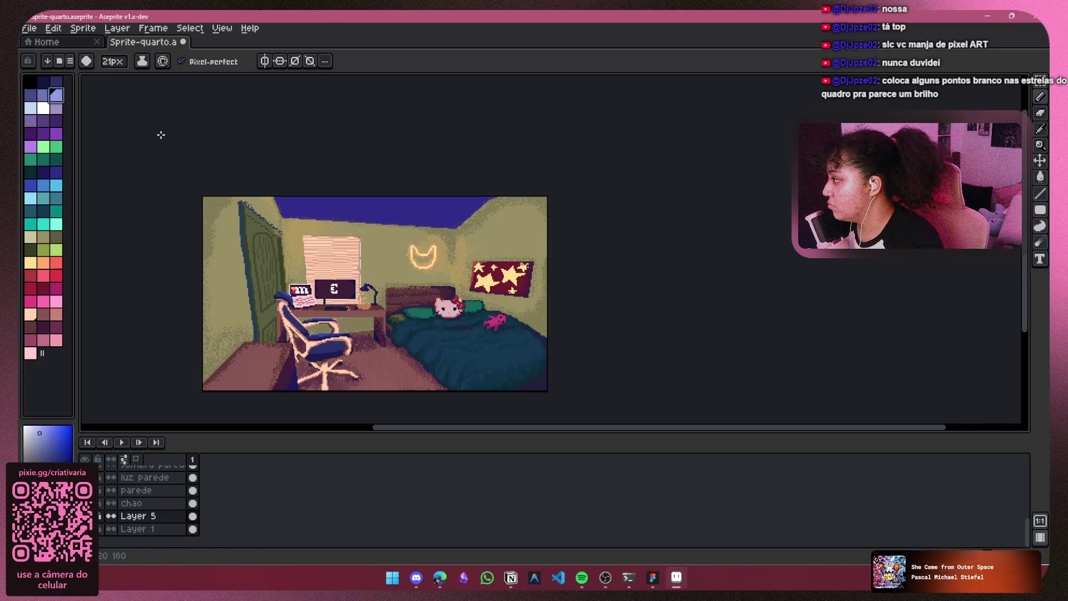
Step: Choose a purple shade for the ceiling and open the Chao layer's options
click(45, 121)
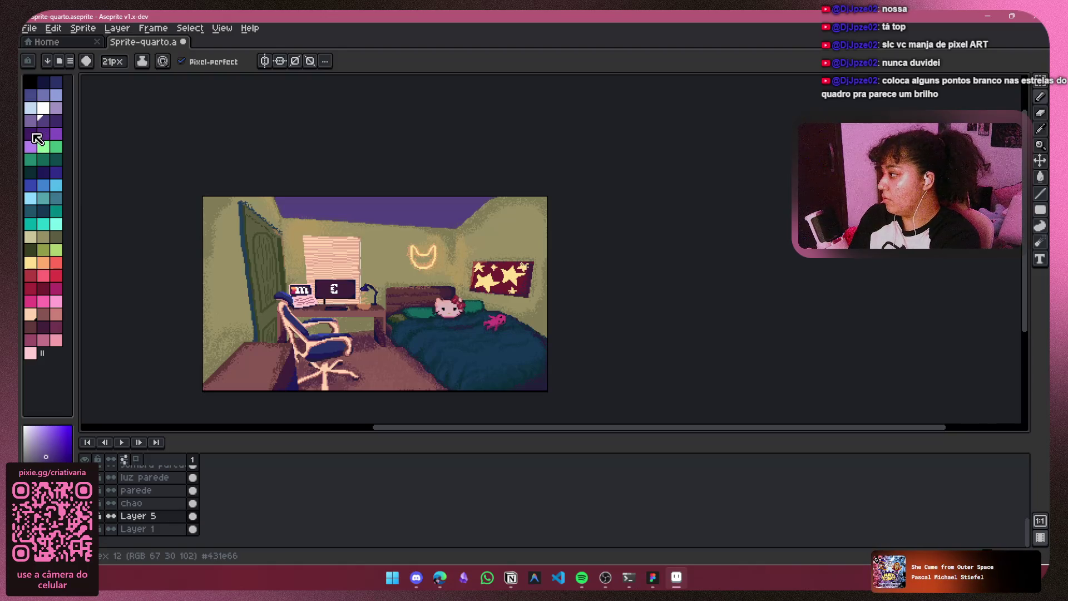
click(56, 120)
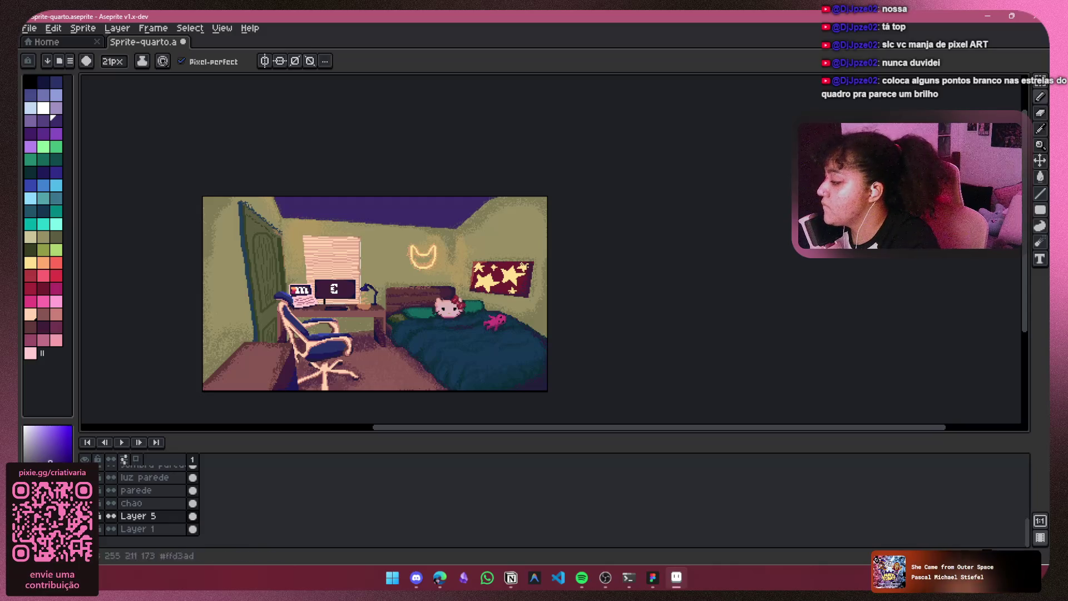
right_click(146, 502)
click(192, 467)
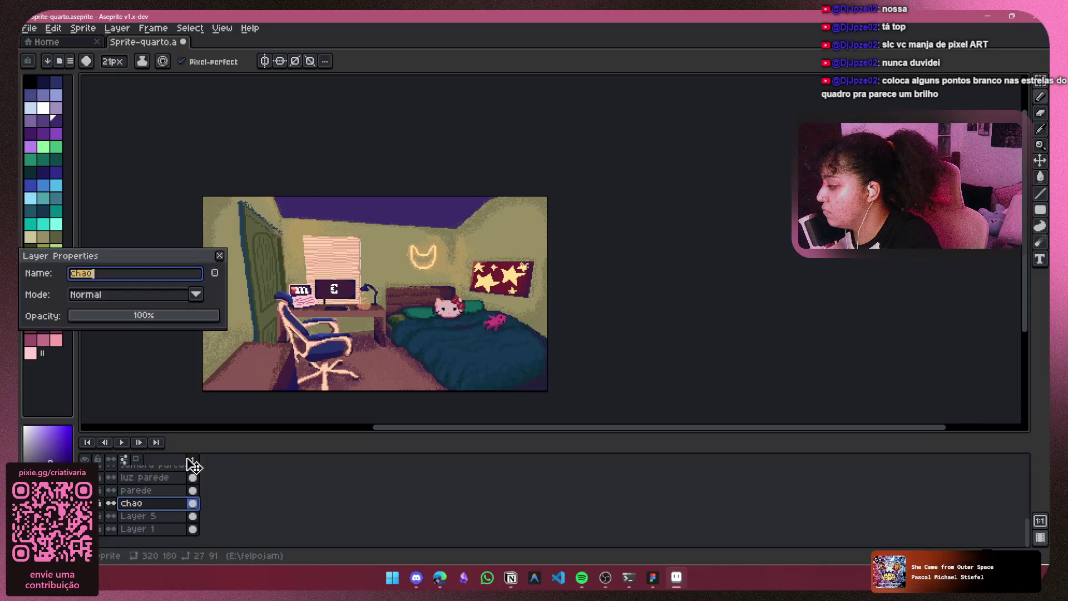
click(196, 294)
click(196, 294)
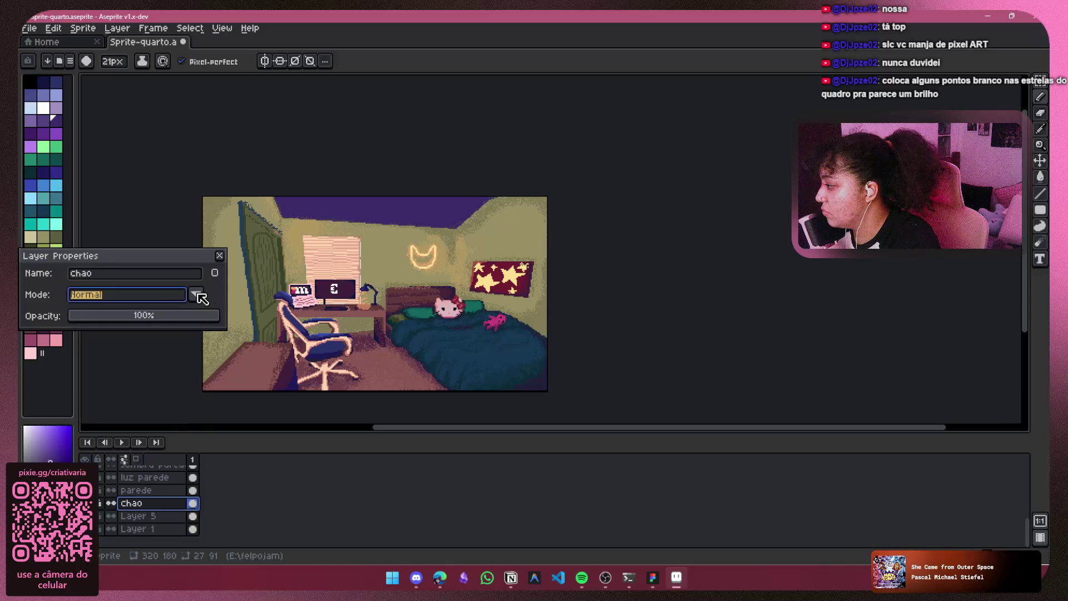
click(215, 273)
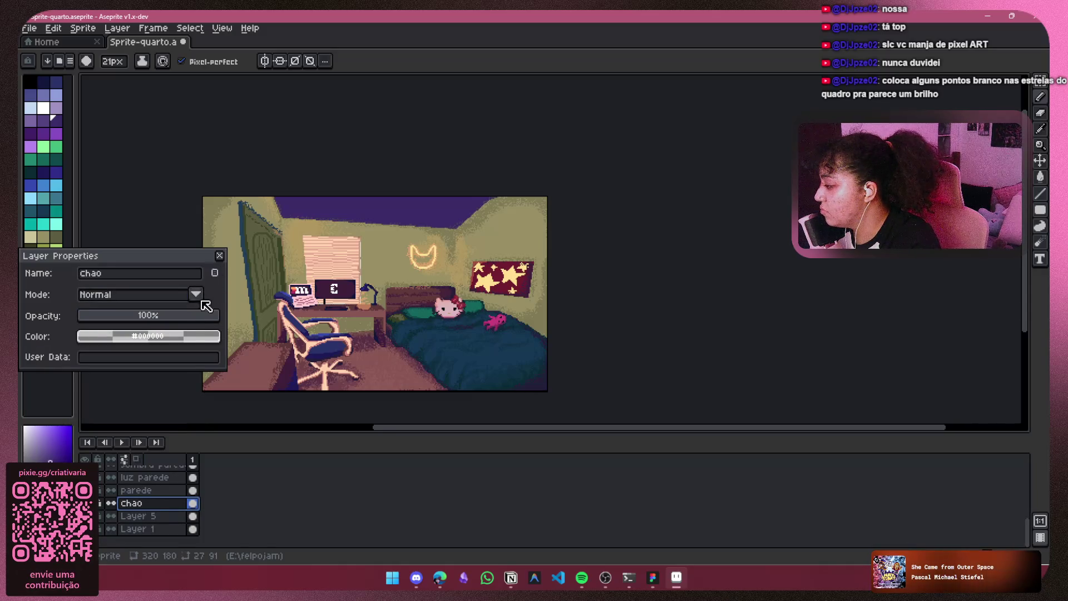
click(216, 276)
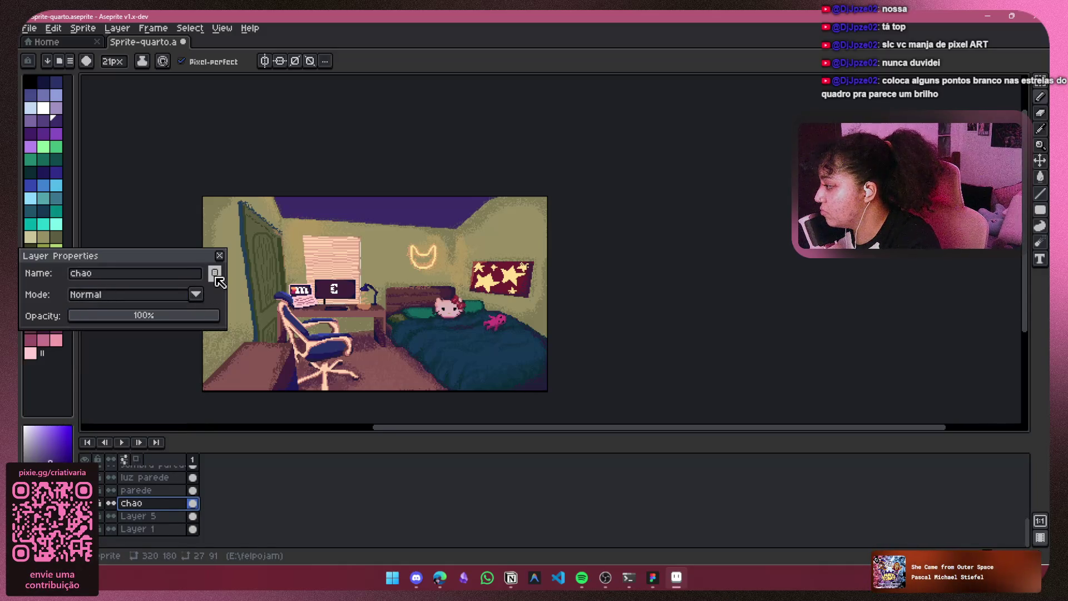
click(174, 298)
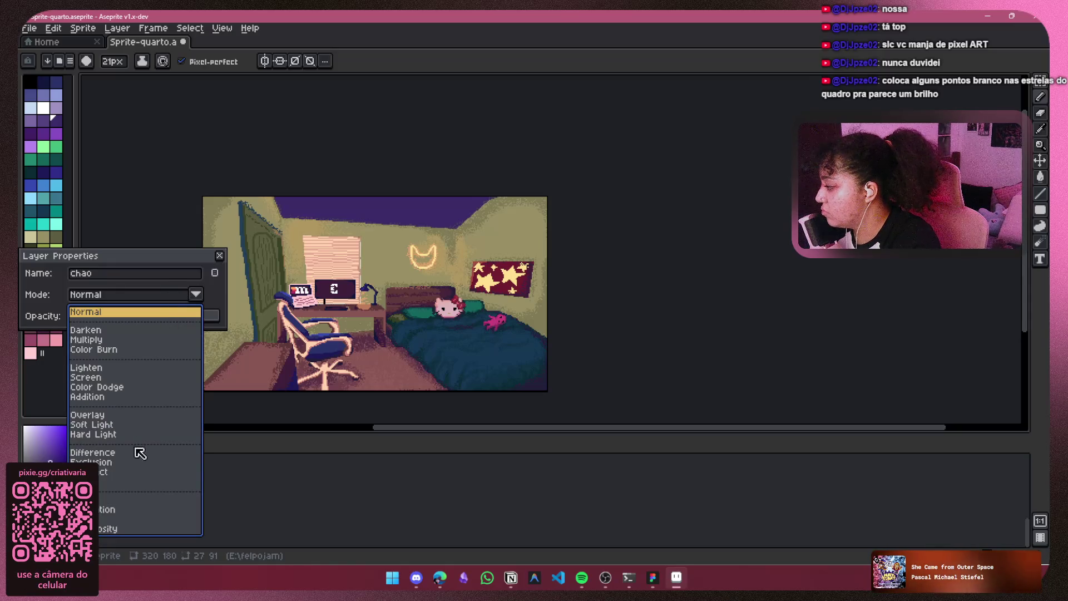
click(137, 462)
click(159, 297)
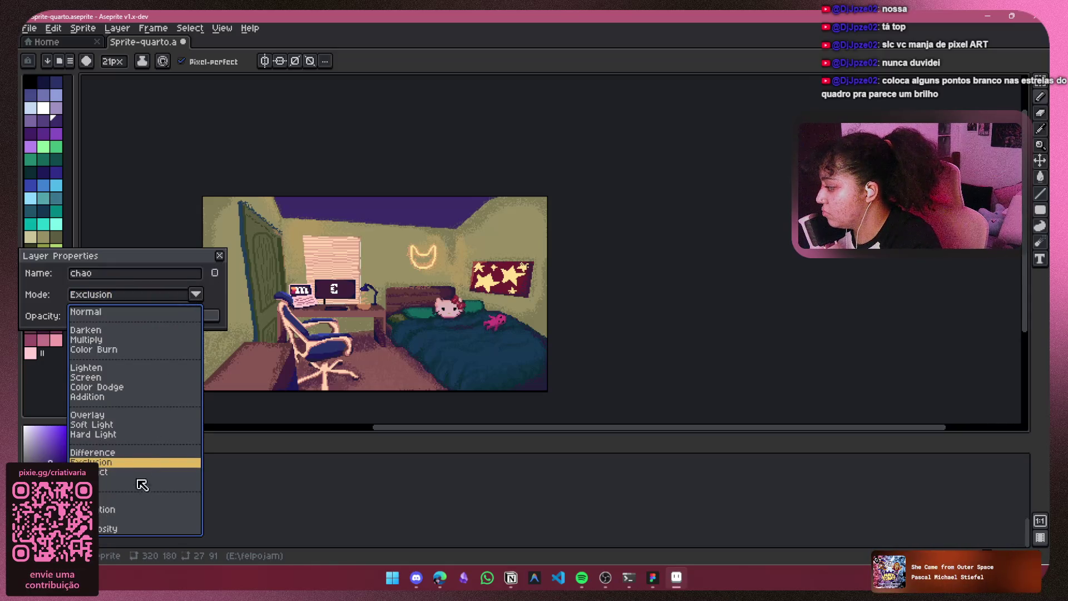
click(139, 466)
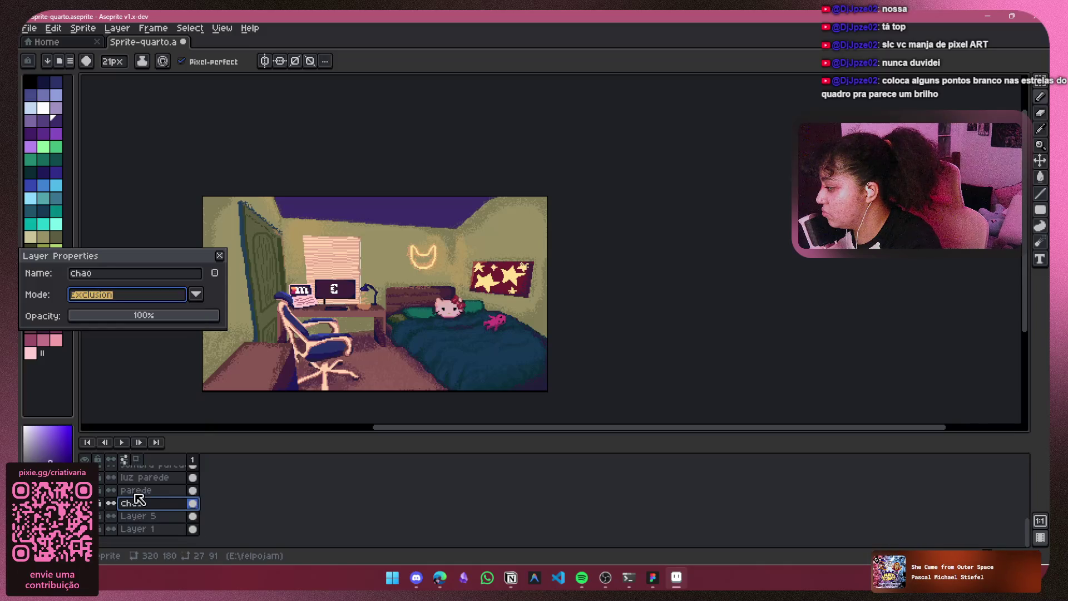
click(220, 256)
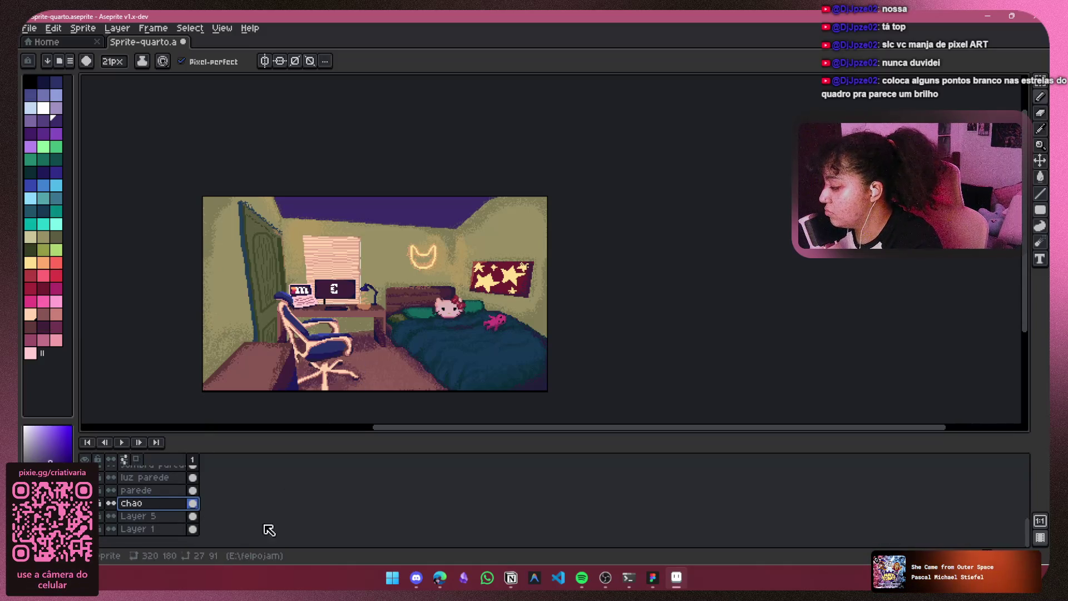
right_click(126, 506)
click(175, 463)
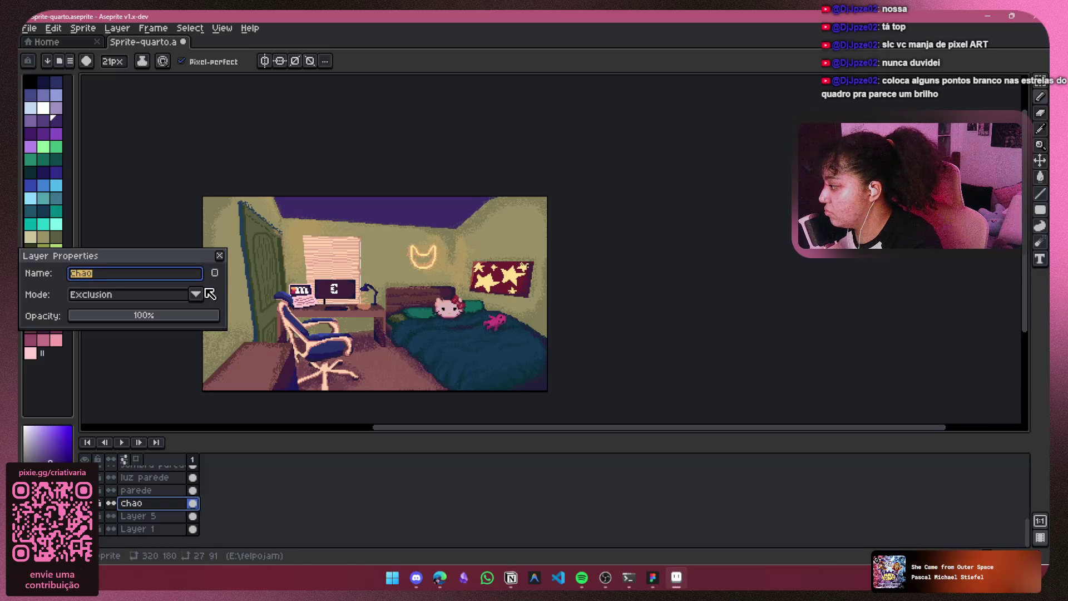
click(149, 296)
click(142, 313)
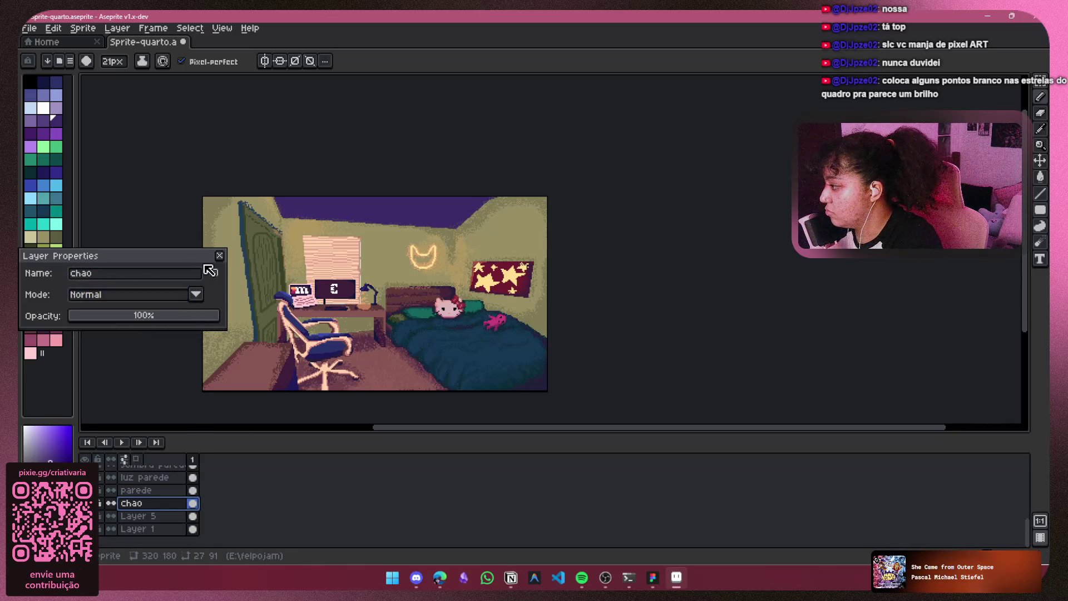
click(218, 255)
scroll(372, 350, up, 1)
scroll(357, 303, down, 1)
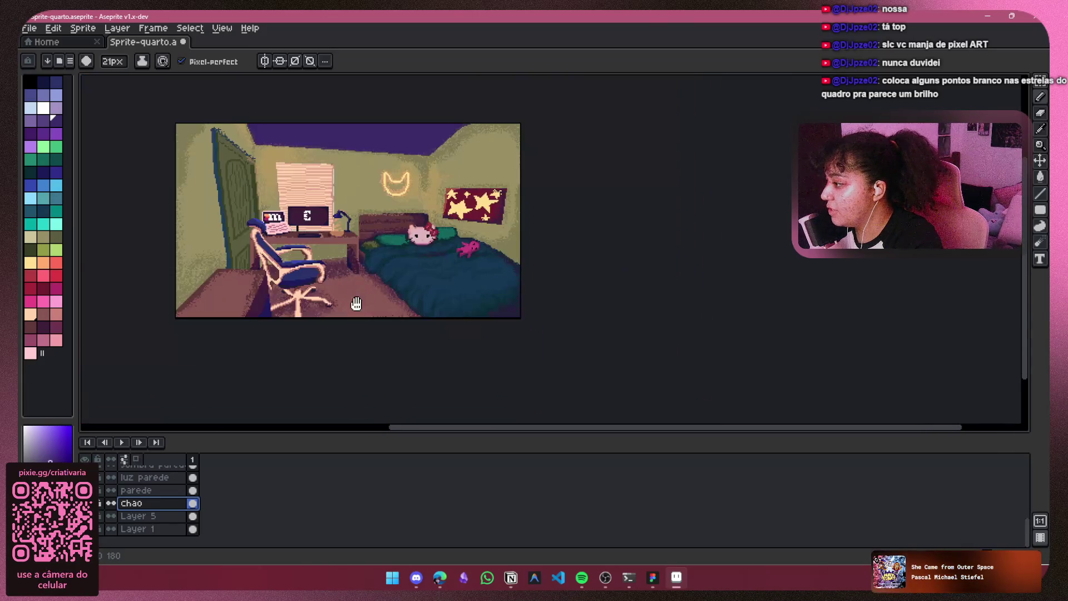
click(133, 515)
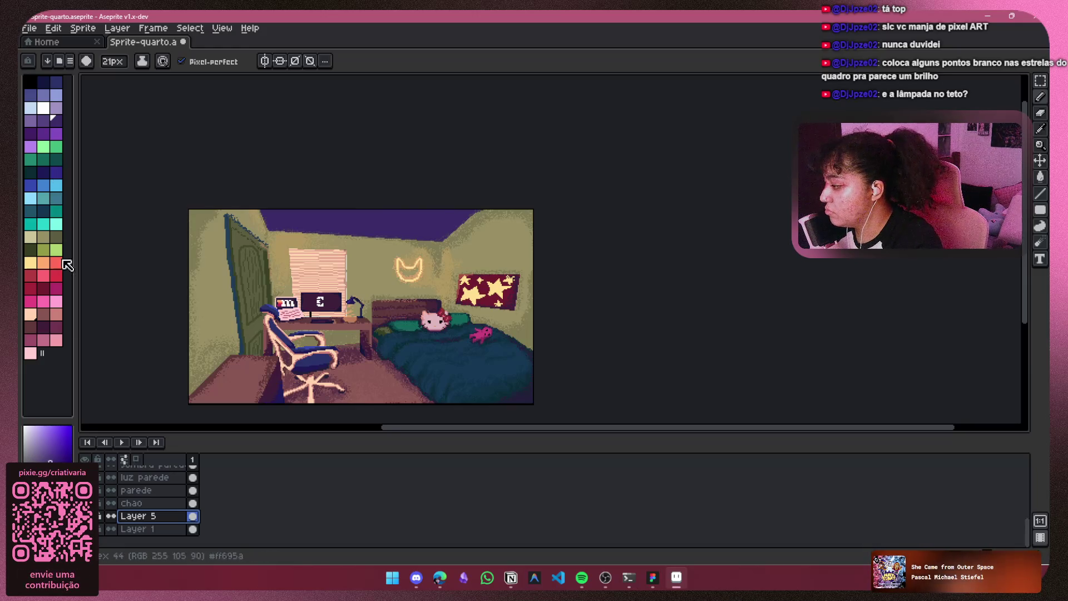
Step: Compare the two ceiling layers, then pick orange and try a test stroke with the Spray tool
click(84, 515)
click(84, 528)
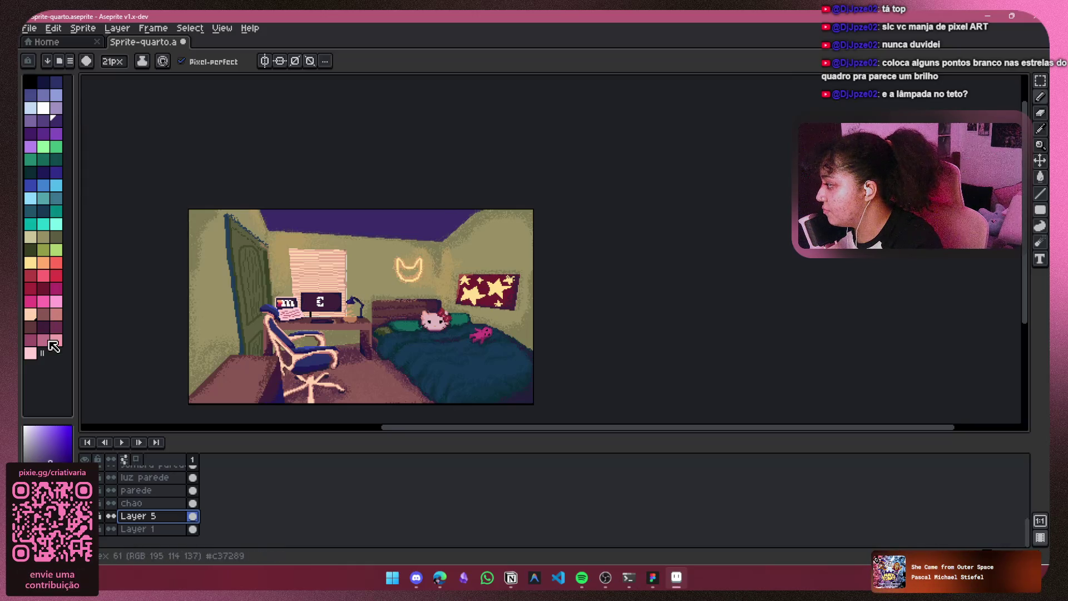
click(45, 266)
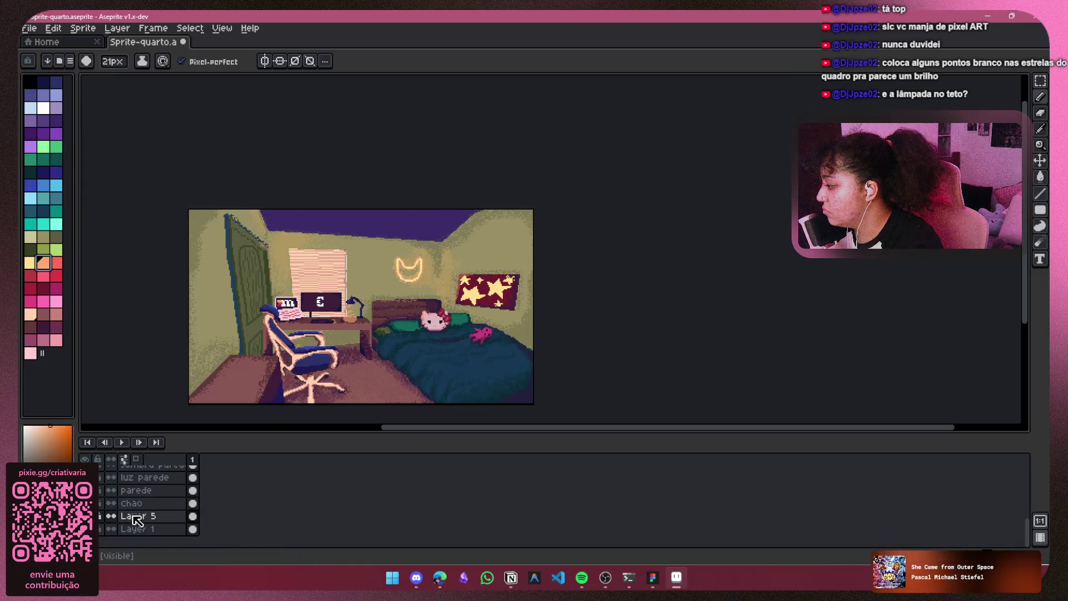
drag(1040, 97, 1010, 105)
drag(463, 248, 510, 241)
key(ctrl+z)
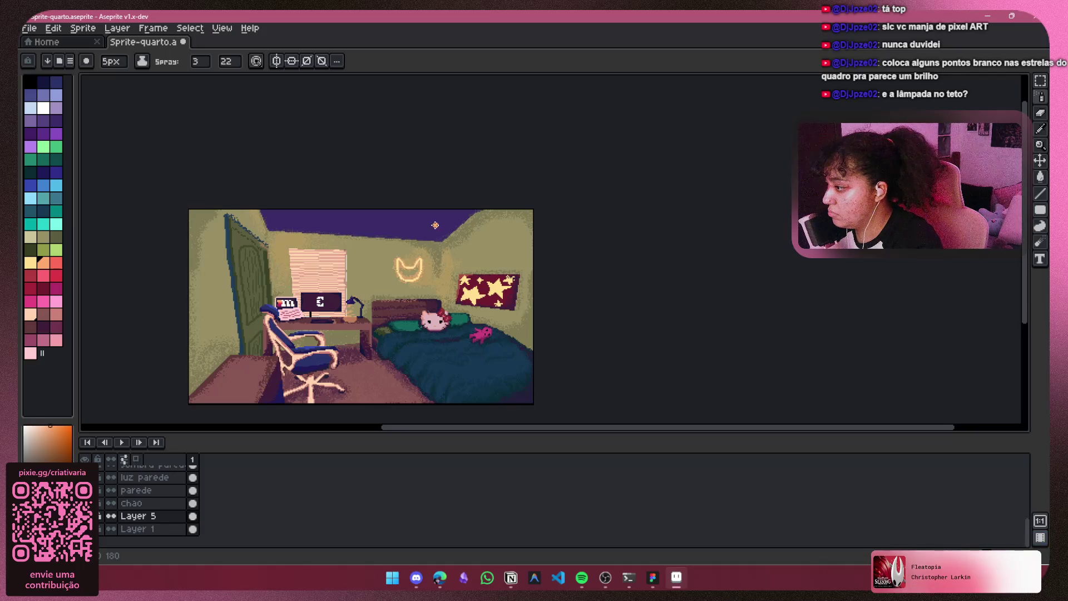
Step: Set the spray width to 7, undo the stray dot, and add Layer 6 for the glow
click(199, 61)
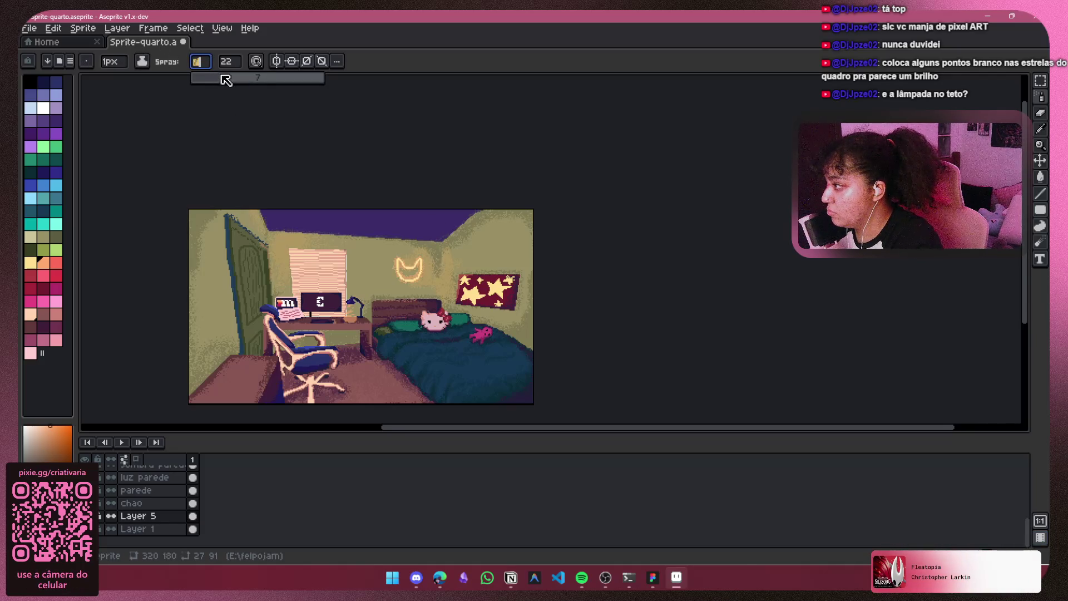
click(442, 230)
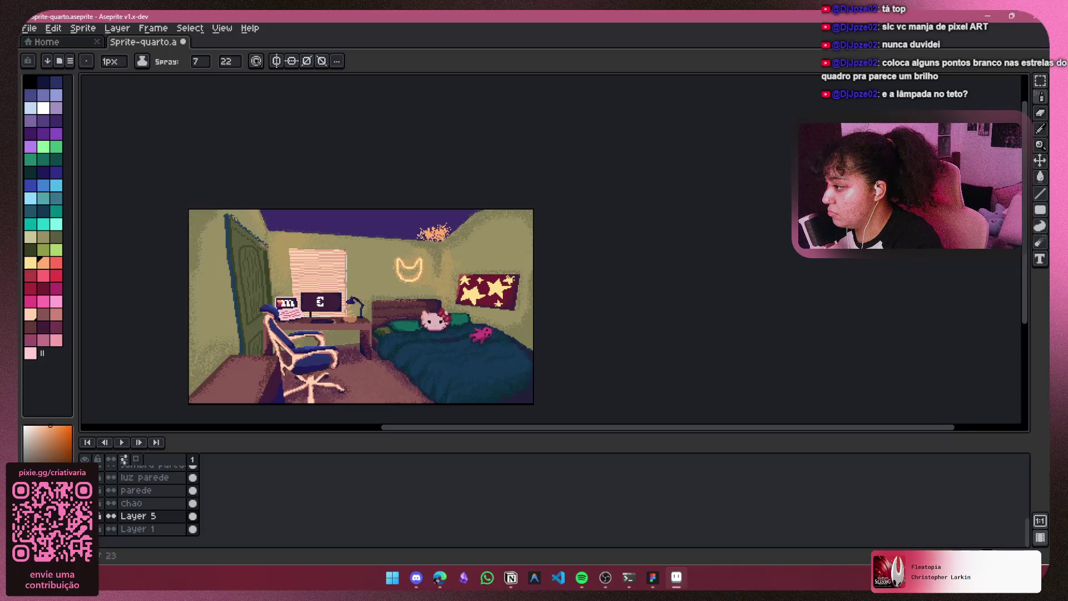
key(ctrl+z)
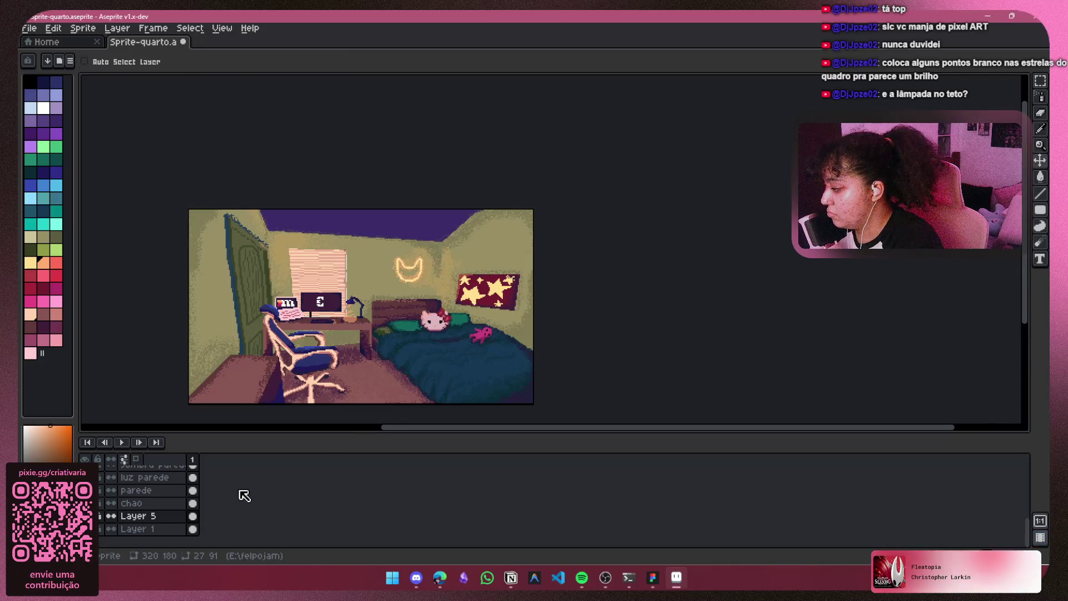
key(shift+n)
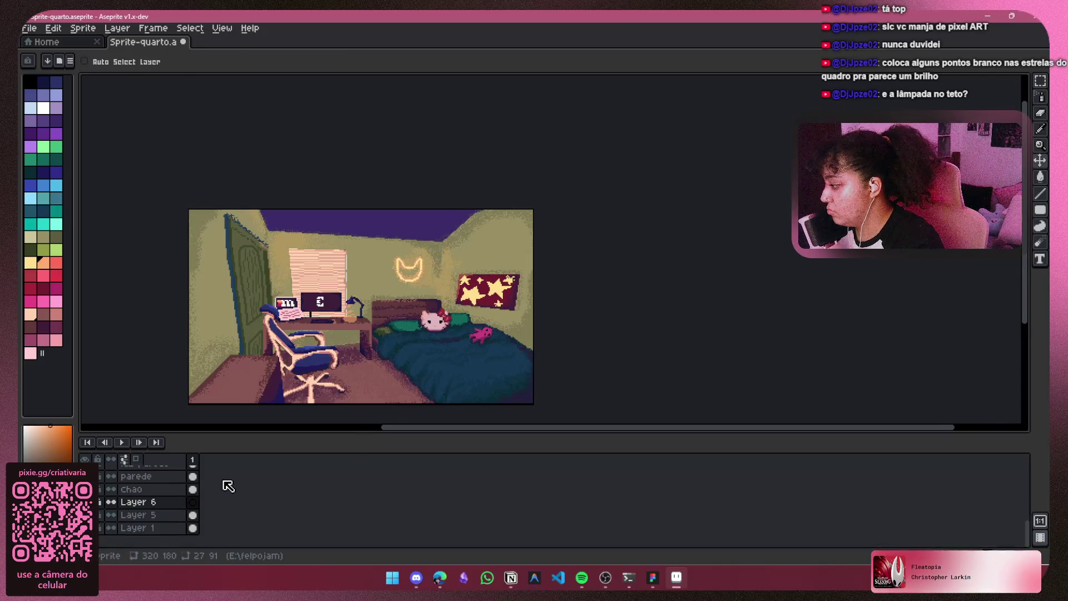
Step: Spray orange lamp glow on the ceiling and set Layer 6's opacity to 34%
key(shift+s)
mouse_move(448, 232)
mouse_down()
mouse_move(419, 245)
mouse_move(445, 227)
mouse_up()
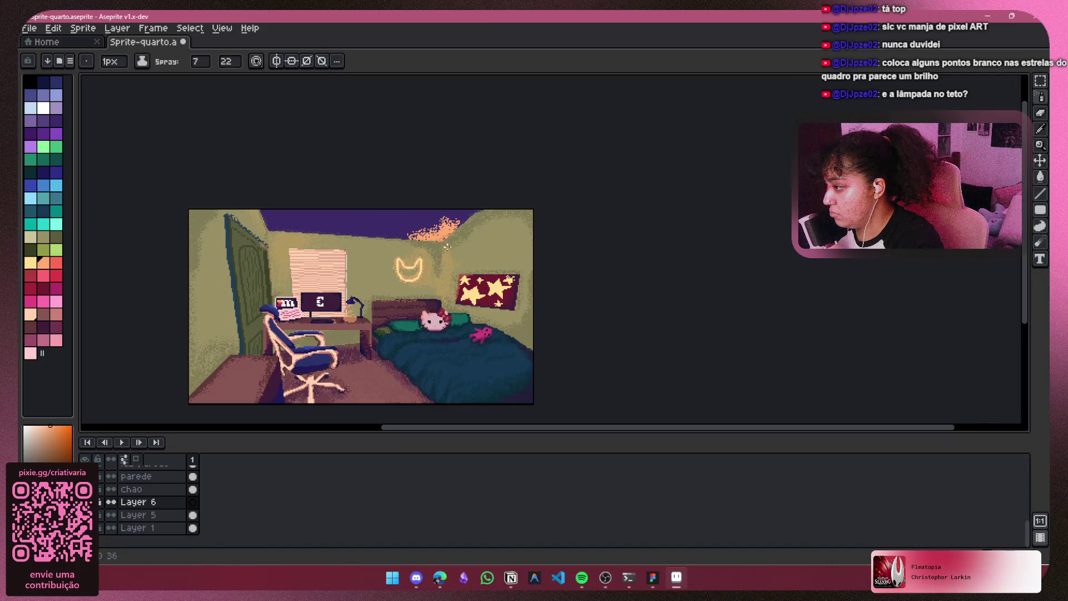
right_click(116, 502)
click(162, 465)
drag(175, 320, 143, 320)
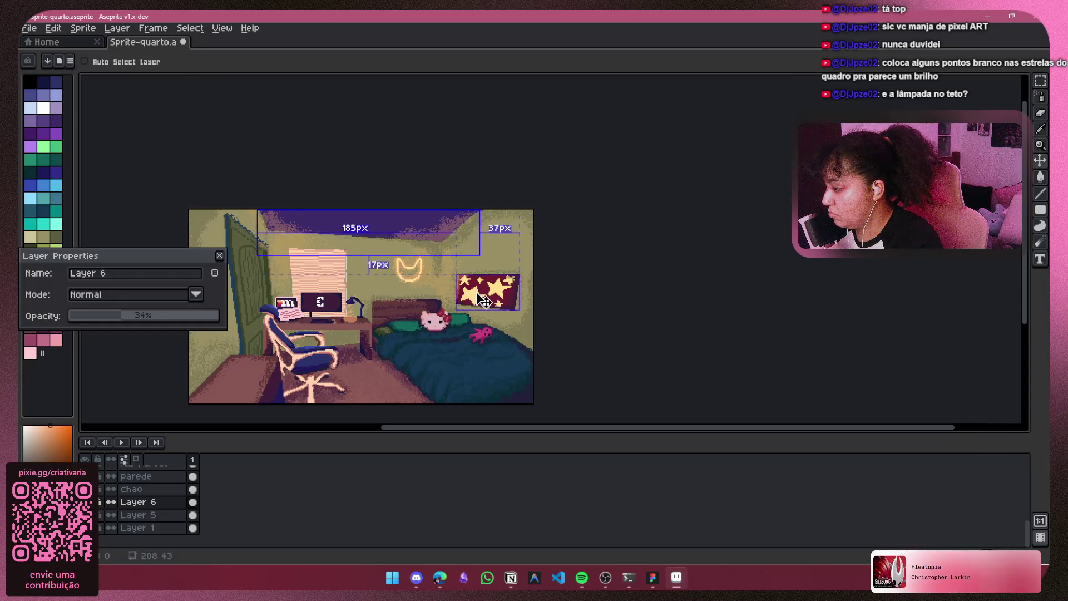
click(220, 255)
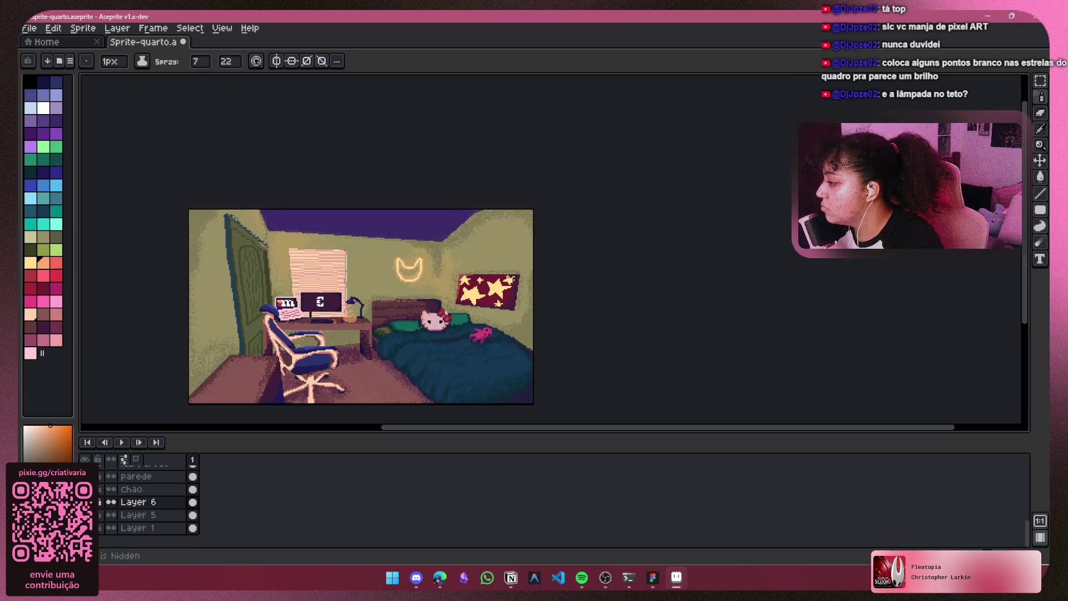
Step: Pick dark navy and undo the last two spray strokes on the ceiling
key(ctrl+z)
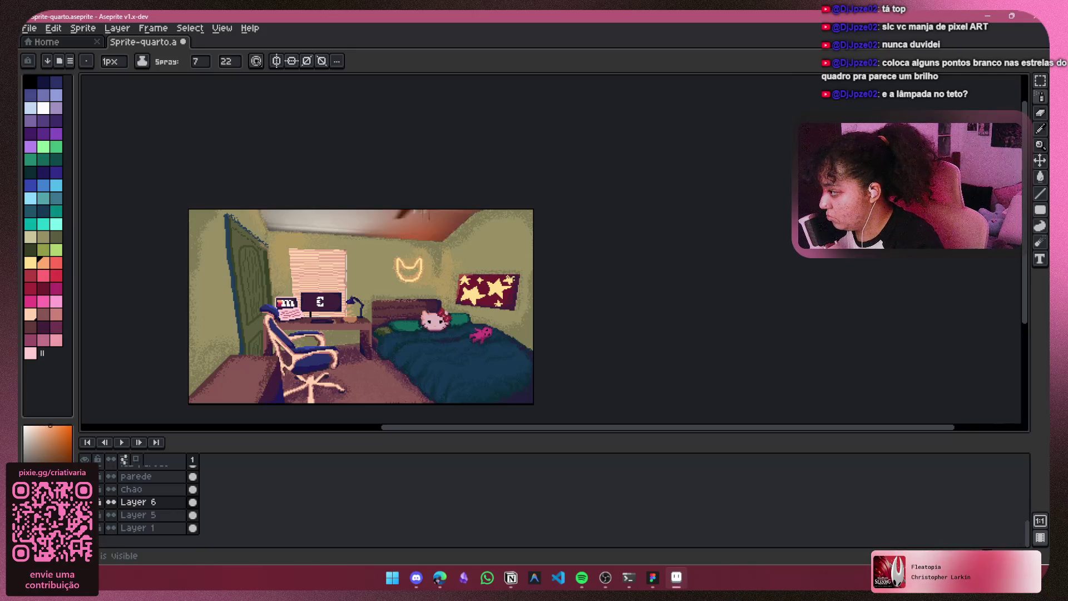
key(ctrl+y)
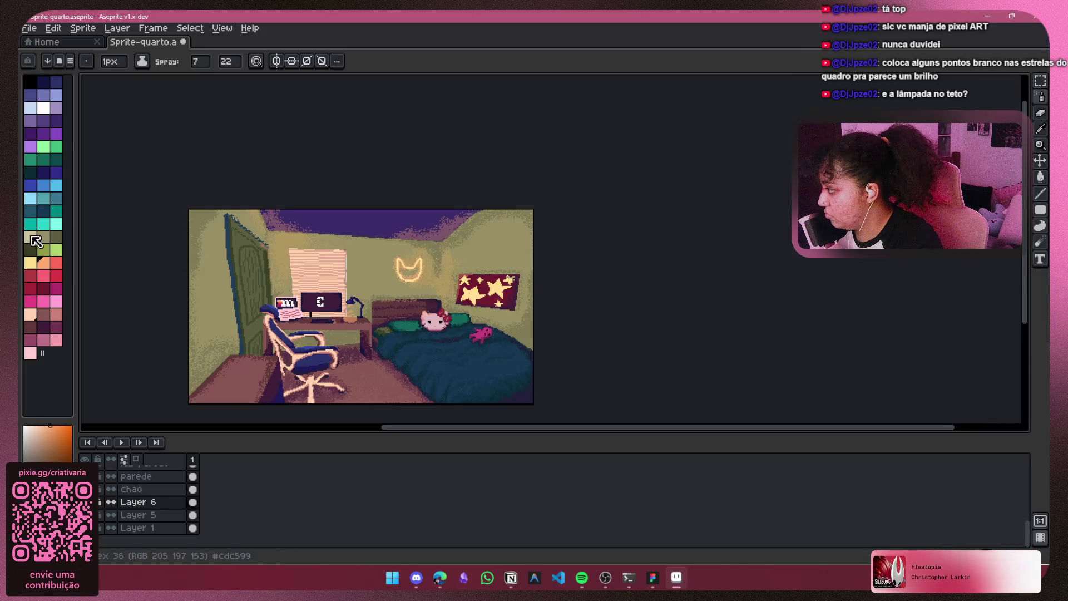
click(43, 172)
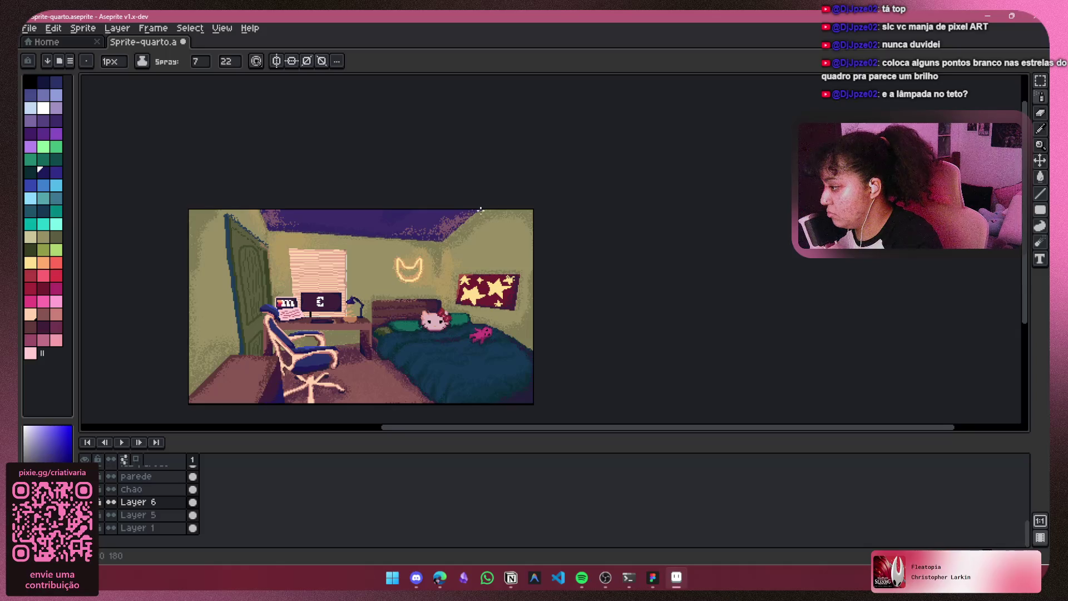
scroll(346, 231, down, 2)
scroll(346, 231, right, 1)
key(ctrl+z)
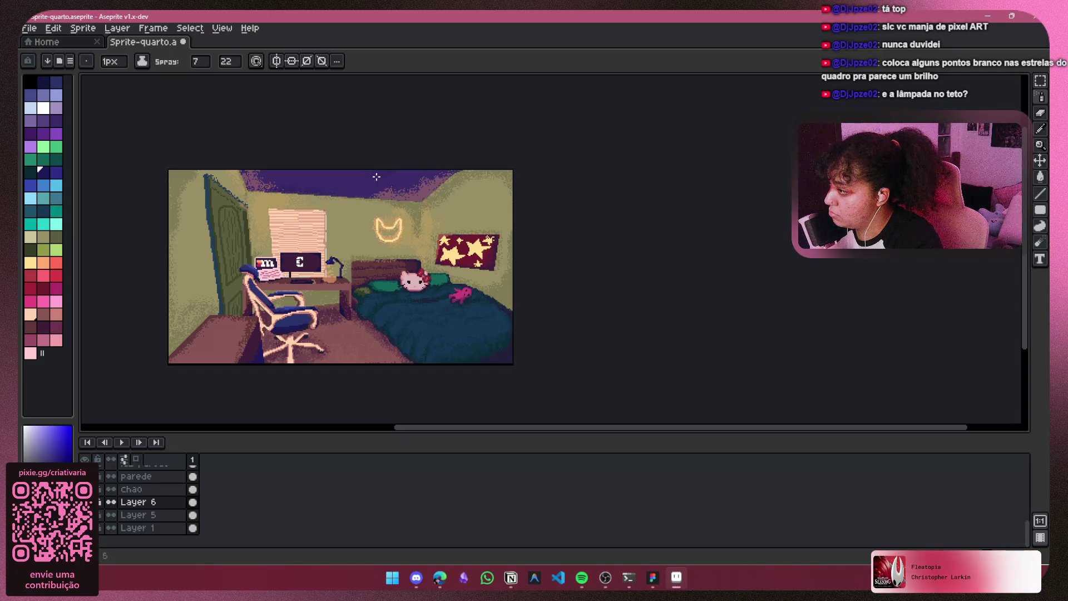
drag(405, 171, 446, 185)
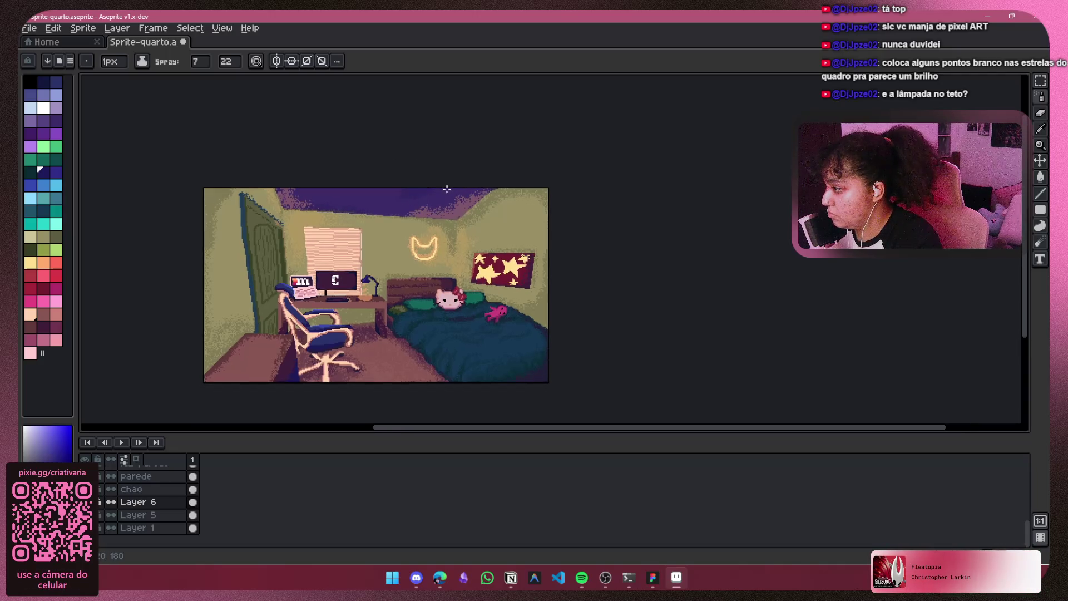
scroll(445, 201, up, 1)
key(ctrl+z)
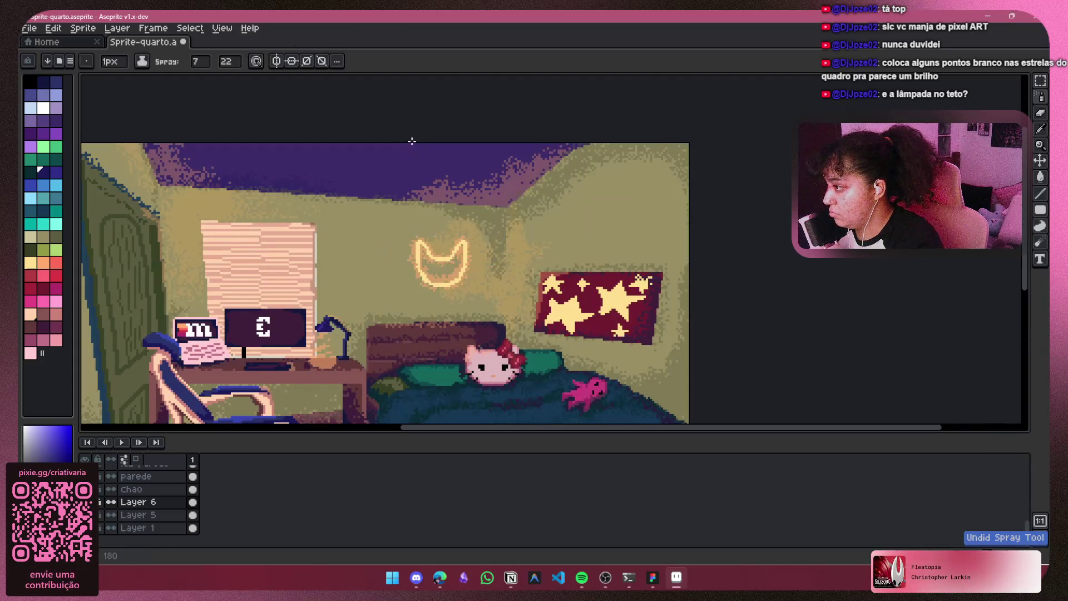
Step: Pan across the room and hide, then show, the purple ceiling layer to compare
scroll(438, 154, down, 1)
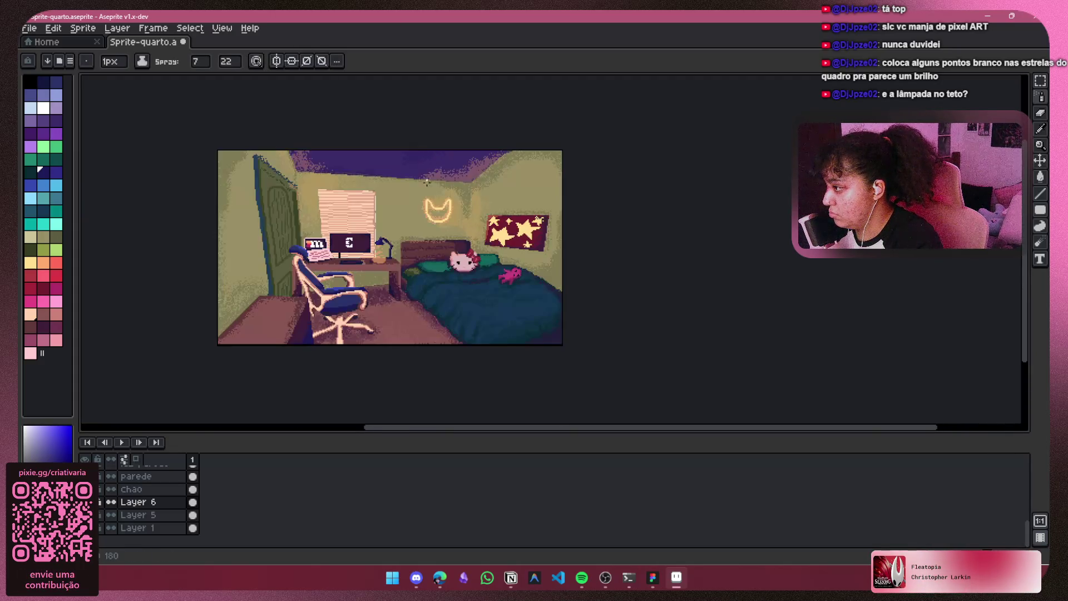
scroll(424, 195, up, 1)
drag(423, 195, 372, 184)
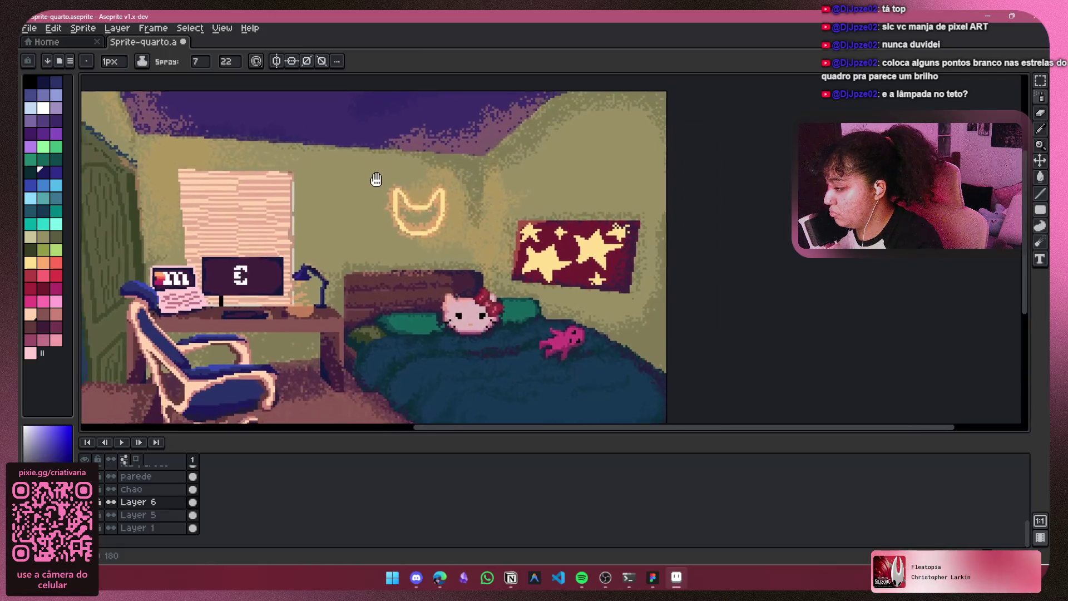
scroll(490, 245, down, 1)
scroll(496, 248, up, 1)
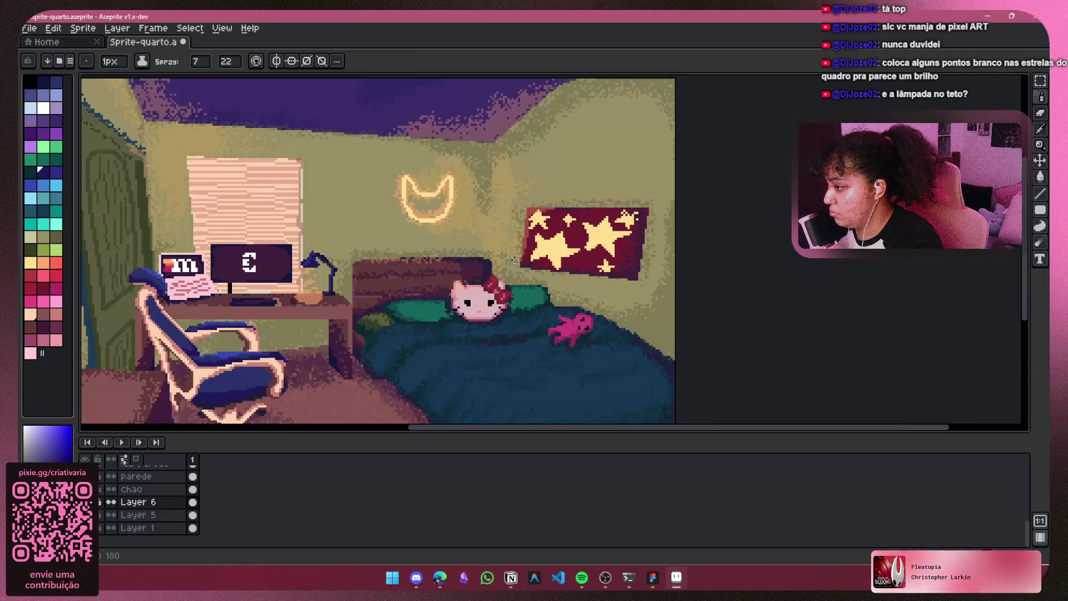
drag(414, 229, 458, 251)
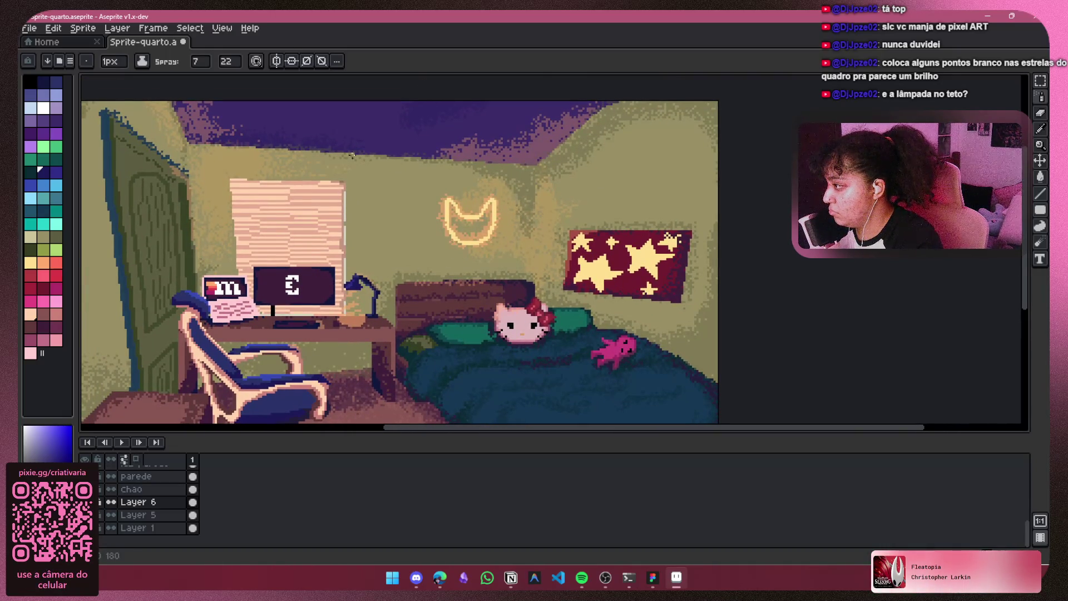
click(85, 465)
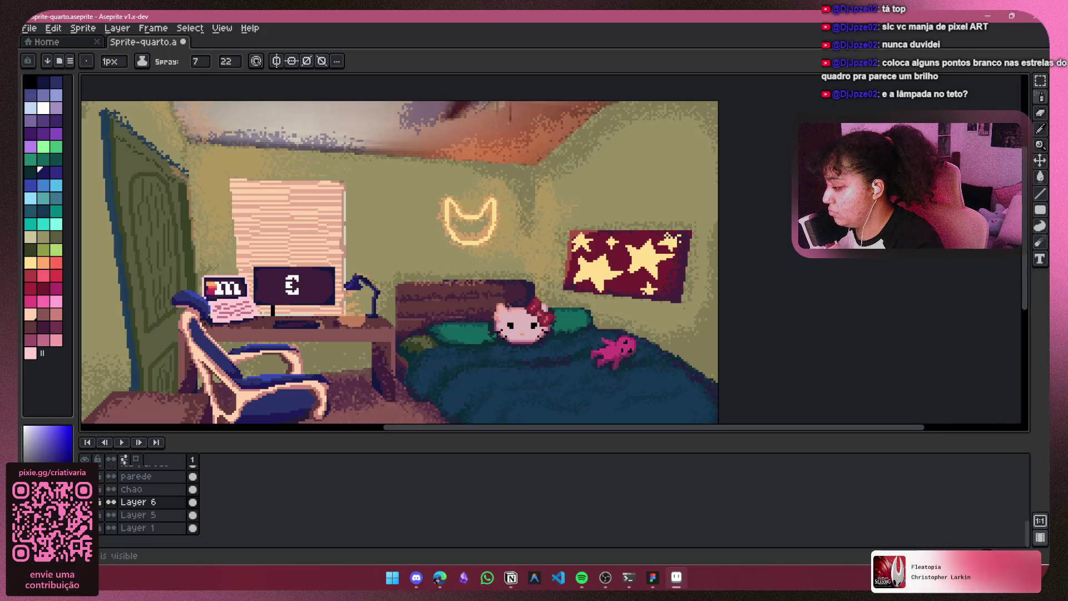
scroll(454, 268, down, 1)
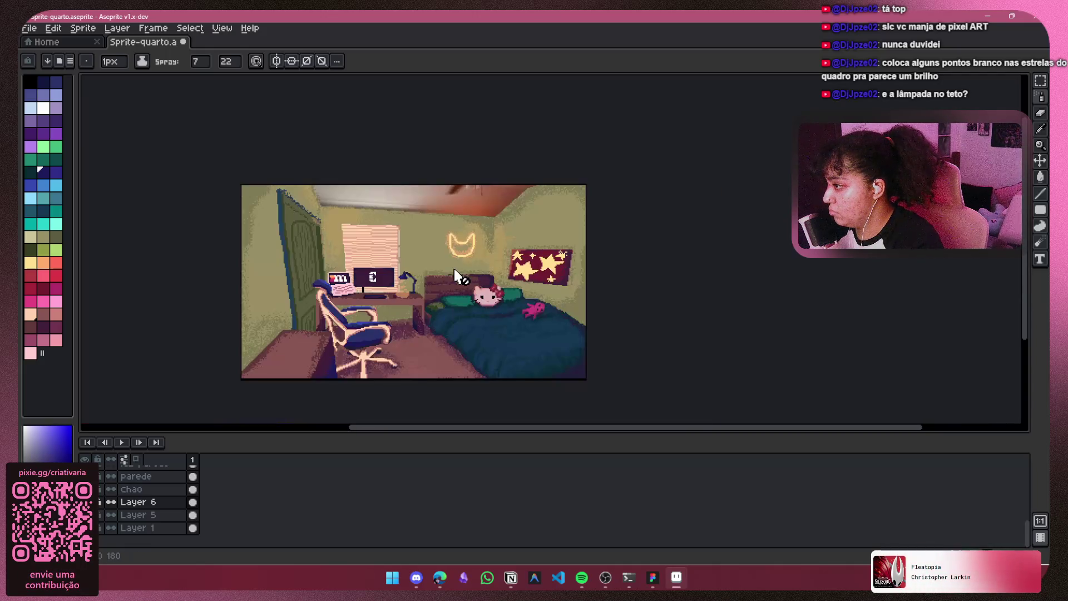
click(85, 465)
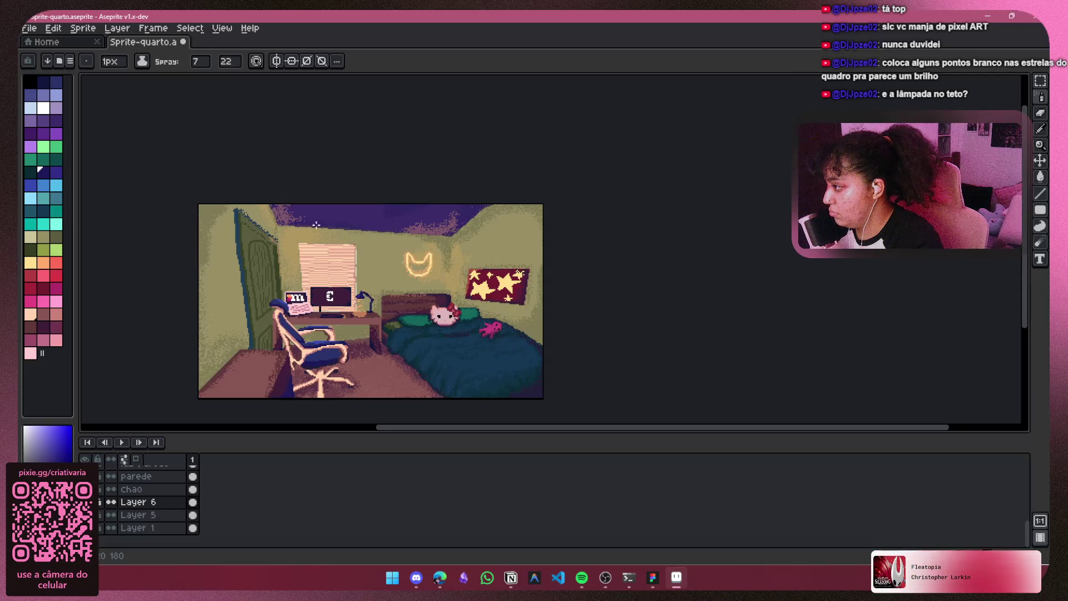
scroll(314, 221, up, 3)
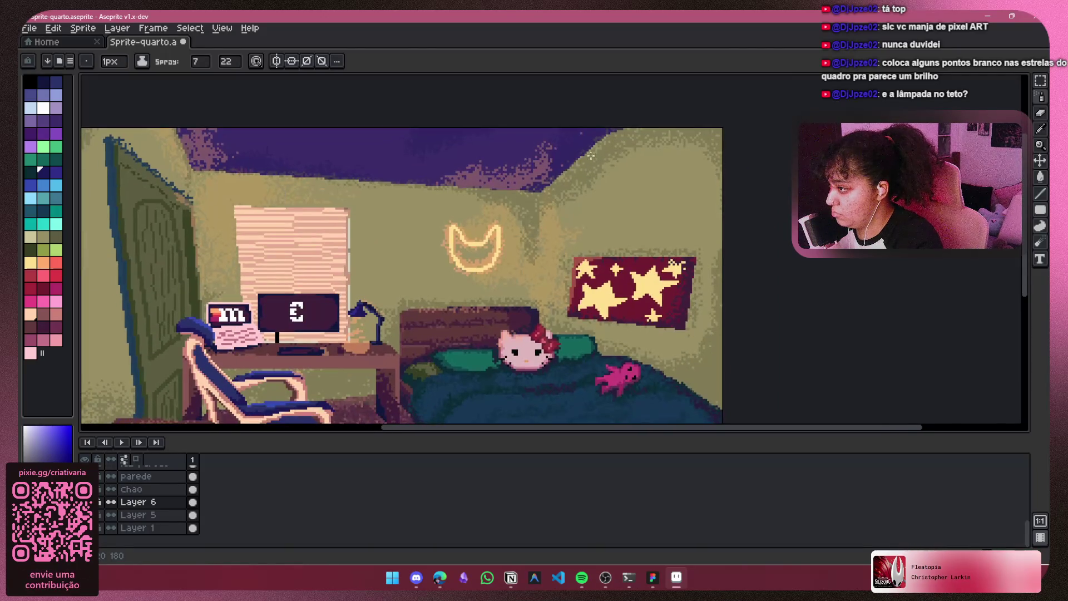
scroll(546, 190, down, 2)
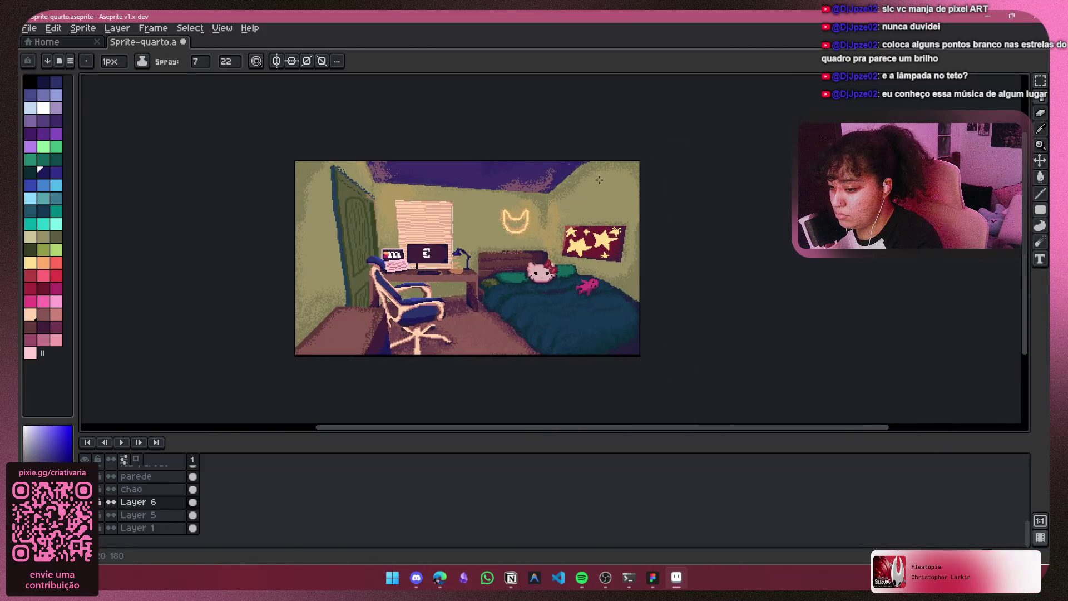
Step: Compare the purple ceiling layer again and pick dark purple, then dark navy
click(591, 583)
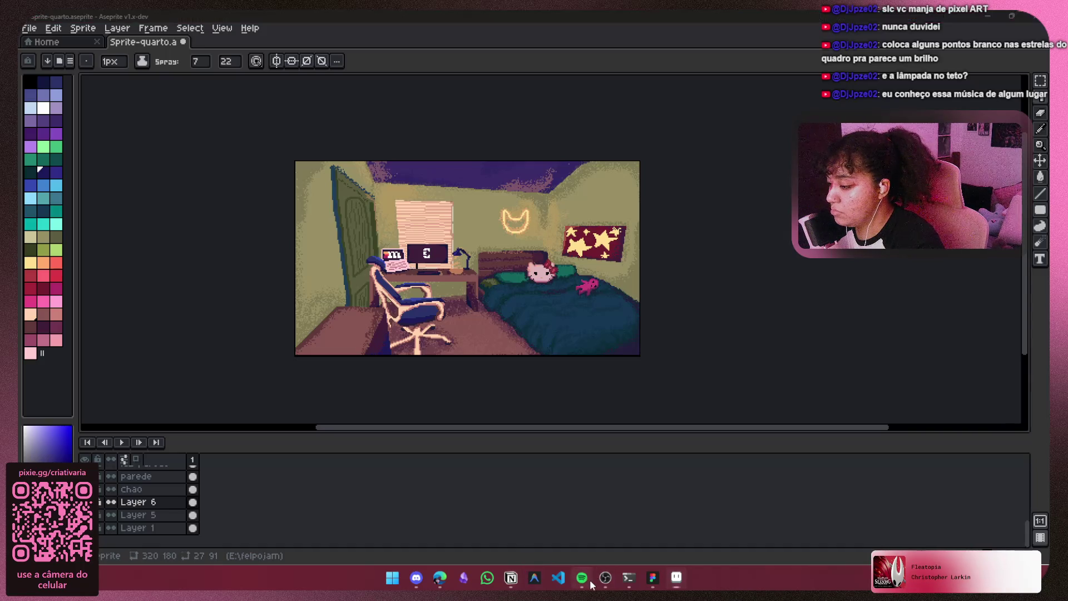
key(alt+Tab)
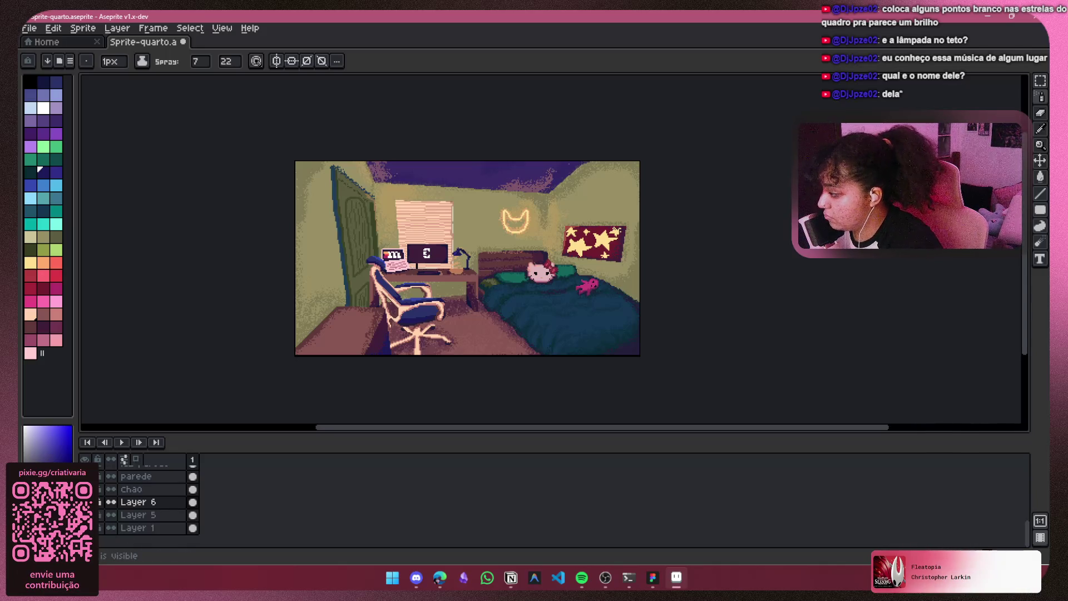
click(85, 469)
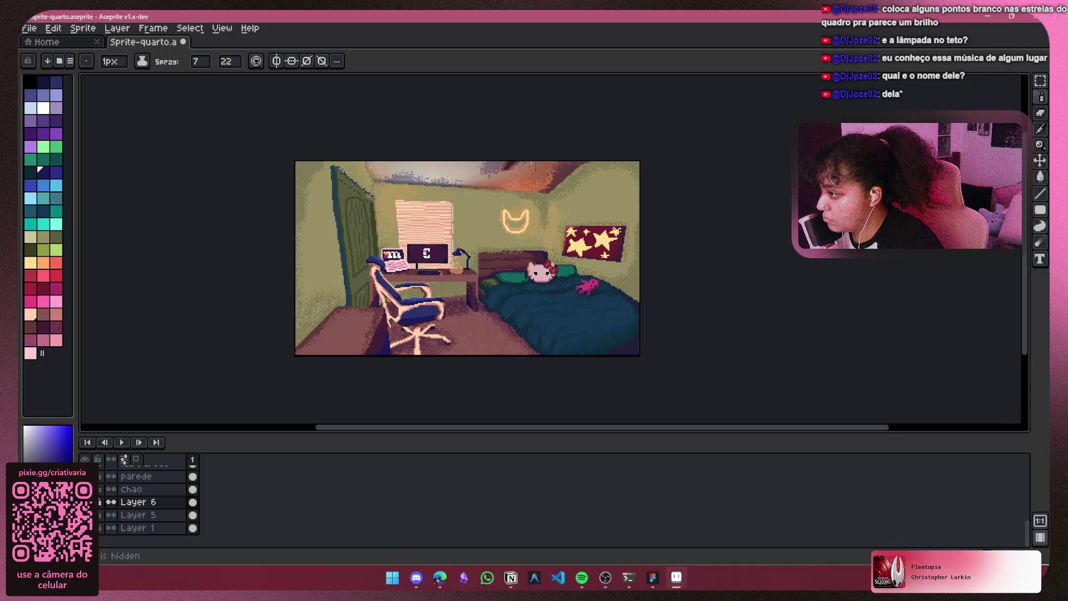
click(85, 467)
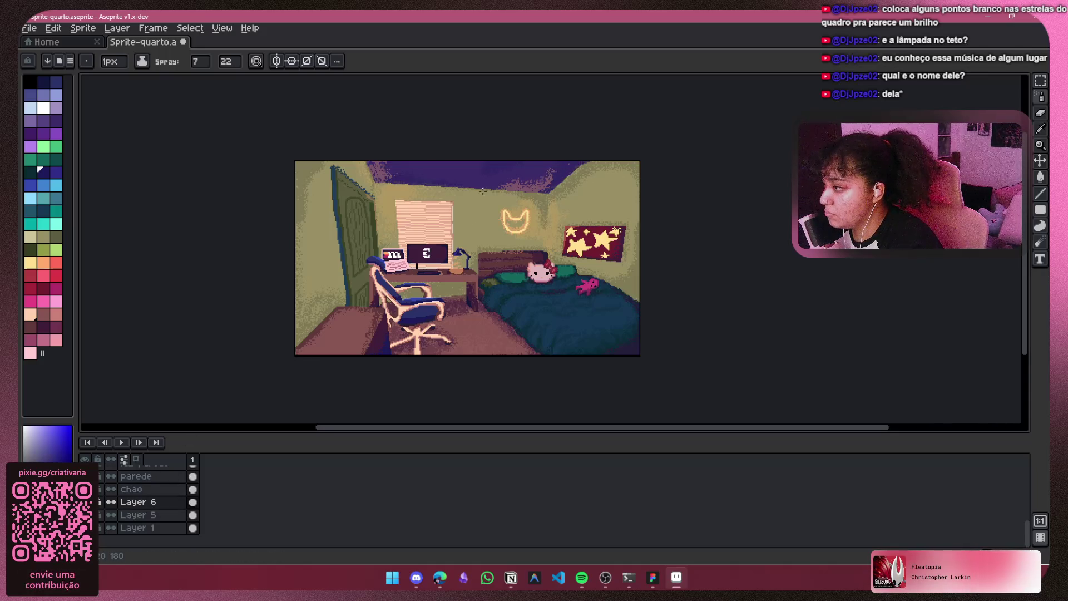
click(57, 121)
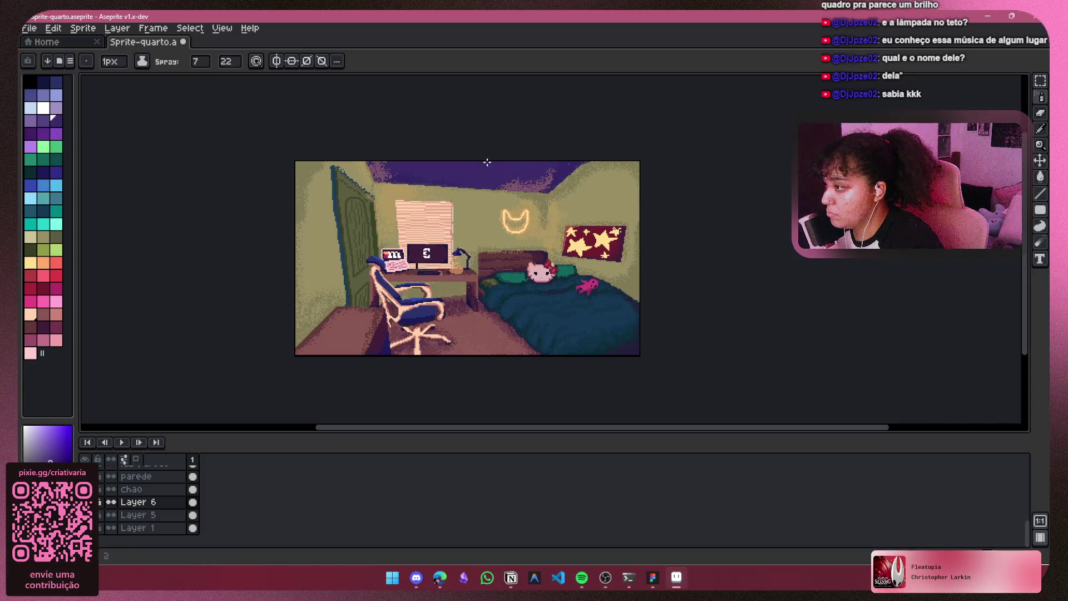
alt+click(436, 178)
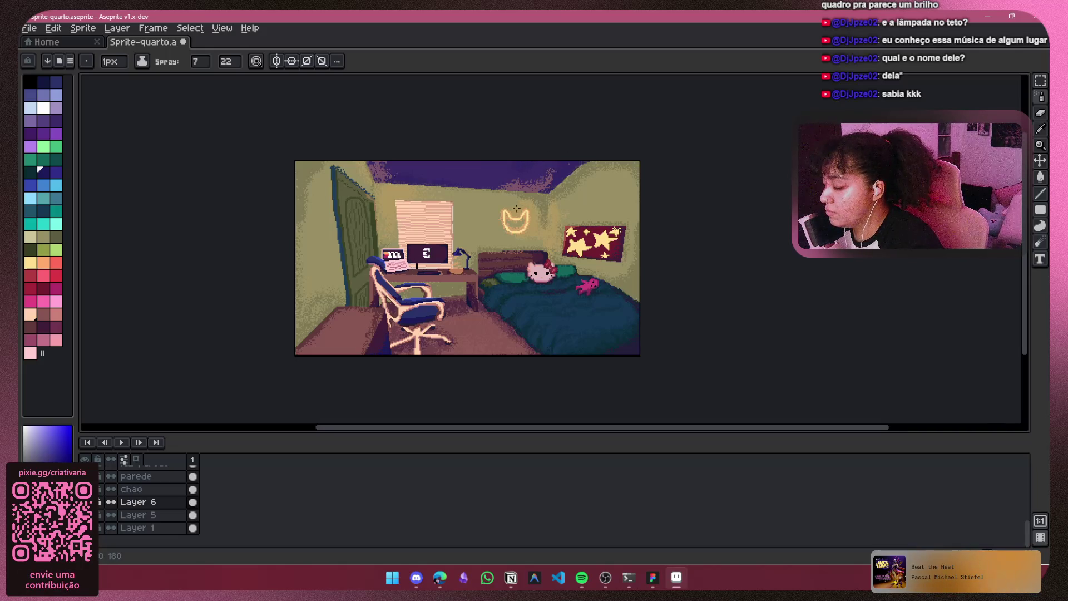
scroll(504, 208, up, 2)
mouse_move(317, 238)
mouse_down()
mouse_move(305, 224)
mouse_move(313, 168)
mouse_move(356, 170)
mouse_up()
scroll(407, 203, down, 1)
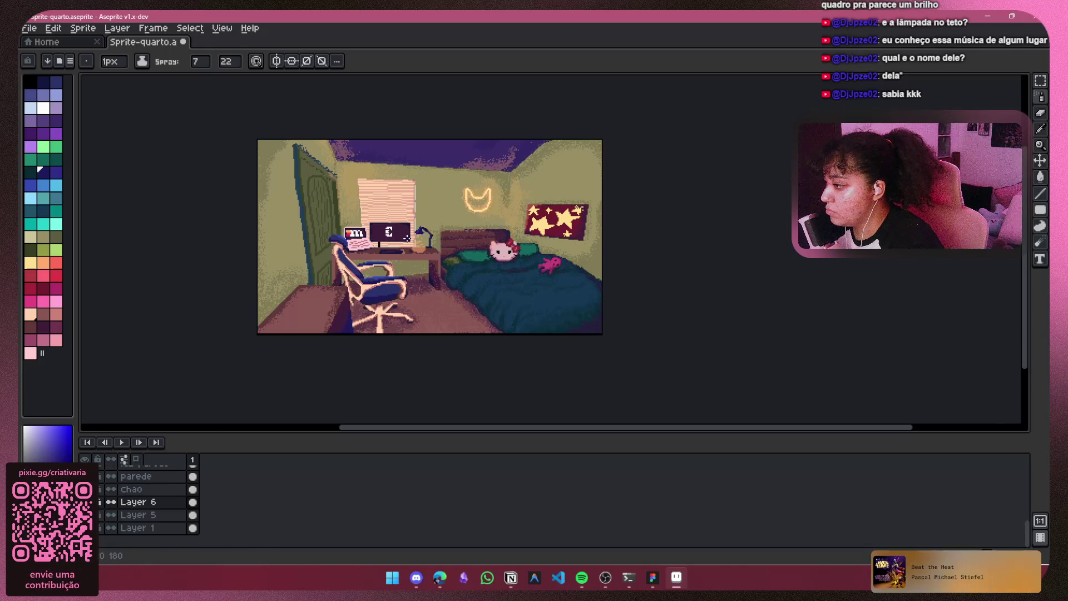
drag(406, 238, 396, 244)
Step: Check Layer 6's properties unchanged and toggle the purple ceiling layer to compare
scroll(106, 513, up, 3)
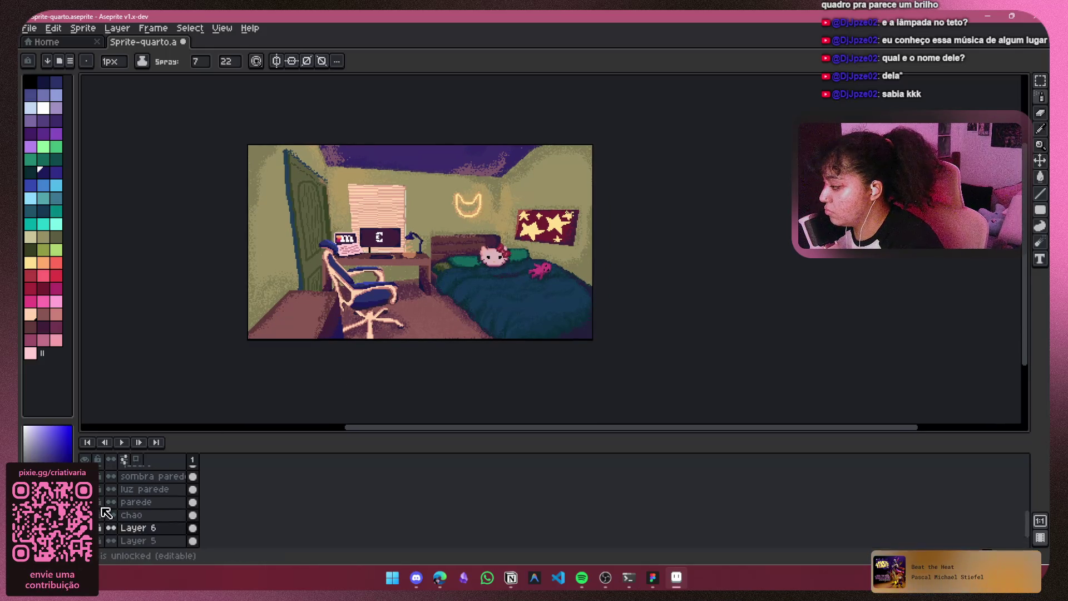
scroll(119, 526, down, 2)
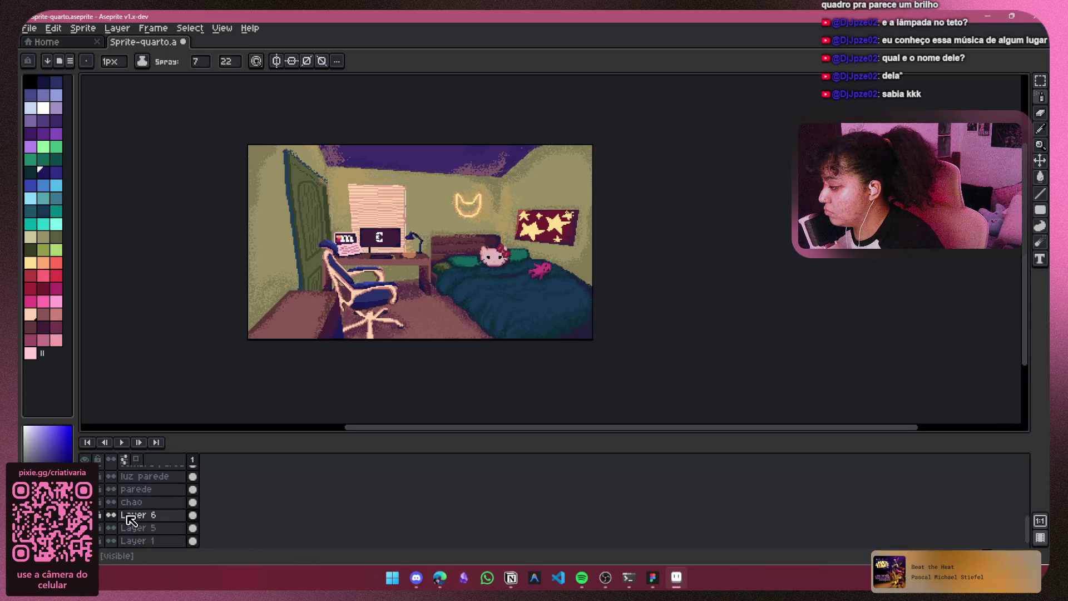
double_click(133, 517)
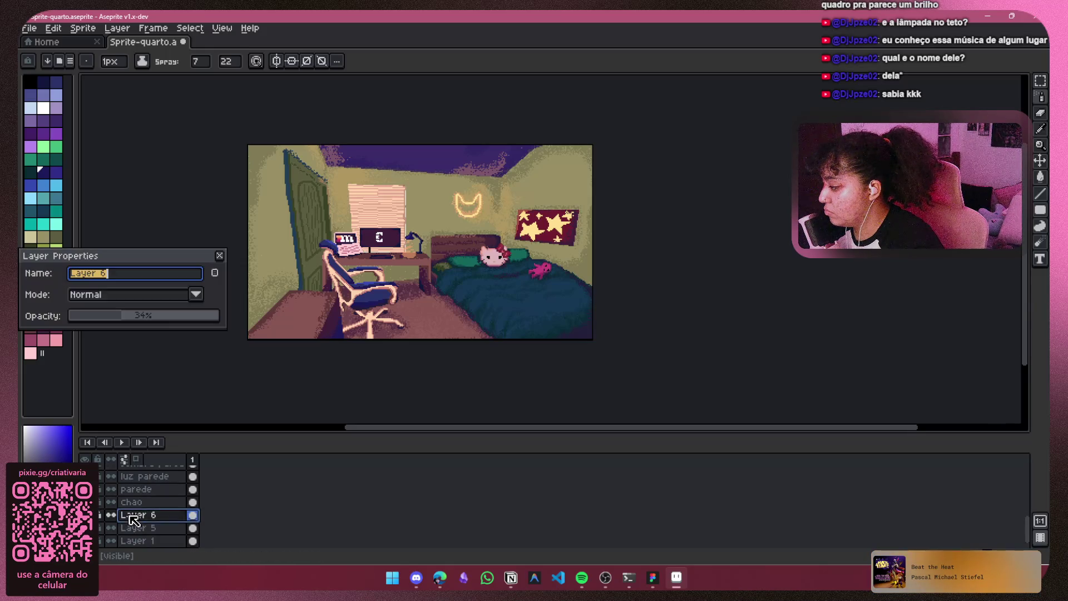
click(220, 255)
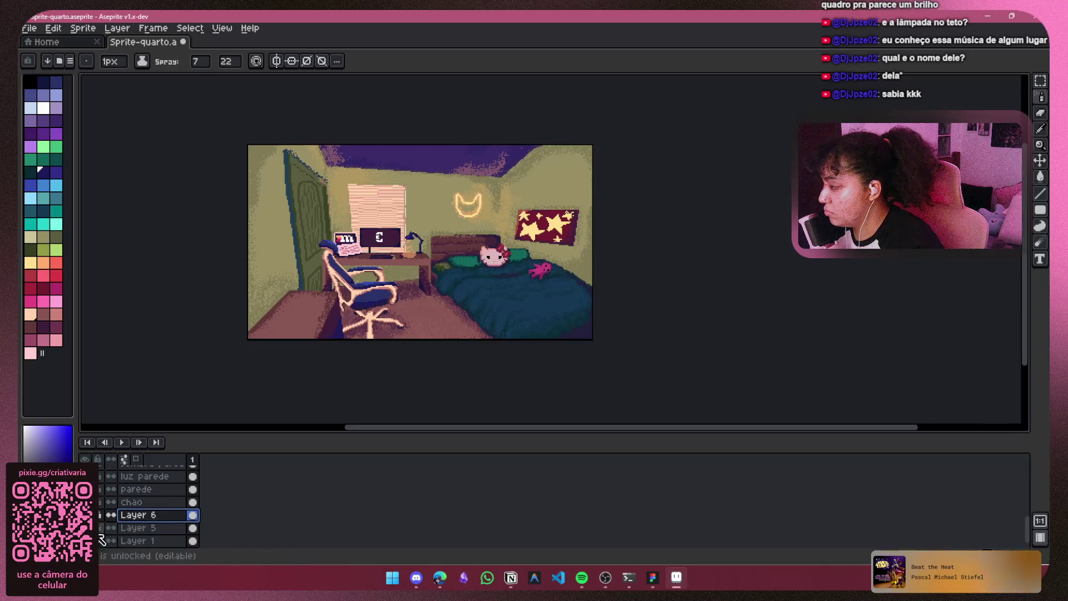
click(84, 463)
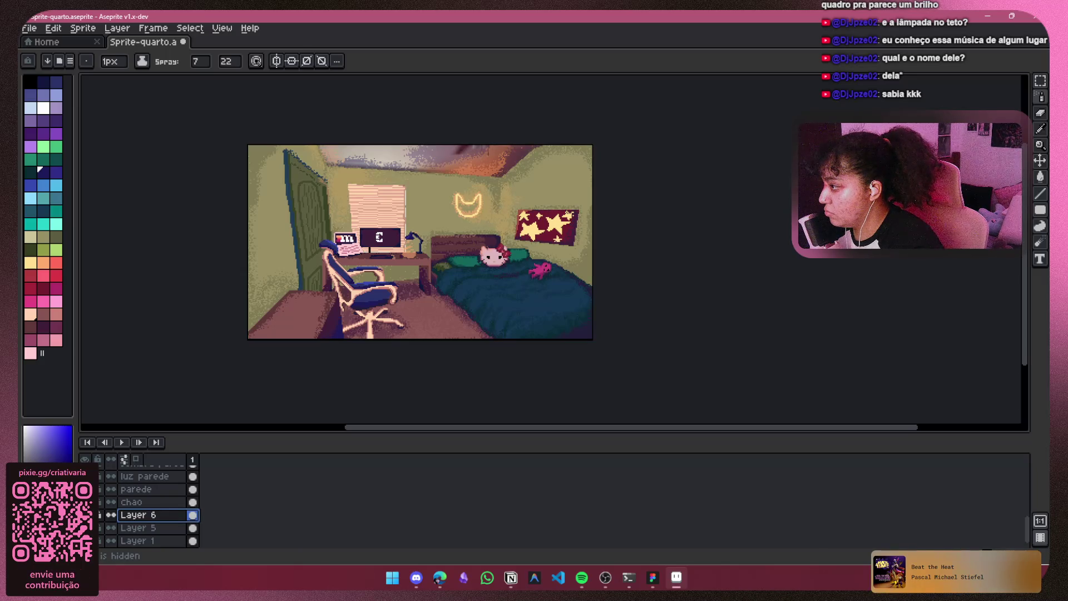
click(85, 464)
click(85, 464)
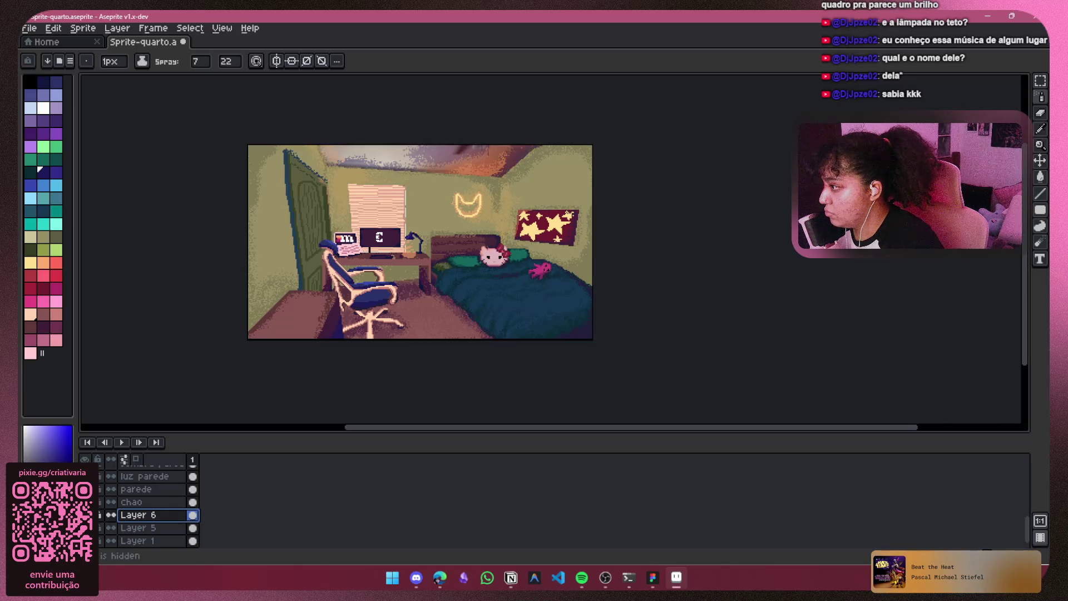
click(84, 464)
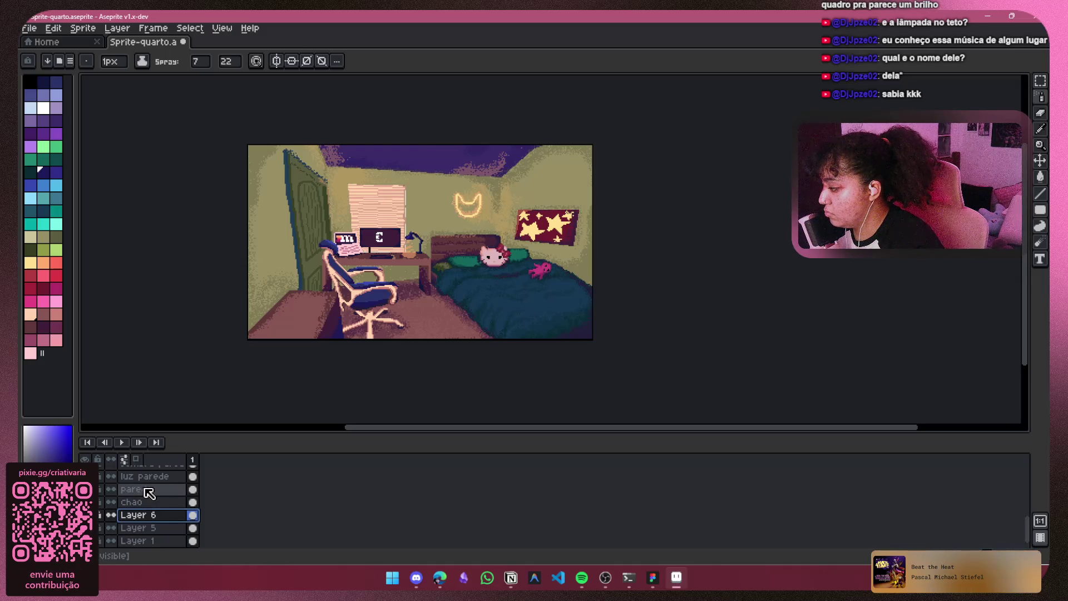
Step: Toggle the ceiling texture layer, then spray peach dots onto the ceiling
click(84, 528)
click(84, 528)
click(84, 528)
click(84, 527)
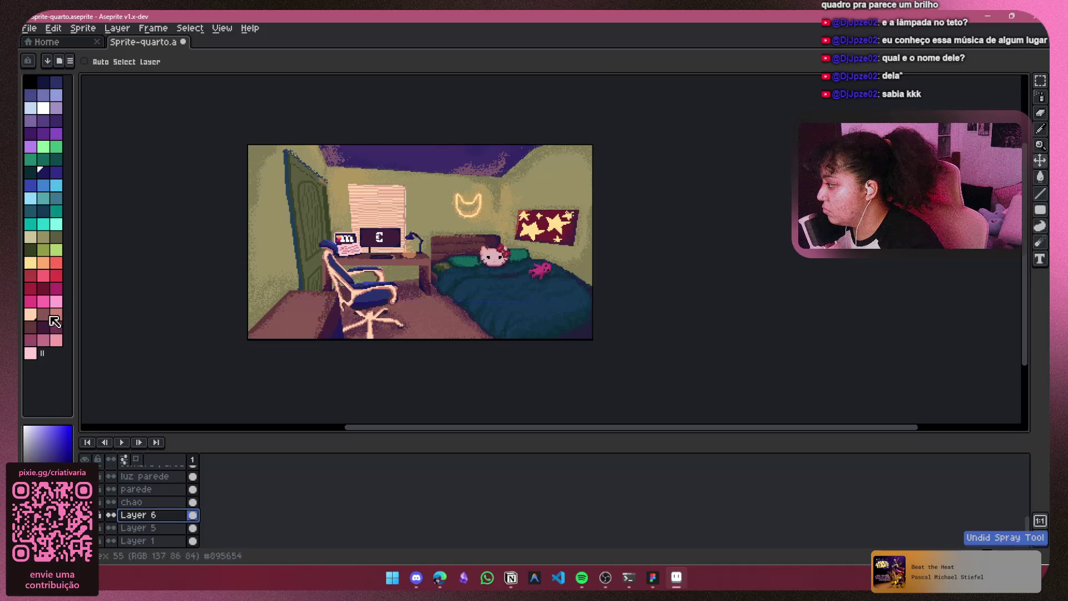
click(31, 315)
drag(338, 143, 339, 153)
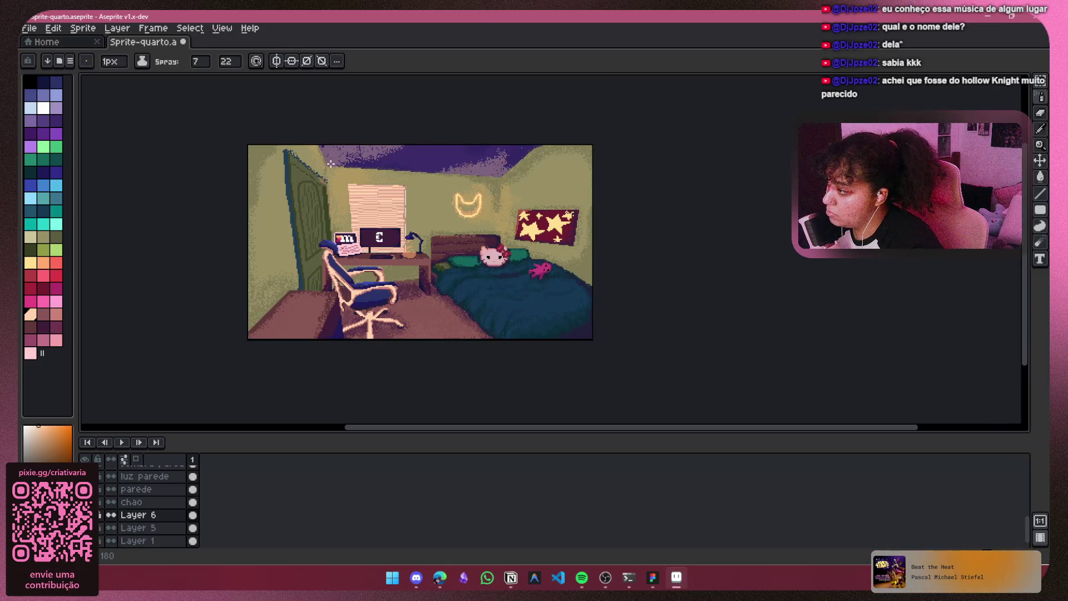
Step: On the luz parede layer, spray light onto the wall between the door and window
scroll(135, 527, up, 4)
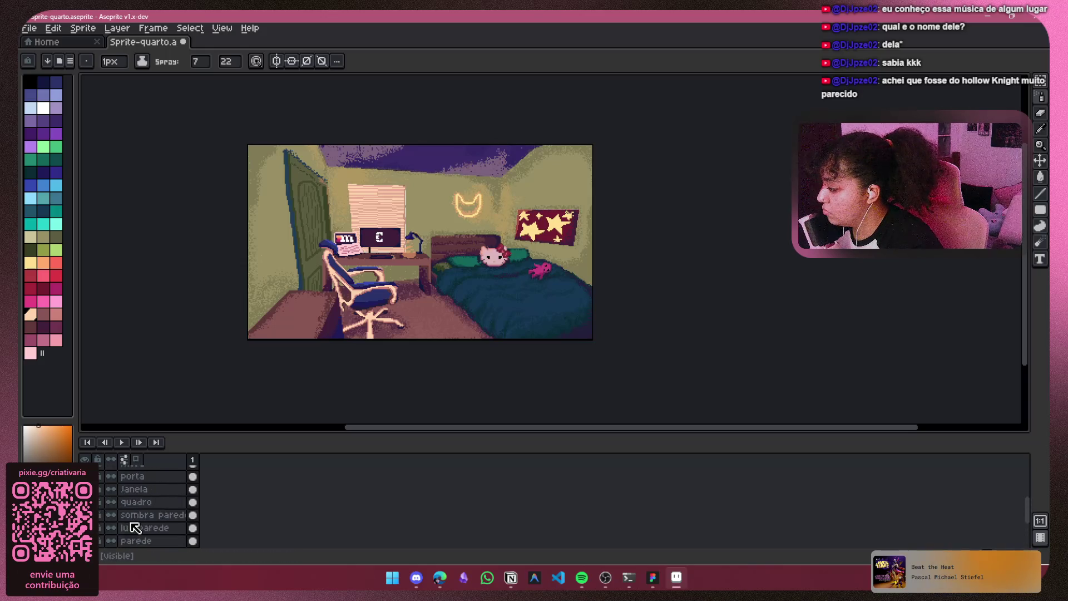
click(175, 515)
drag(430, 234, 392, 287)
click(161, 528)
scroll(468, 307, up, 4)
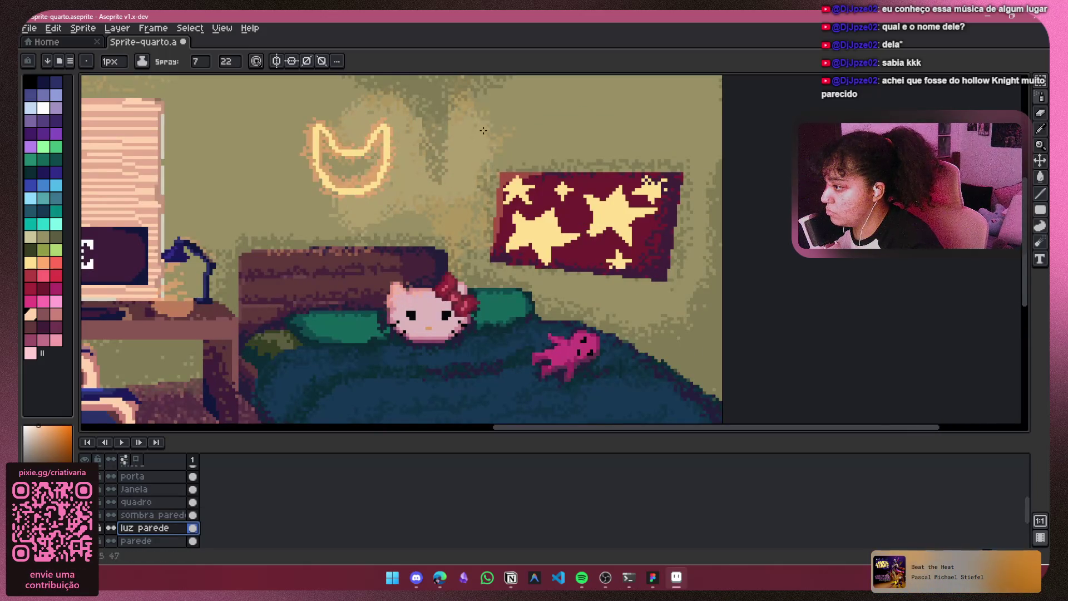
scroll(457, 223, down, 2)
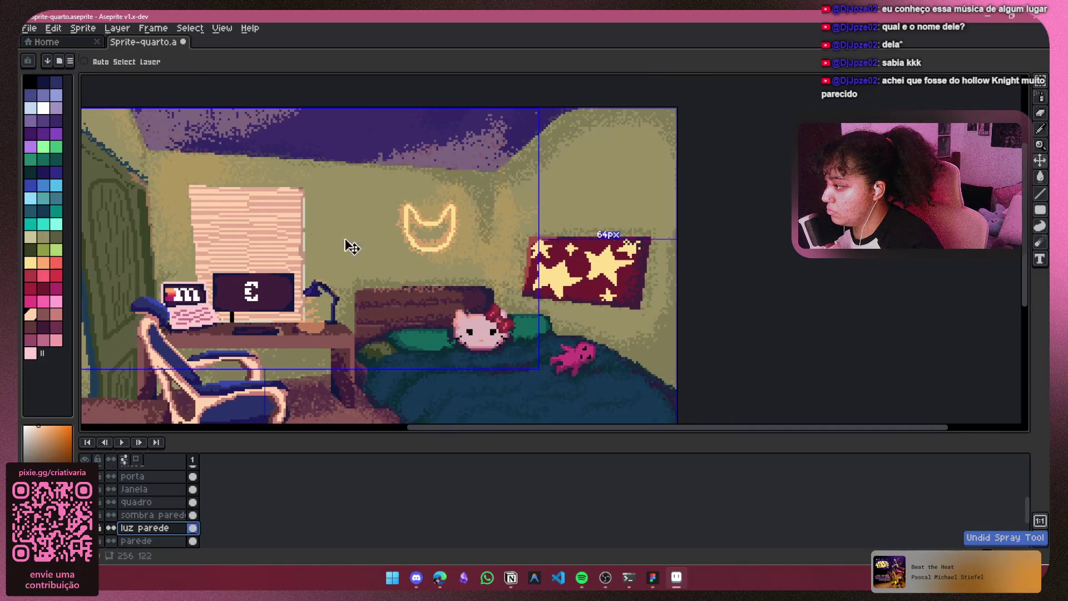
scroll(422, 224, up, 1)
drag(422, 224, 421, 224)
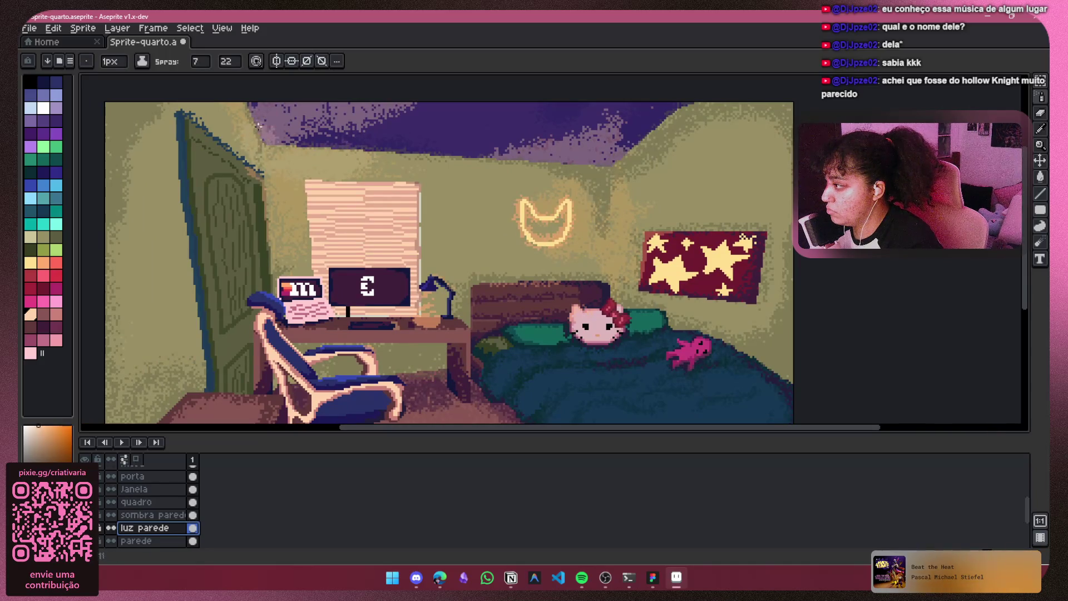
drag(270, 179, 281, 218)
drag(401, 167, 440, 165)
Step: Undo the latest wall-light spray strokes and reselect the luz parede layer
scroll(298, 204, down, 2)
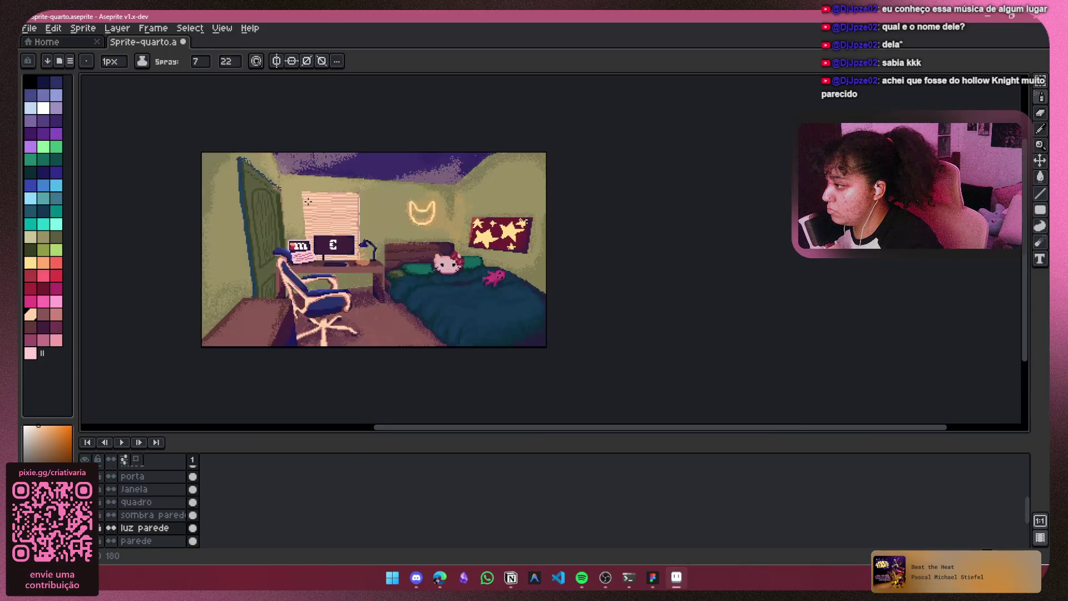
drag(342, 240, 334, 216)
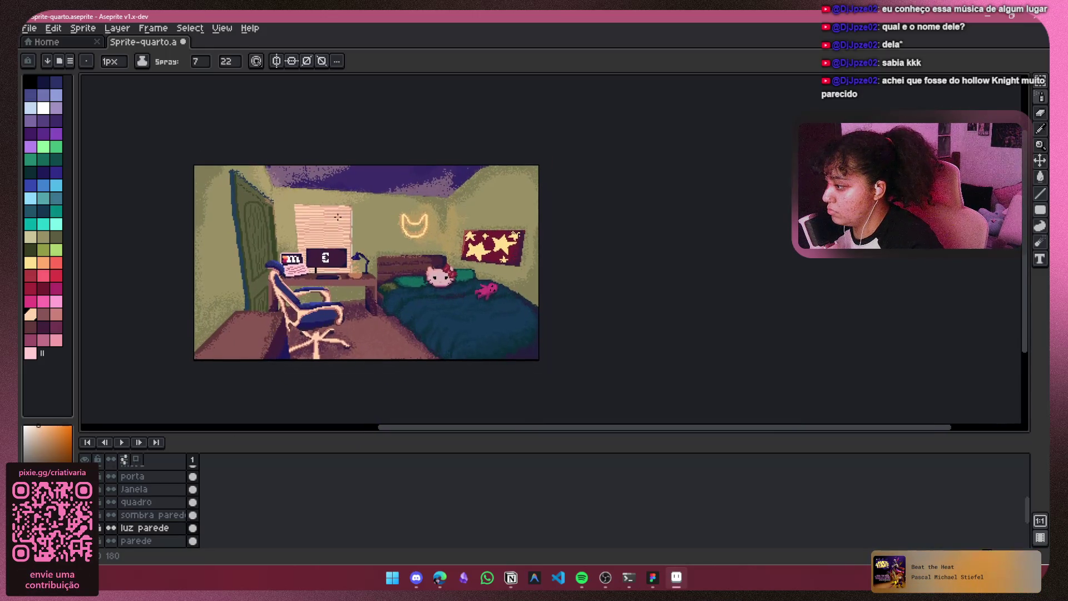
scroll(335, 216, up, 2)
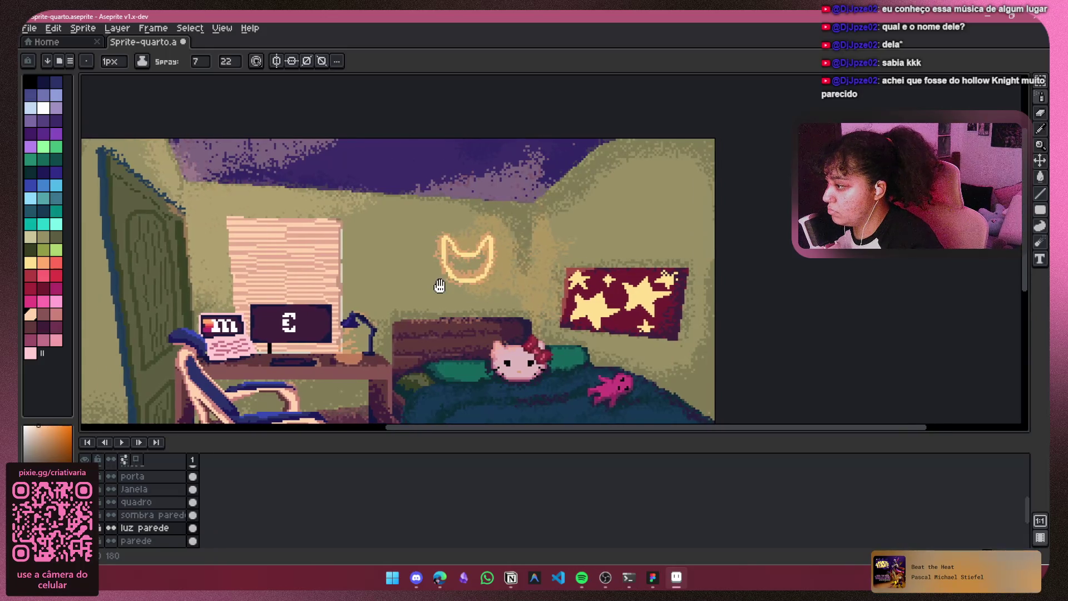
scroll(436, 272, right, 2)
key(ctrl+z)
key(shift+n)
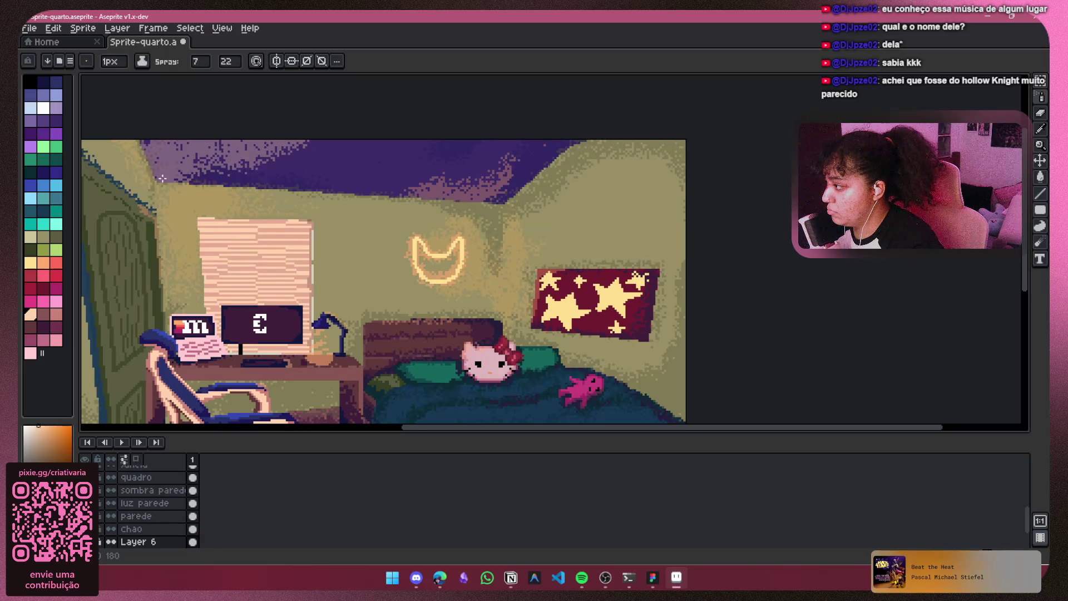
scroll(162, 178, down, 2)
scroll(161, 178, left, 3)
scroll(148, 512, down, 1)
scroll(147, 511, up, 1)
click(146, 503)
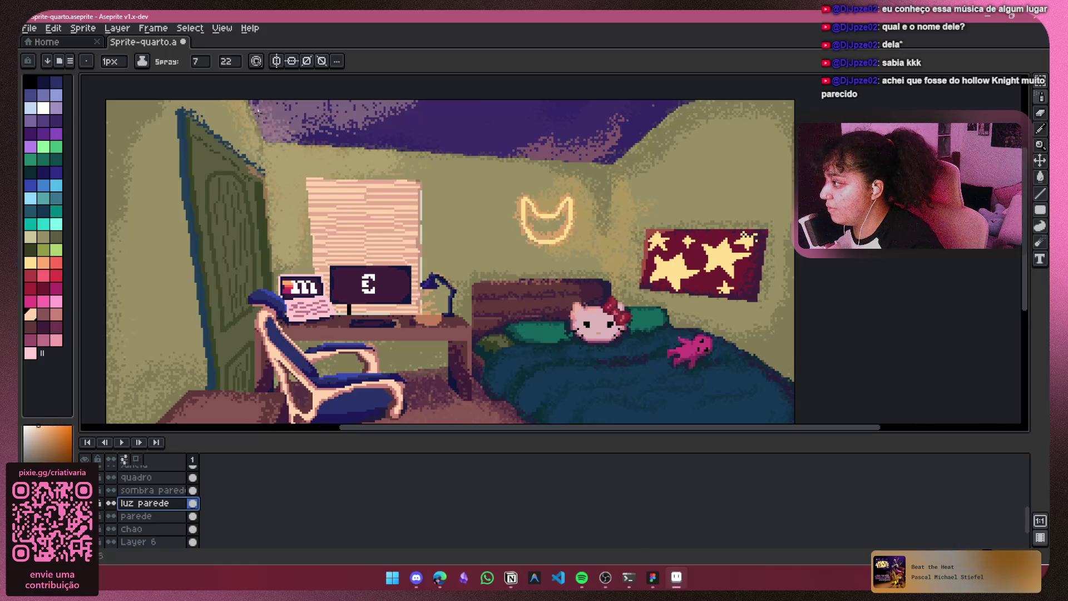
Step: Spray fresh light speckles along the ceiling edge on the luz parede layer
drag(311, 220, 369, 316)
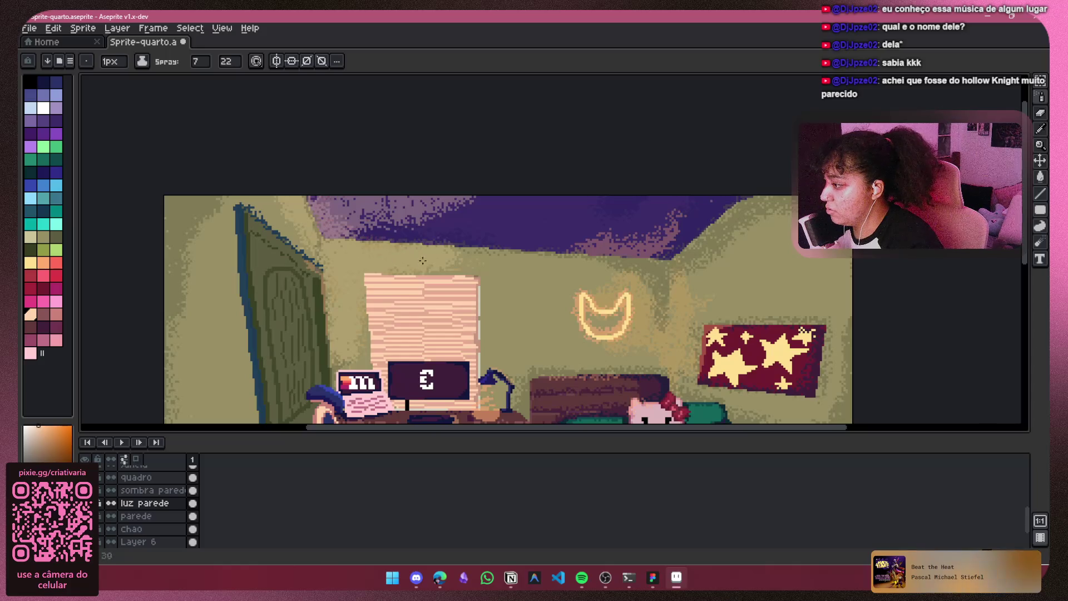
scroll(358, 268, down, 2)
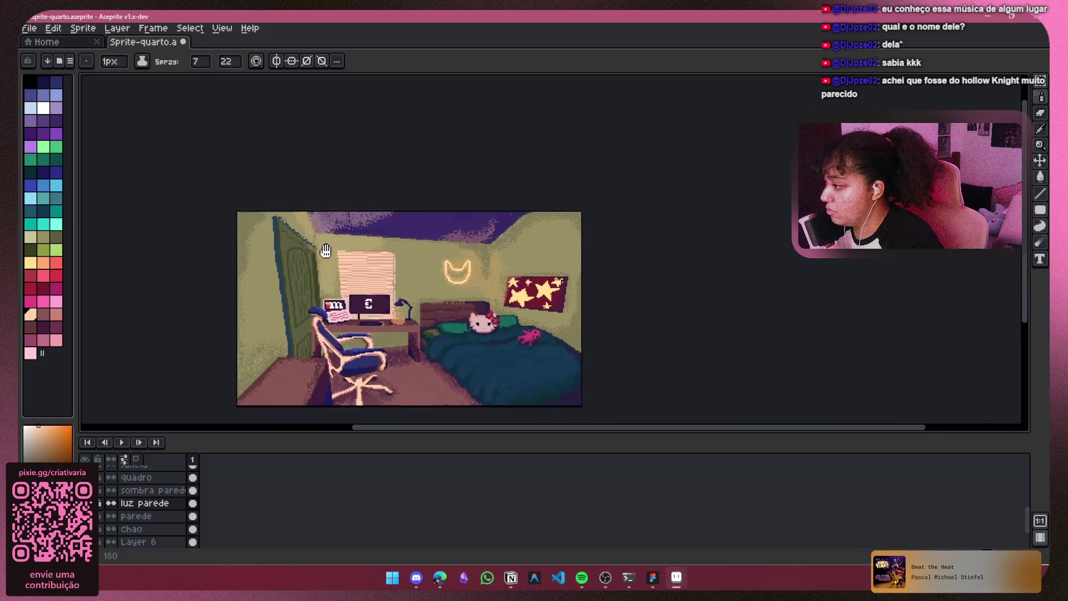
scroll(325, 231, up, 2)
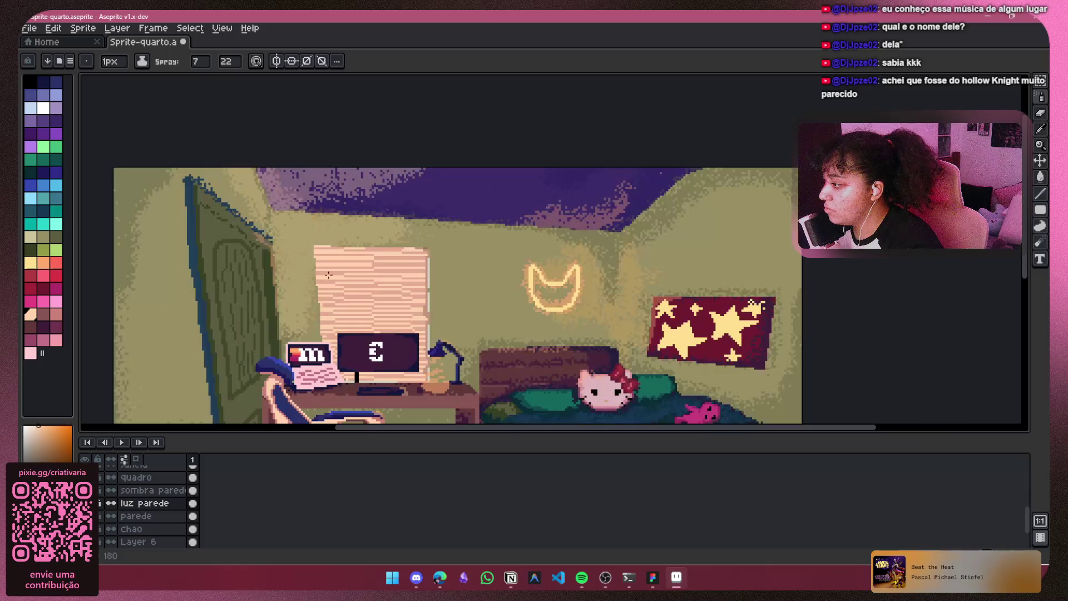
scroll(301, 250, up, 2)
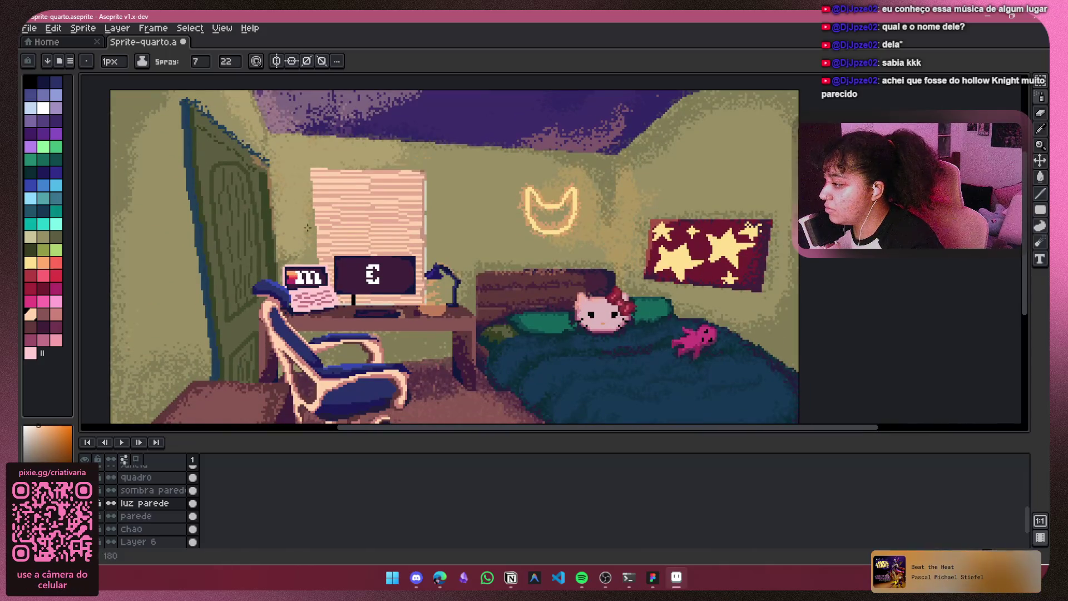
scroll(313, 194, down, 2)
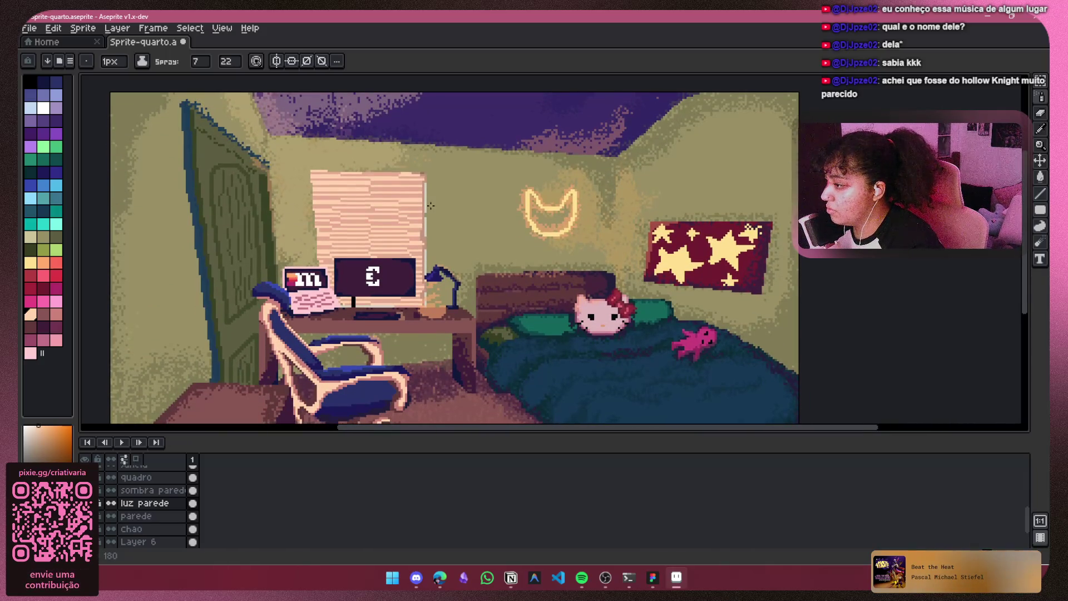
scroll(333, 192, up, 1)
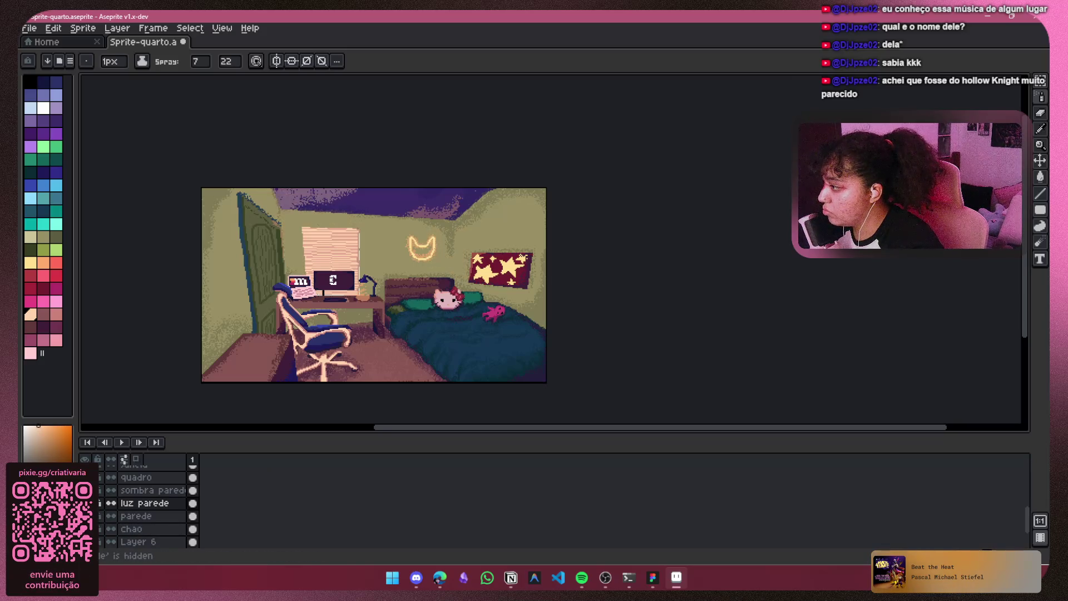
scroll(283, 205, up, 2)
mouse_move(228, 183)
mouse_down()
mouse_move(201, 141)
mouse_move(263, 166)
mouse_move(325, 153)
mouse_move(271, 159)
mouse_up()
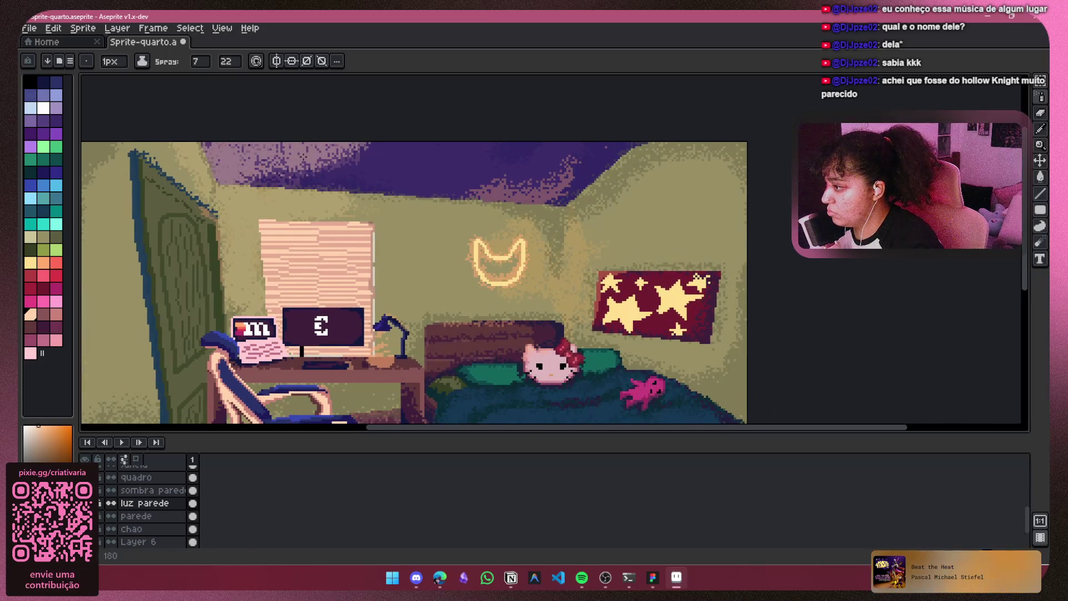
scroll(313, 160, up, 1)
mouse_move(599, 211)
mouse_down()
mouse_move(645, 189)
mouse_move(682, 146)
mouse_up()
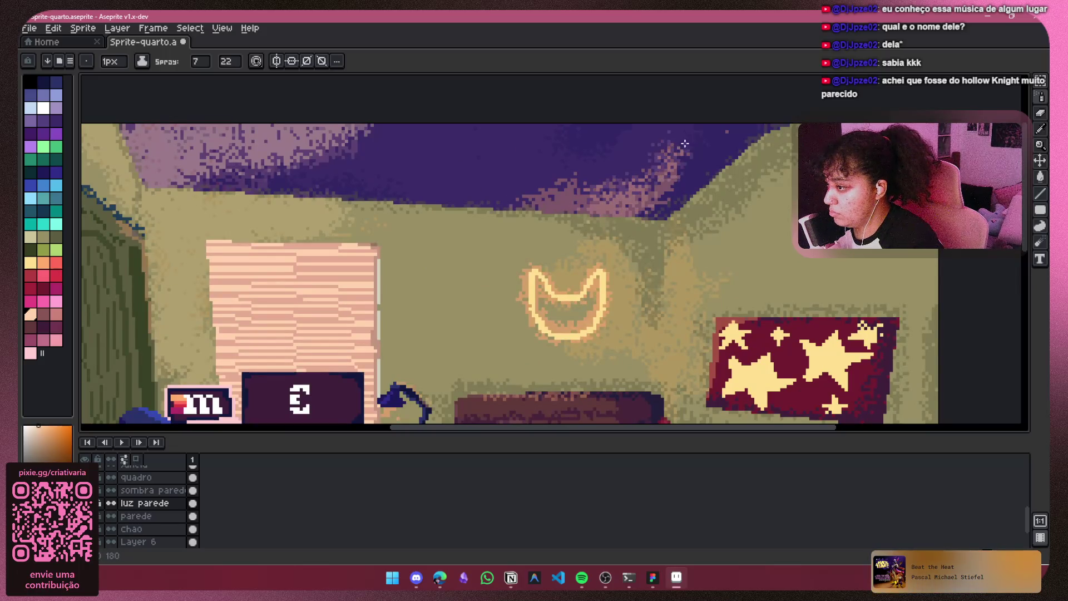
Step: Hide all layers and show them again to review the lit bedroom
scroll(591, 175, down, 2)
scroll(592, 174, right, 3)
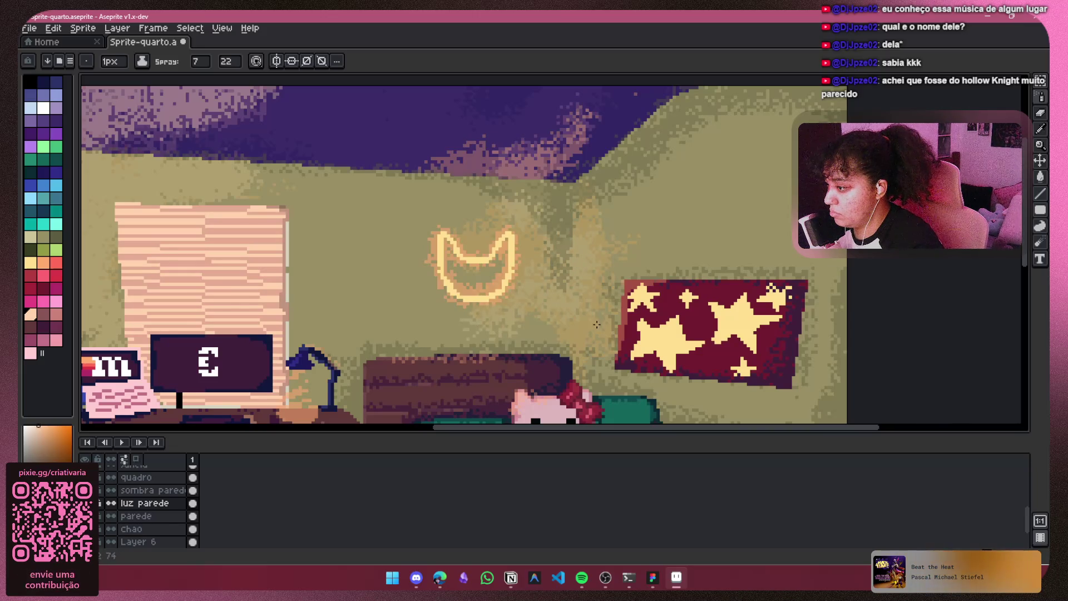
scroll(610, 304, down, 3)
scroll(539, 166, right, 3)
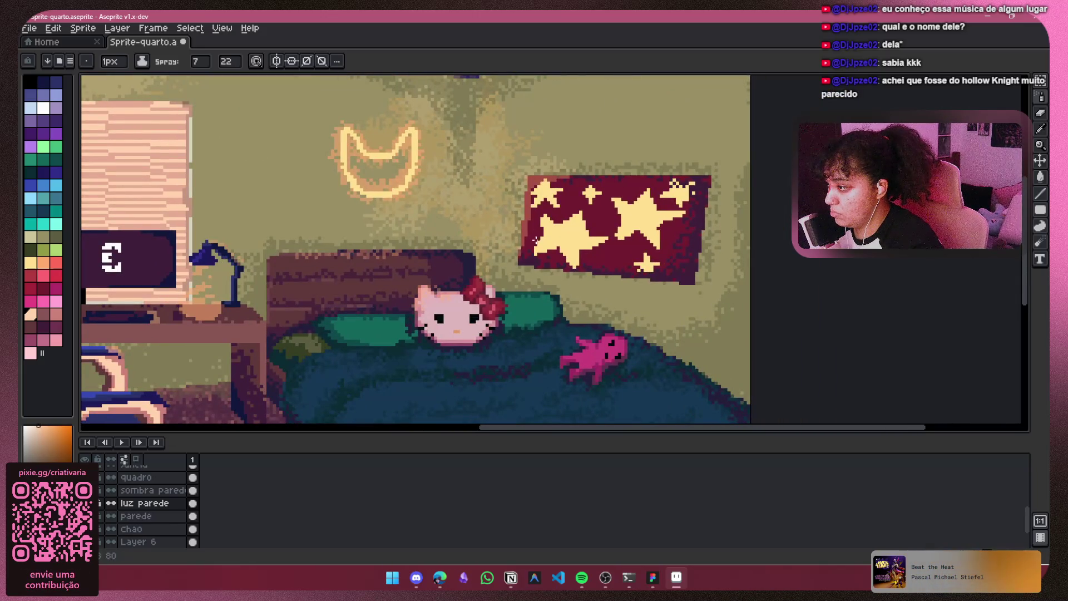
scroll(612, 267, down, 2)
scroll(150, 499, up, 4)
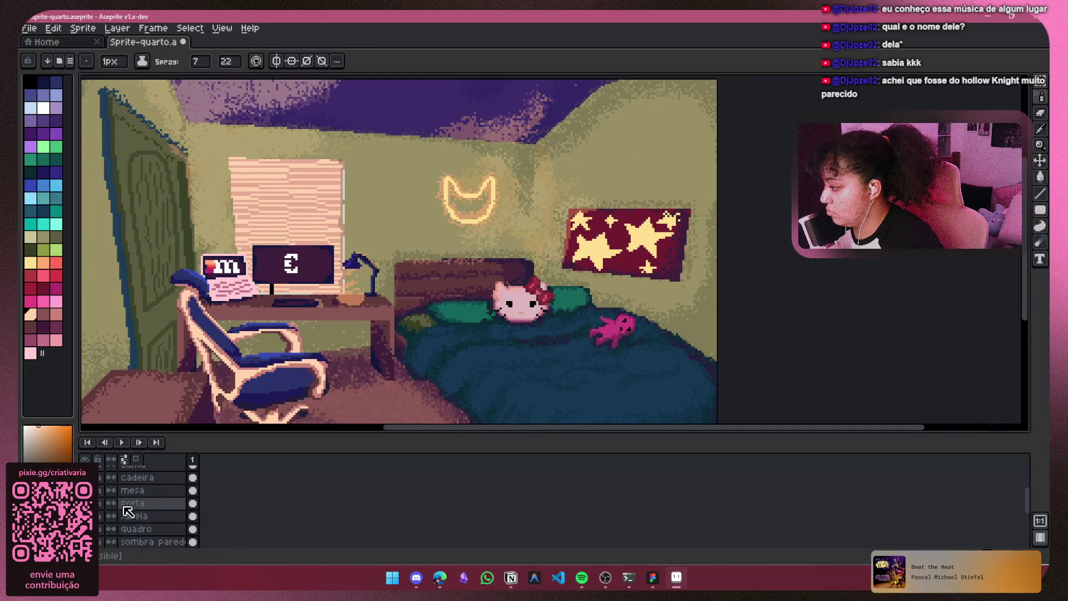
scroll(127, 510, up, 5)
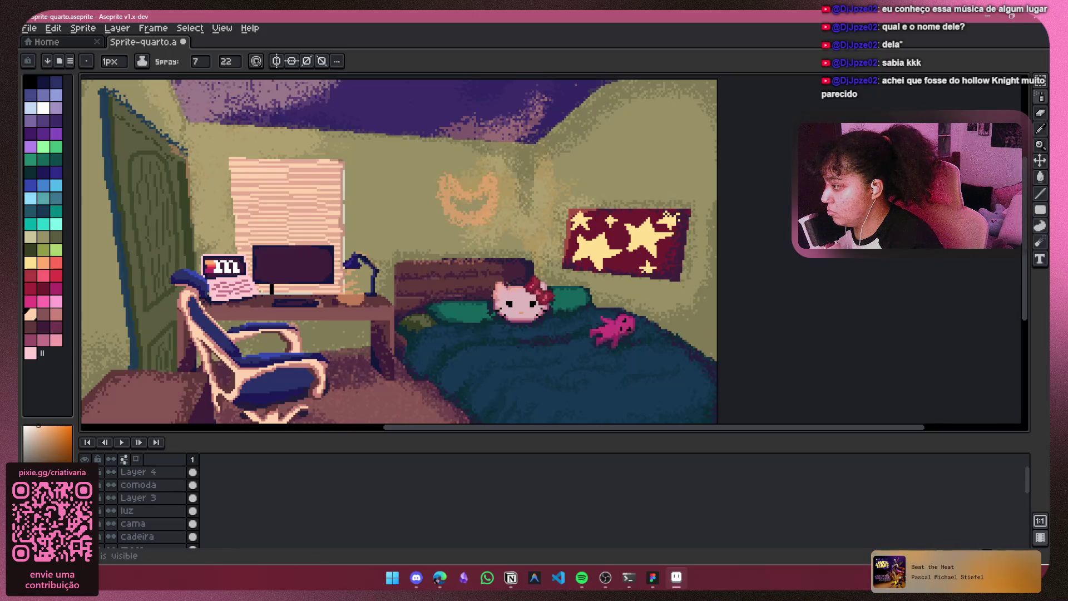
click(85, 459)
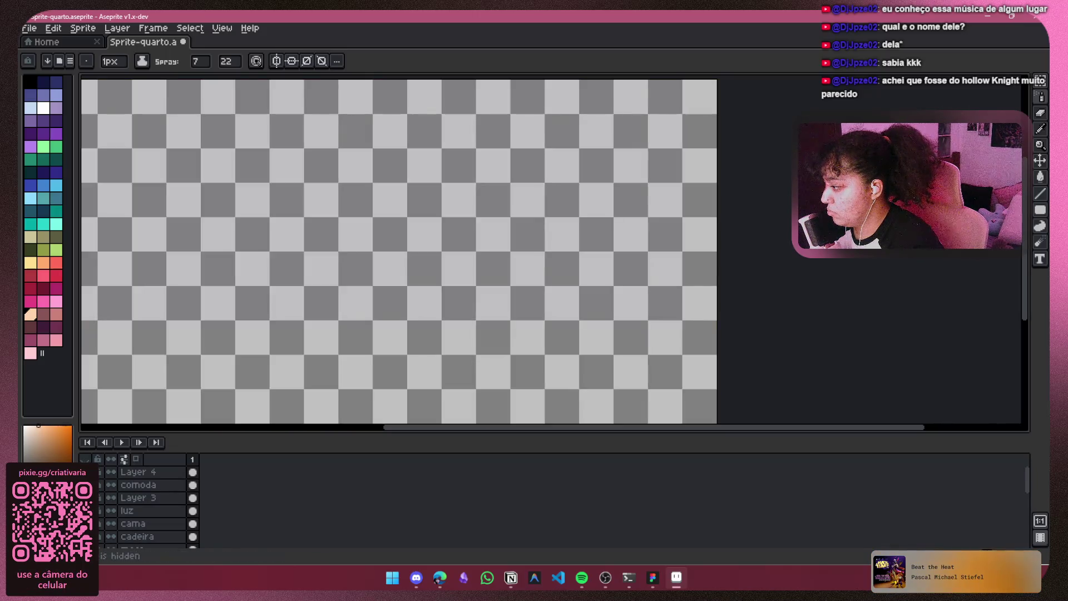
click(84, 458)
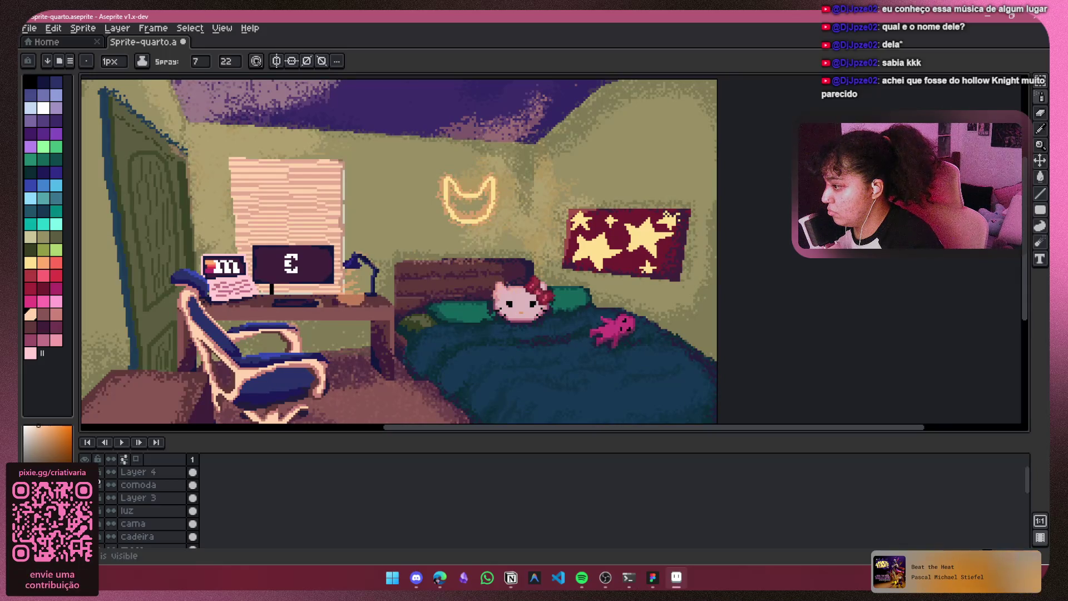
Step: Set Layer 4's opacity to about 63% in its Layer Properties
right_click(132, 473)
click(142, 463)
drag(149, 317, 173, 320)
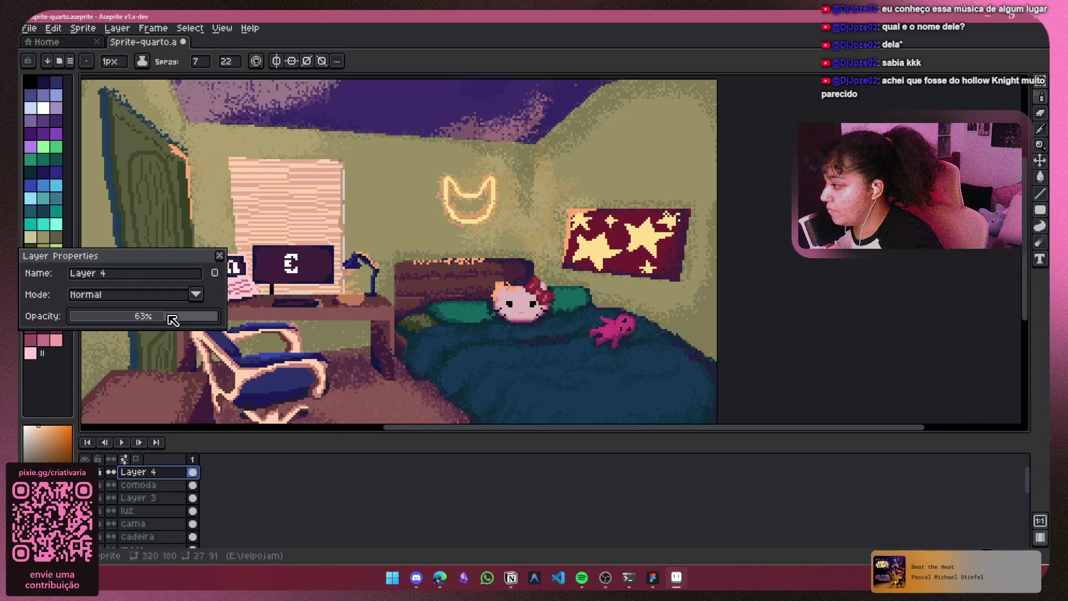
click(220, 257)
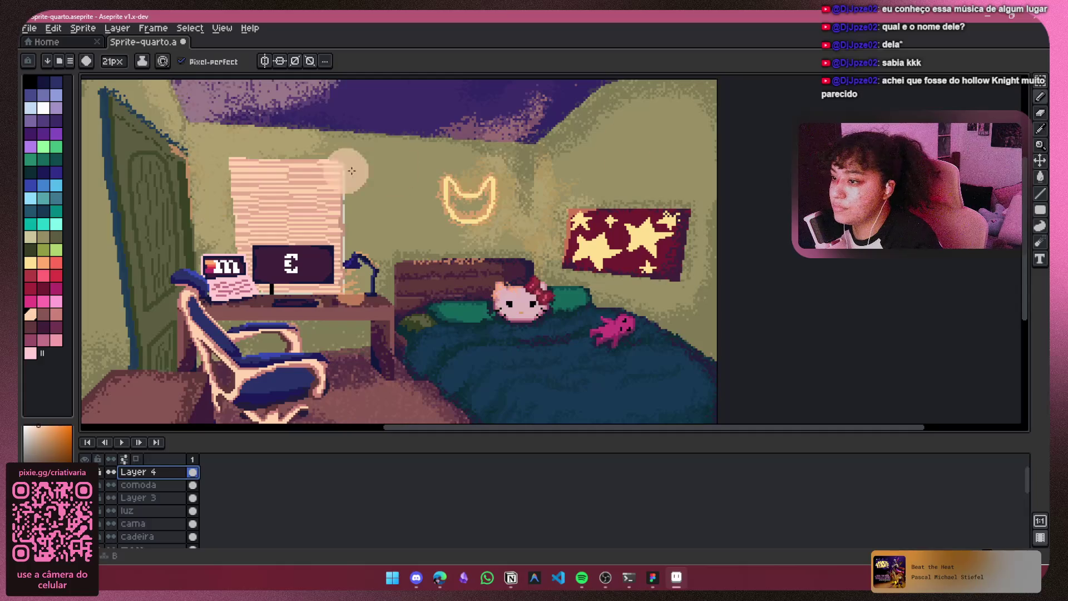
Step: Paint light beige highlights down the door's side edge and along its top edge
key(v)
key(b)
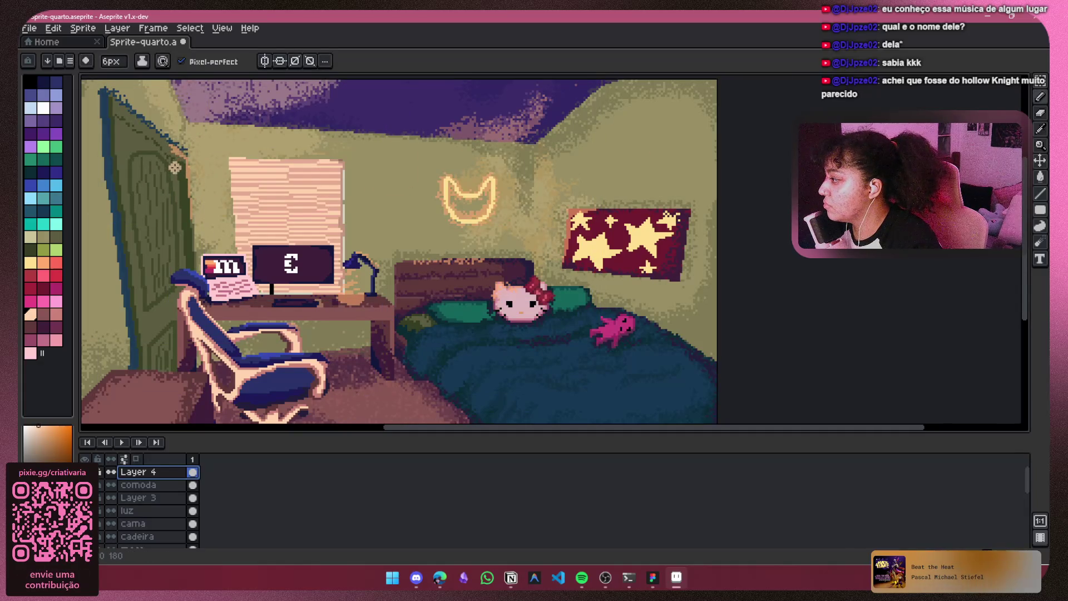
scroll(190, 162, up, 4)
drag(177, 196, 183, 296)
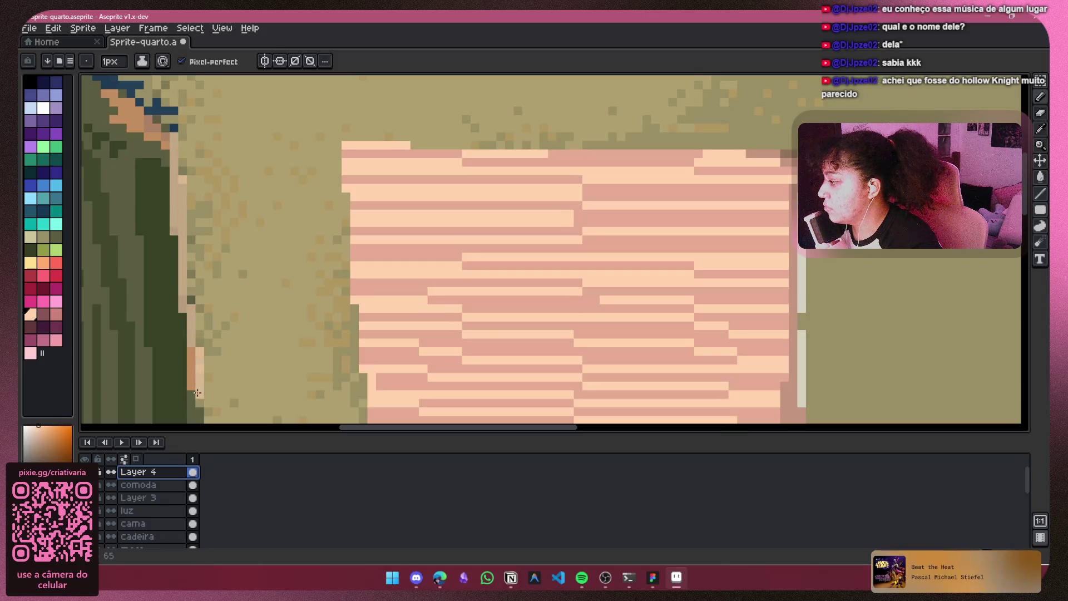
drag(194, 351, 195, 406)
scroll(465, 260, up, 3)
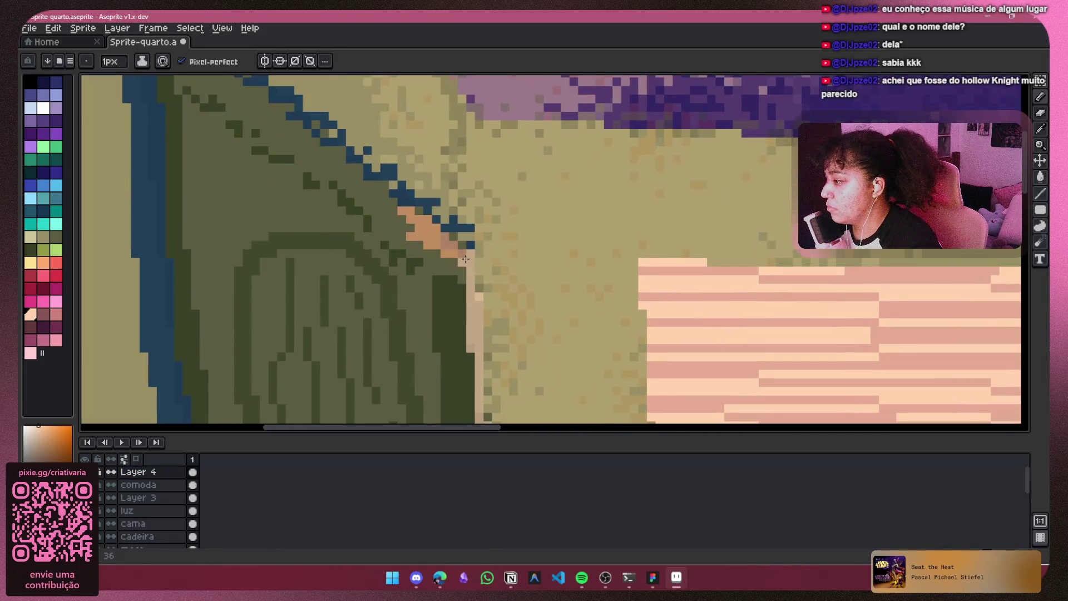
drag(425, 223, 399, 217)
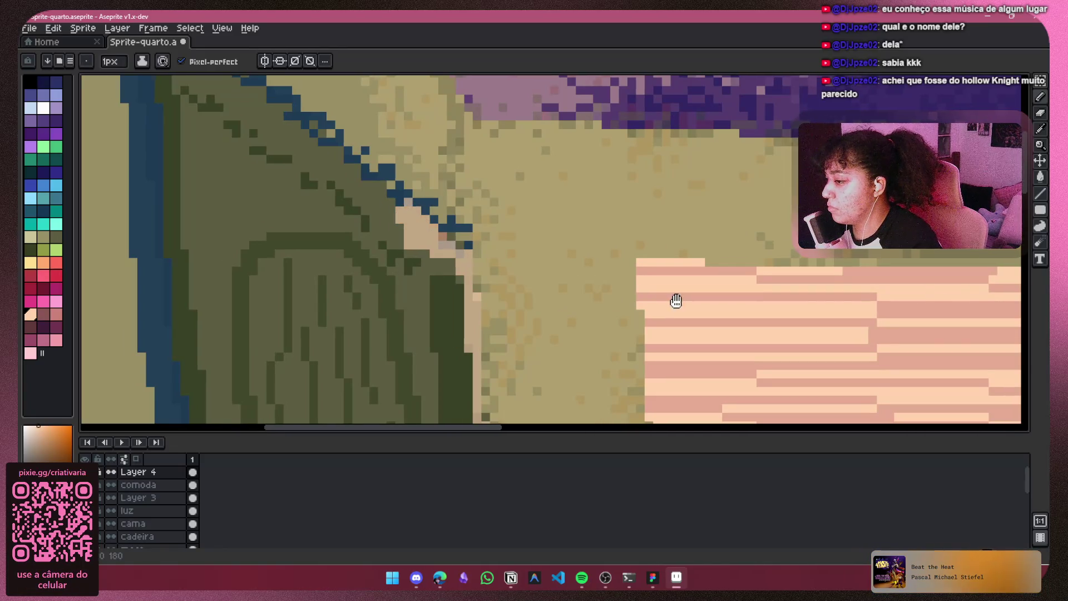
Step: Add lavender highlights to the chair seat's upper and lower edges, shortening the top one
scroll(679, 301, down, 3)
scroll(365, 283, up, 2)
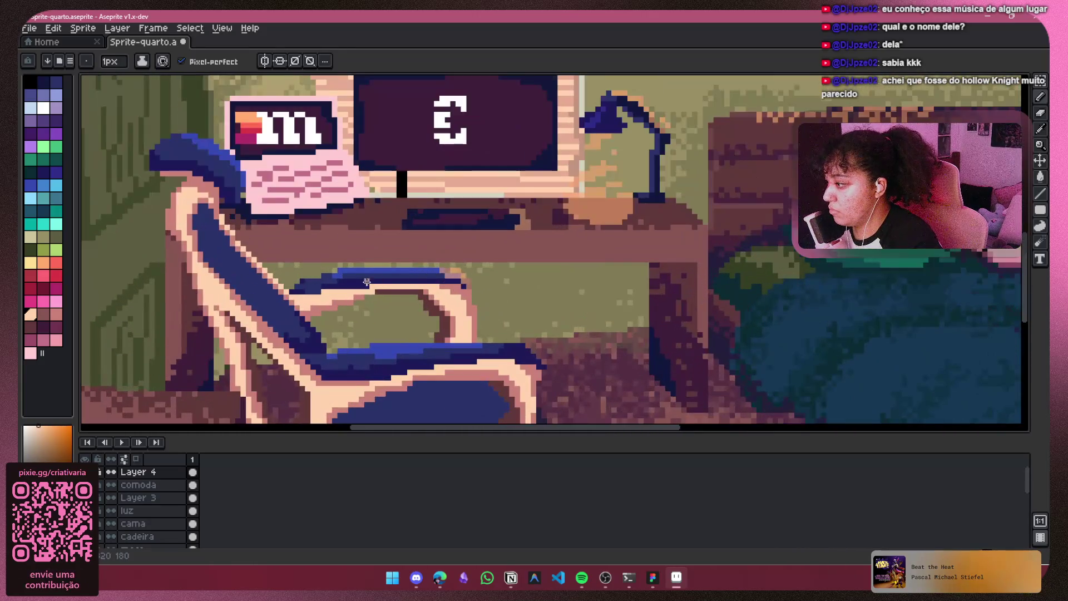
drag(354, 270, 439, 271)
key(ctrl+z)
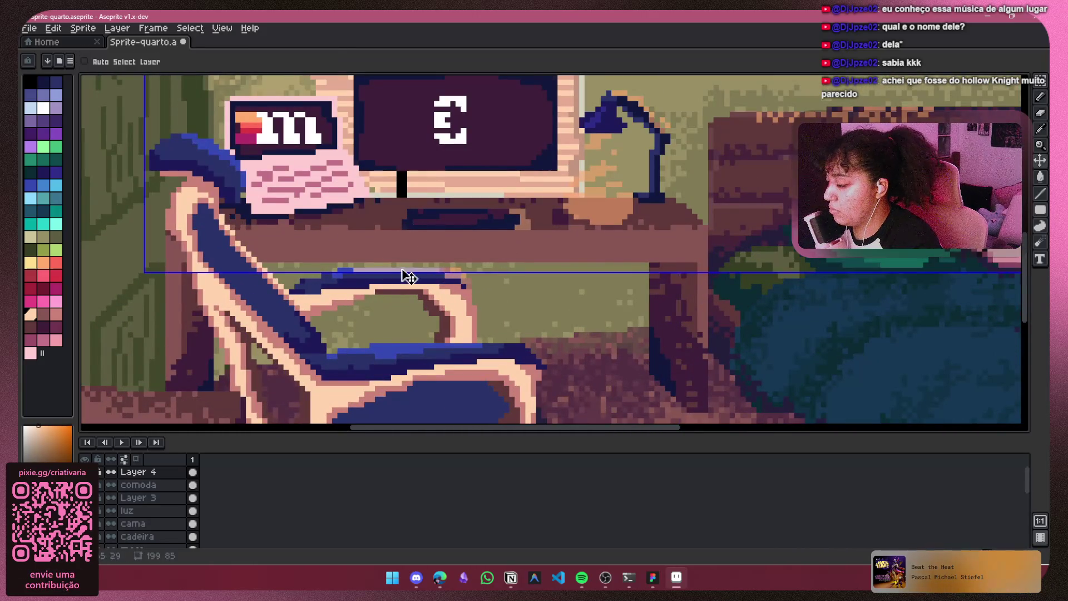
drag(354, 270, 412, 269)
drag(418, 349, 489, 345)
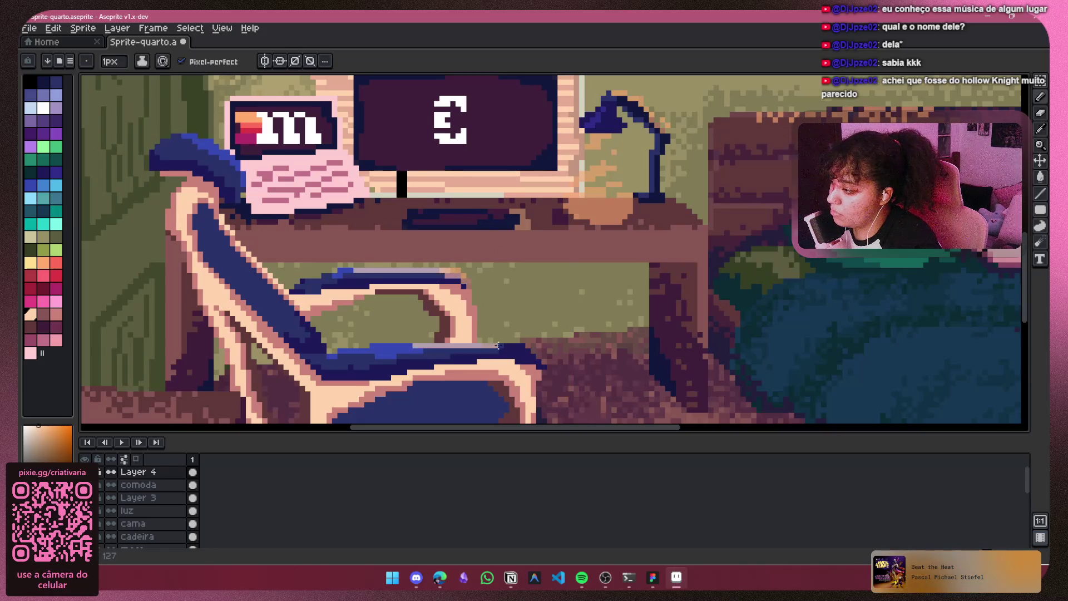
Step: Draw a light highlight line by the headboard and light its top-left corner pixel
scroll(540, 274, down, 1)
drag(539, 274, 501, 345)
scroll(499, 325, up, 2)
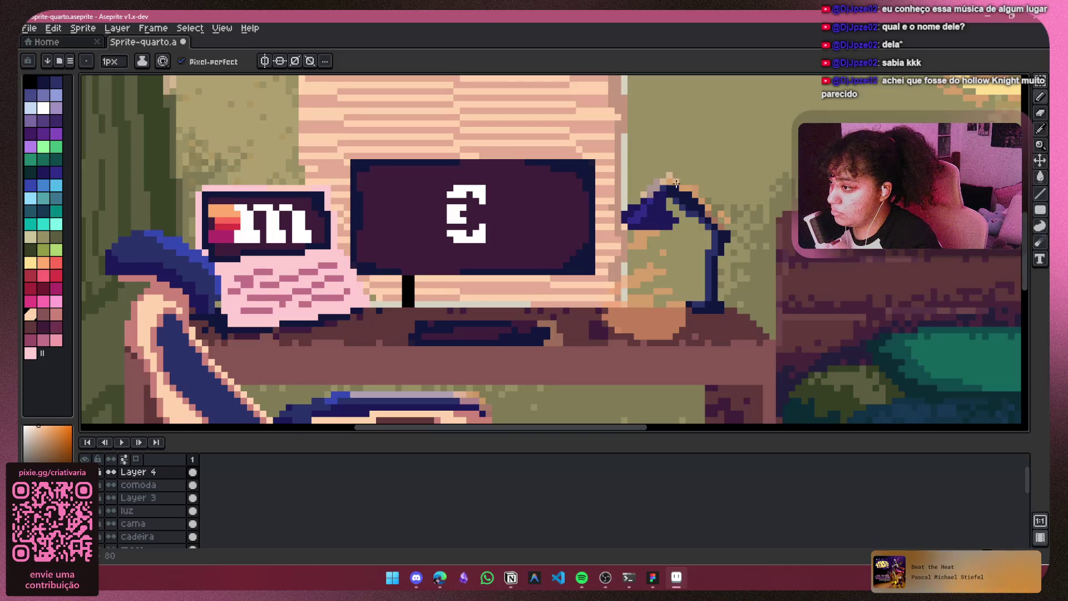
scroll(678, 182, down, 1)
mouse_move(696, 167)
mouse_down()
mouse_move(647, 165)
mouse_move(552, 191)
mouse_up()
scroll(647, 166, down, 1)
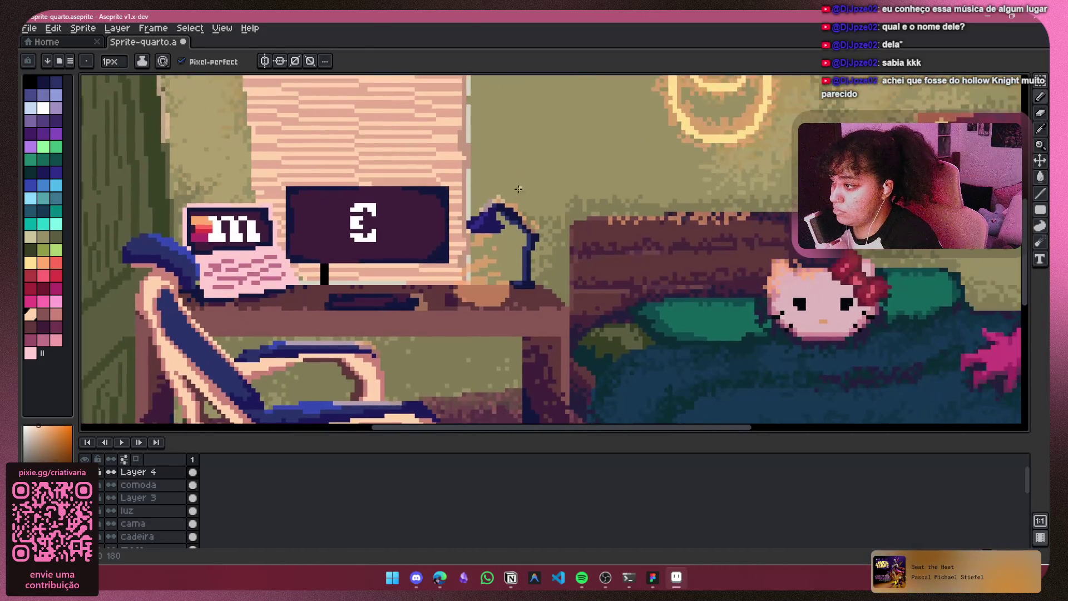
scroll(561, 246, up, 1)
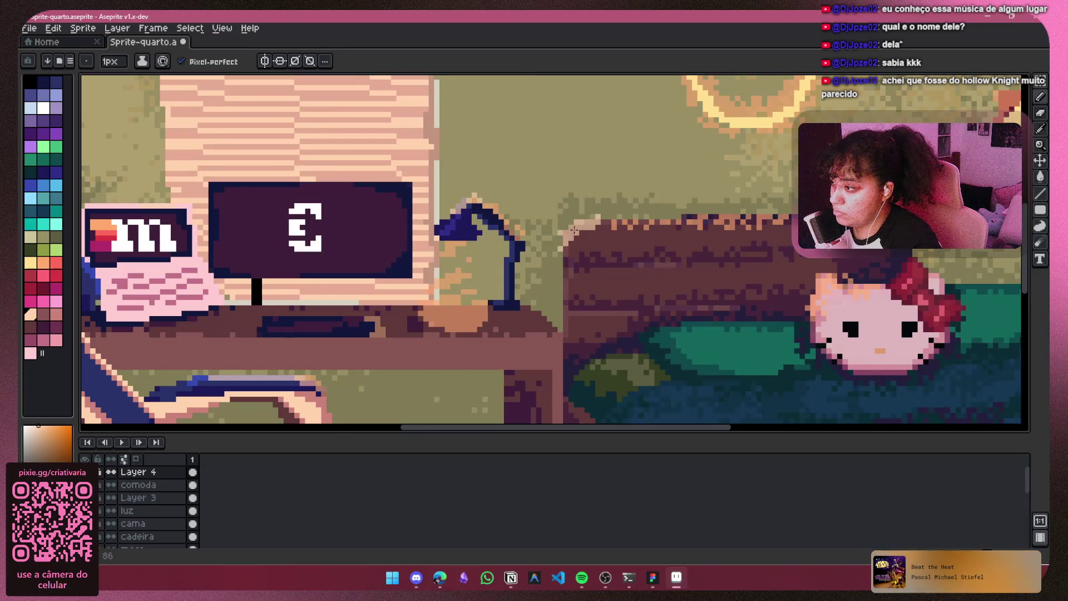
scroll(585, 239, down, 4)
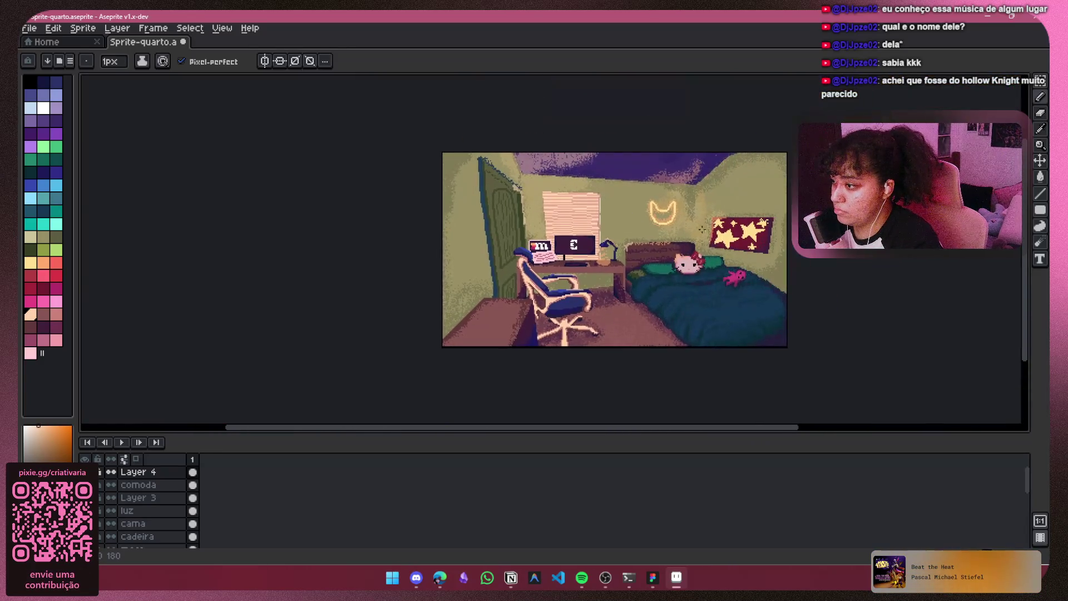
scroll(622, 245, up, 5)
drag(610, 215, 611, 251)
click(616, 208)
Step: Recentre the whole room in view and make the mesa (desk) layer active
scroll(651, 198, down, 5)
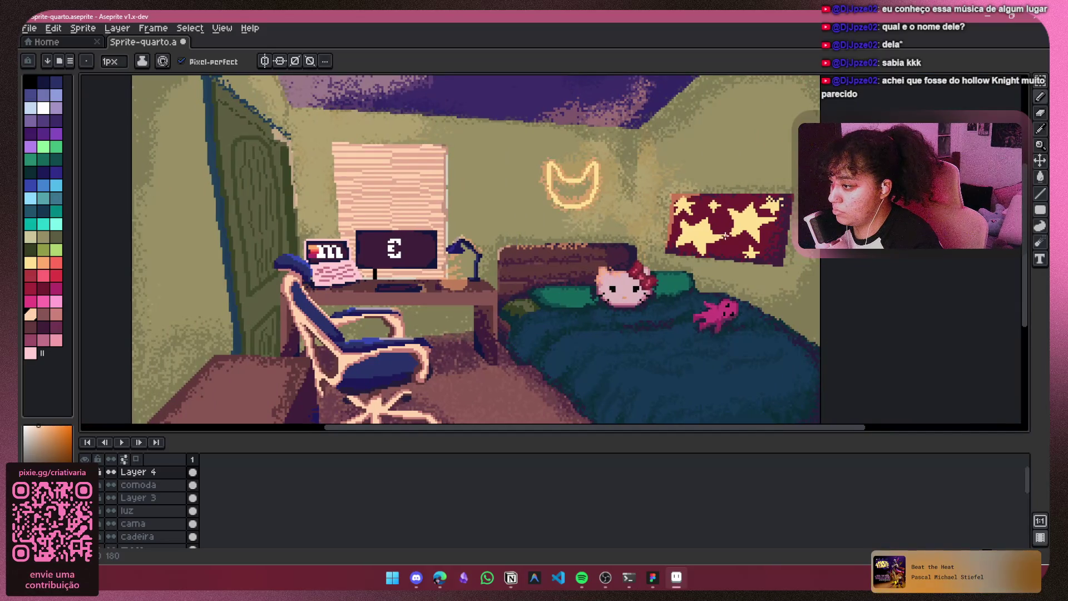
mouse_move(516, 233)
mouse_down()
mouse_move(566, 243)
mouse_move(554, 279)
mouse_move(564, 249)
mouse_up()
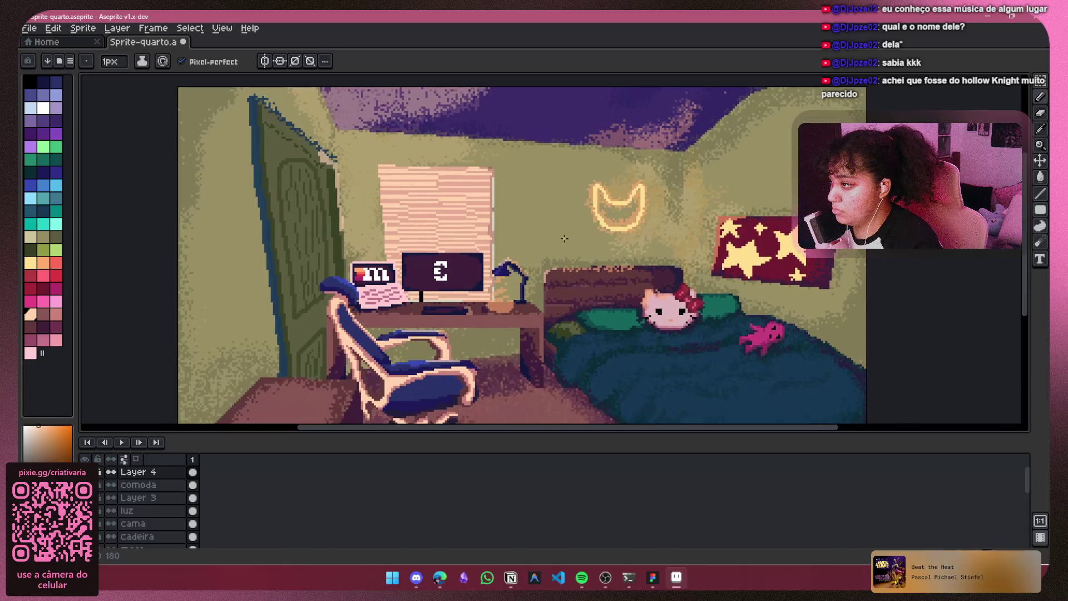
drag(469, 280, 444, 217)
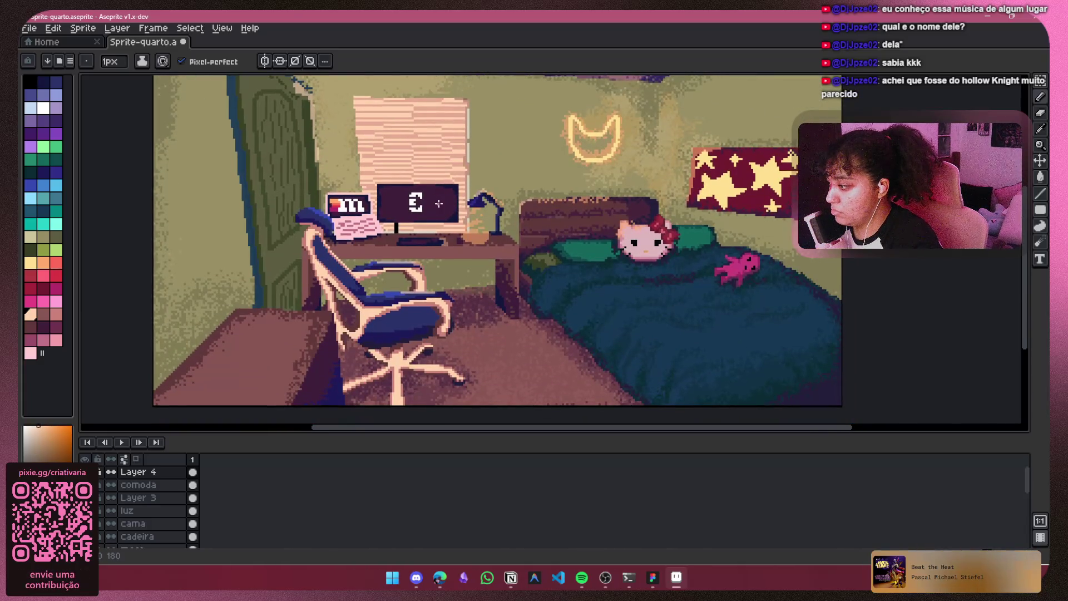
scroll(410, 318, up, 1)
mouse_move(410, 318)
mouse_down()
mouse_move(409, 283)
mouse_move(409, 378)
mouse_up()
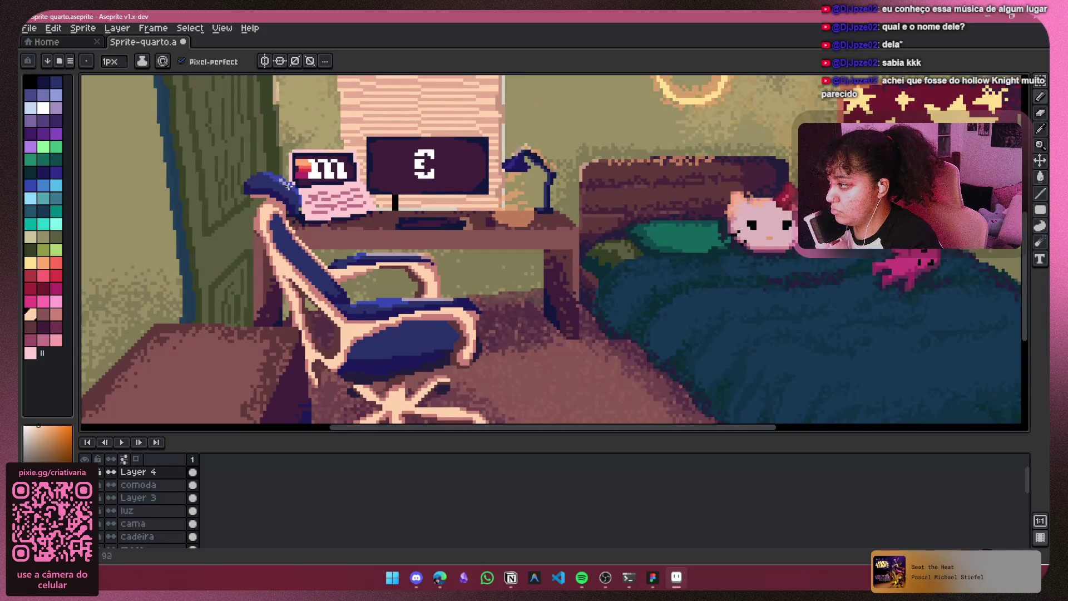
scroll(391, 291, down, 1)
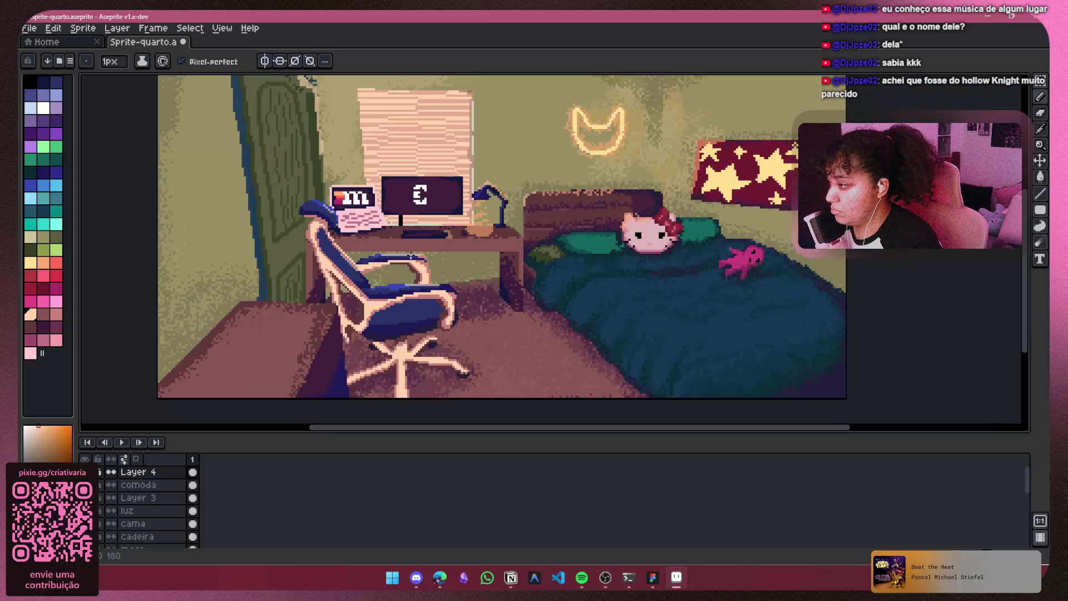
drag(411, 256, 404, 288)
scroll(146, 516, down, 1)
scroll(146, 516, down, 1)
click(148, 523)
scroll(476, 267, up, 3)
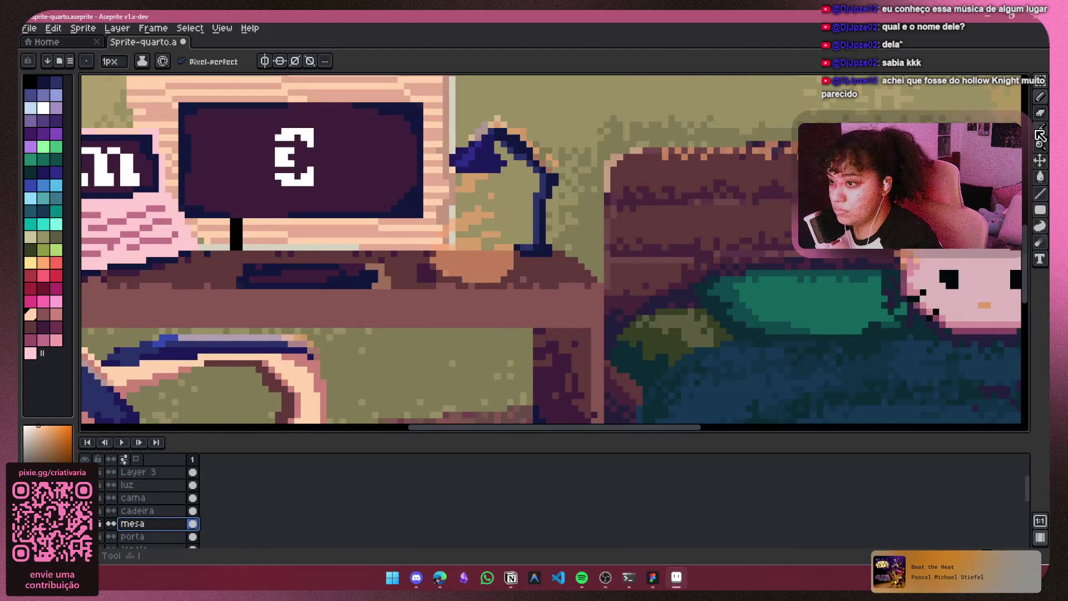
Step: Sample the desk's brown with the eyedropper and undo the stray pencil stroke
key(i)
click(551, 267)
key(ctrl+z)
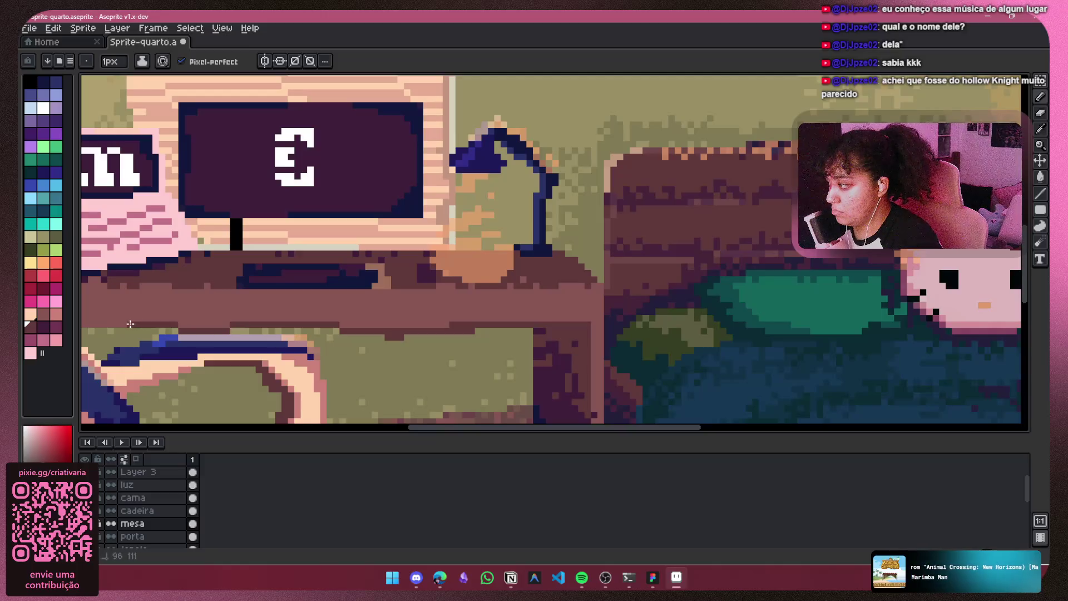
scroll(469, 295, down, 2)
scroll(878, 260, up, 2)
key(v)
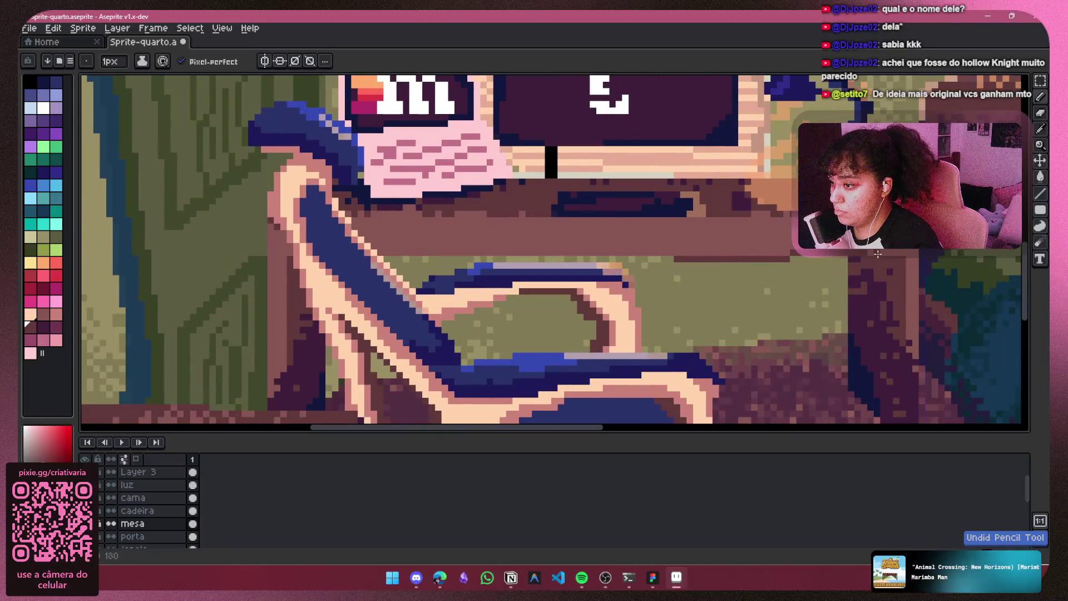
key(b)
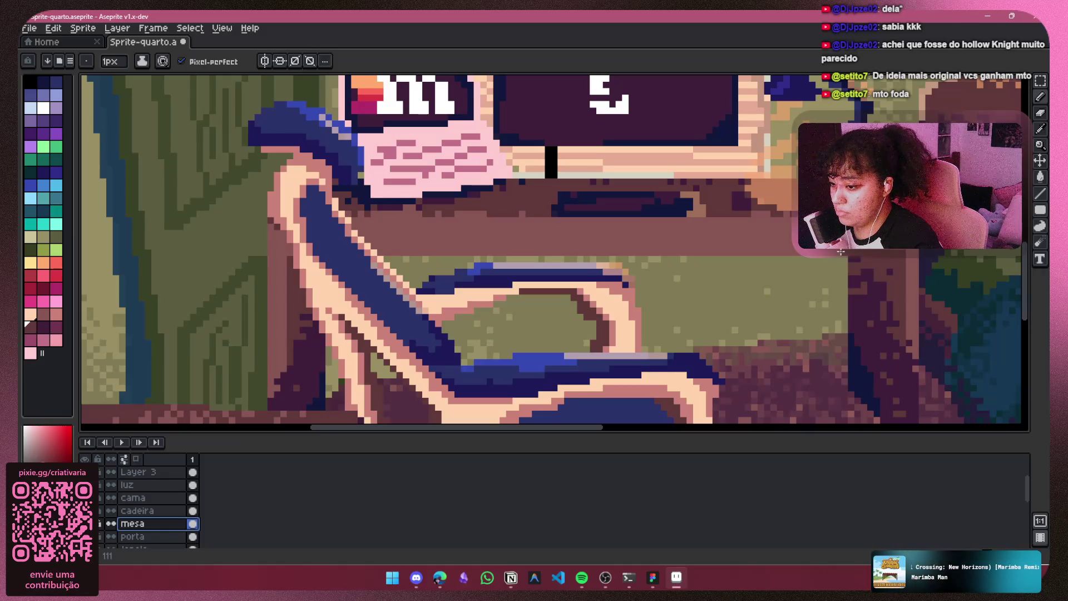
Step: Draw a darker one-pixel row across the desk's front edge with the Pencil
drag(841, 251, 390, 251)
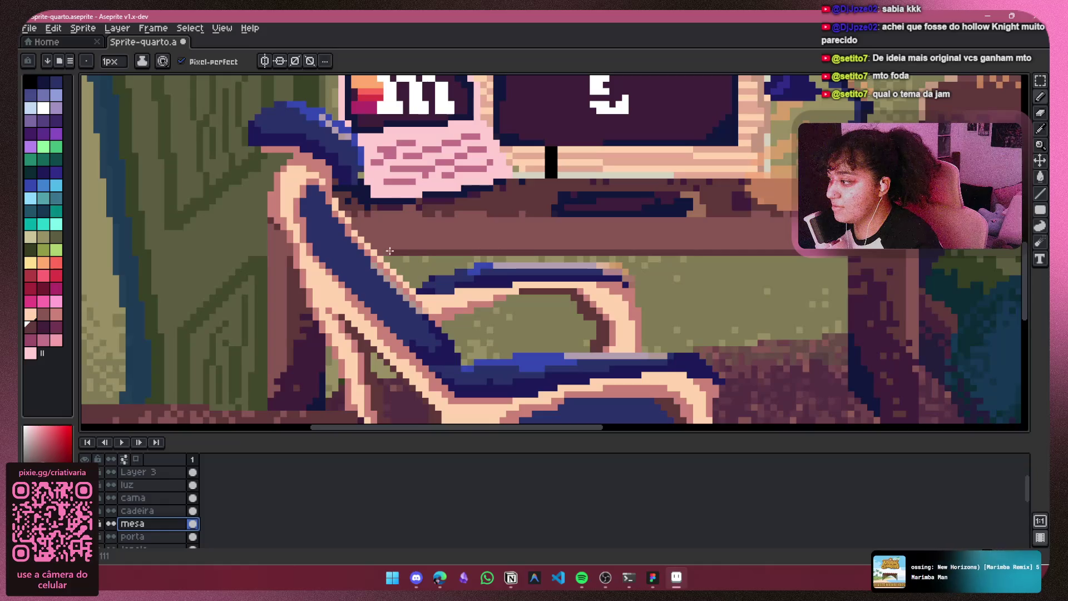
drag(481, 248, 733, 248)
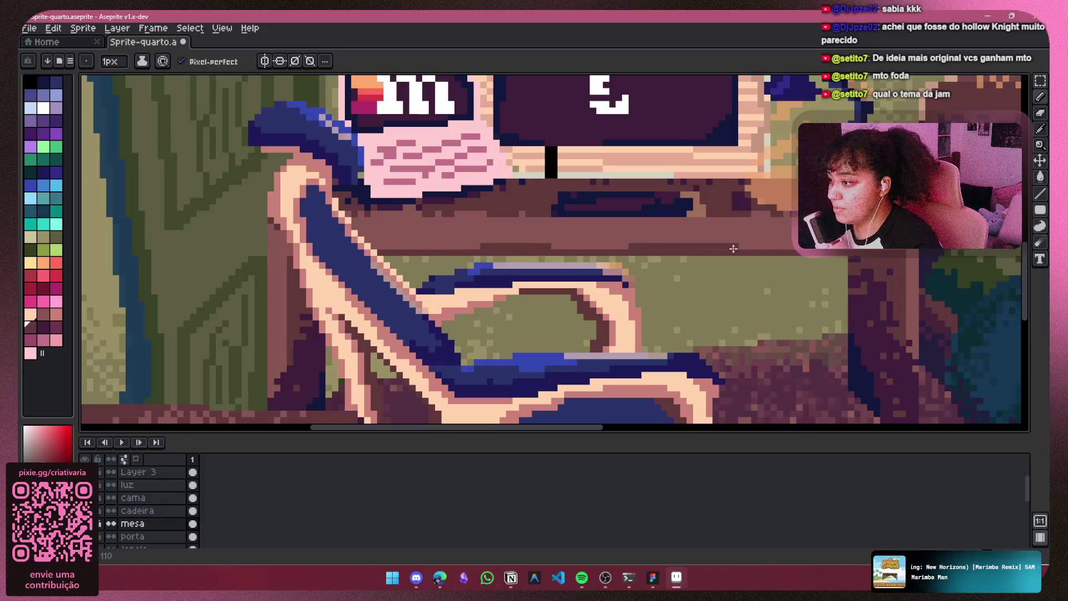
scroll(902, 250, down, 3)
scroll(646, 272, up, 3)
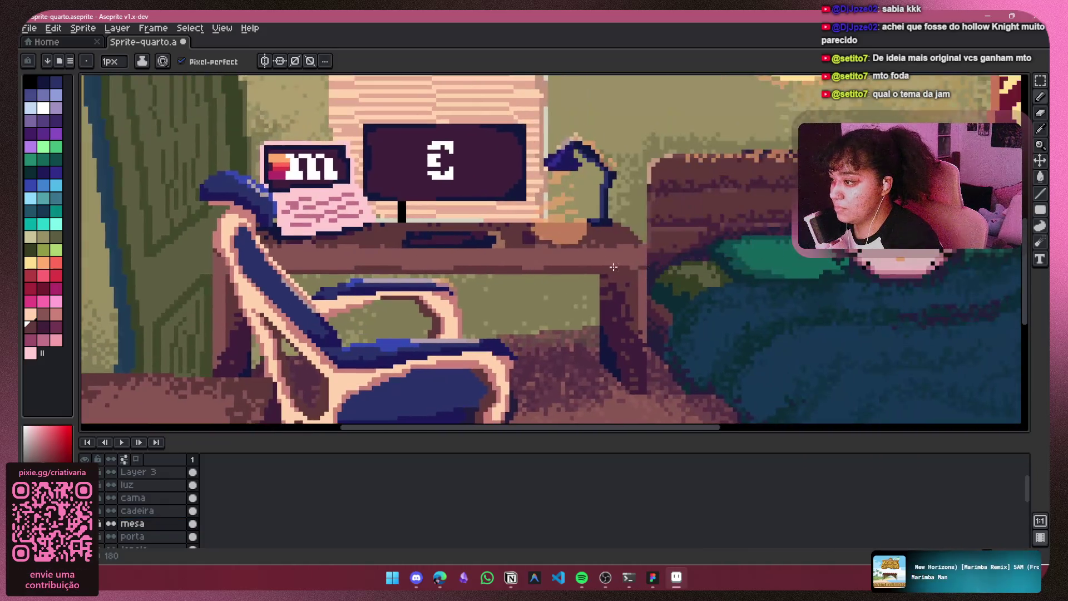
scroll(597, 286, down, 2)
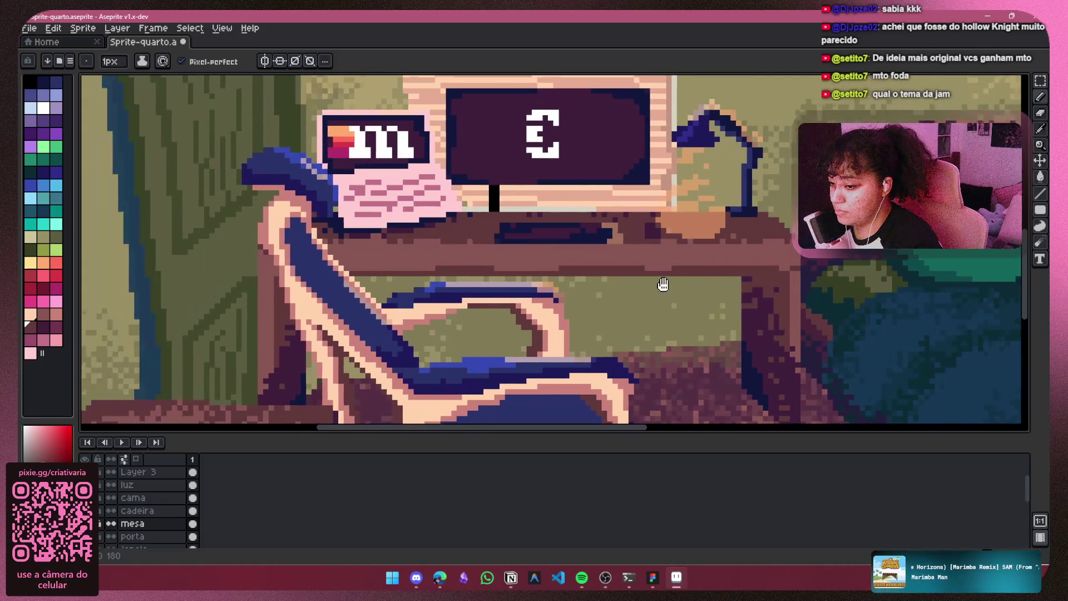
scroll(612, 267, up, 4)
drag(515, 255, 511, 254)
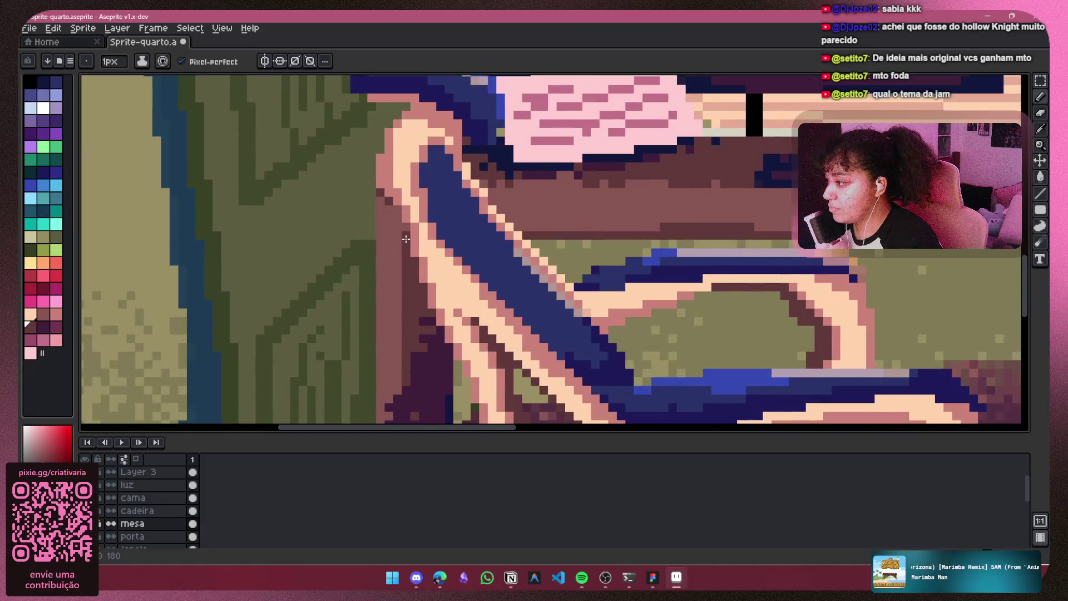
scroll(361, 251, down, 3)
scroll(501, 251, up, 1)
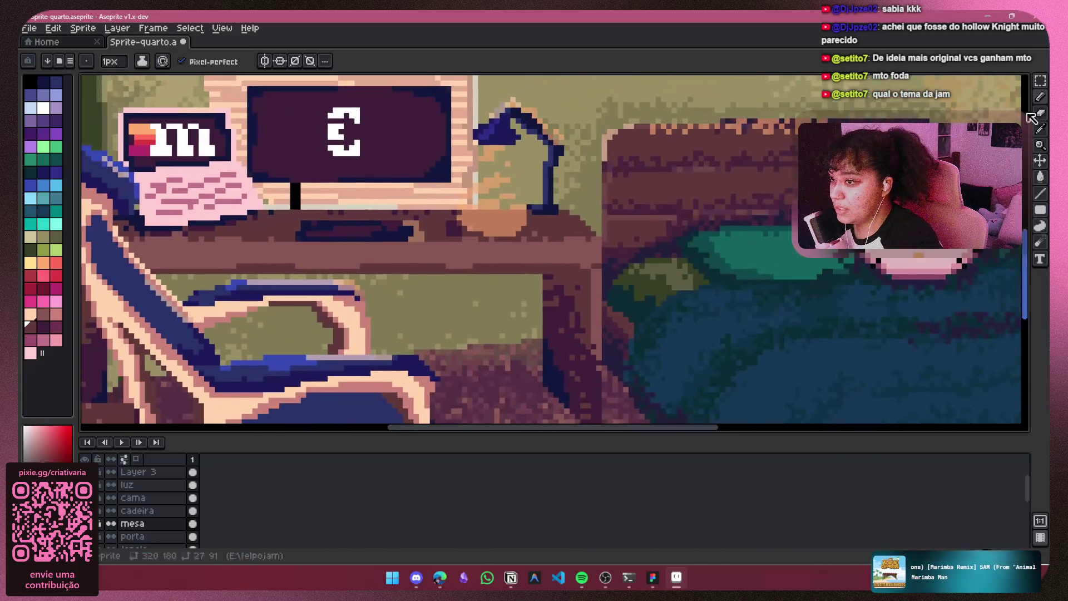
click(1039, 129)
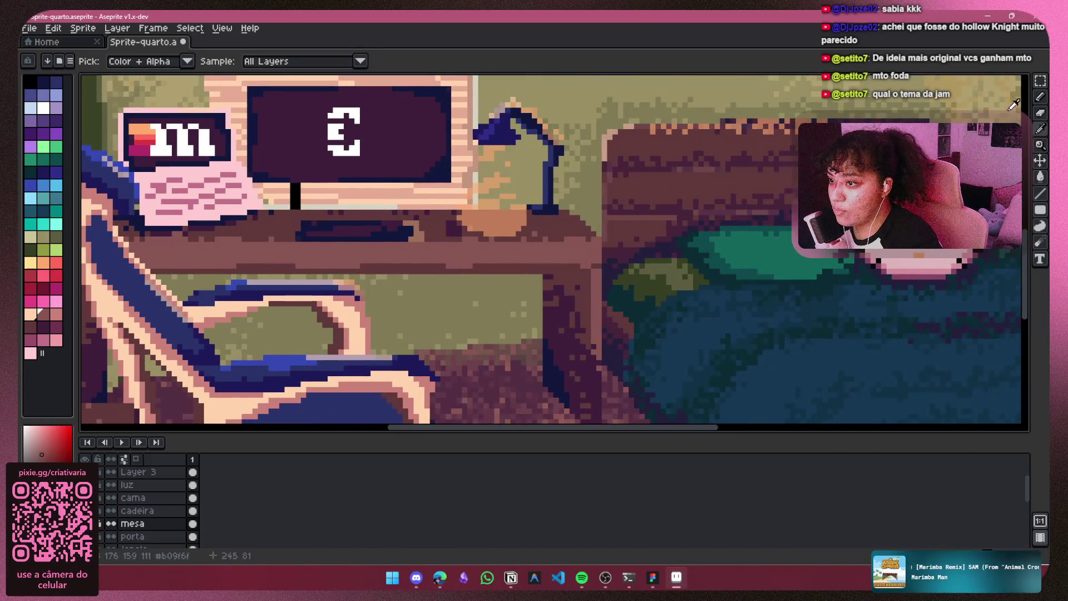
key(b)
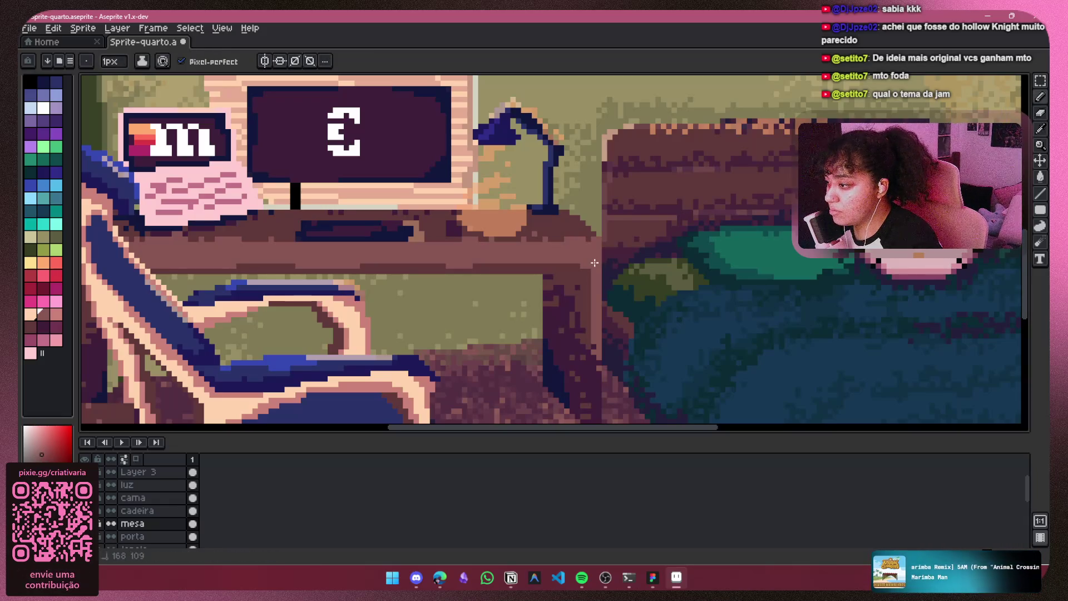
scroll(601, 259, down, 2)
scroll(812, 250, down, 2)
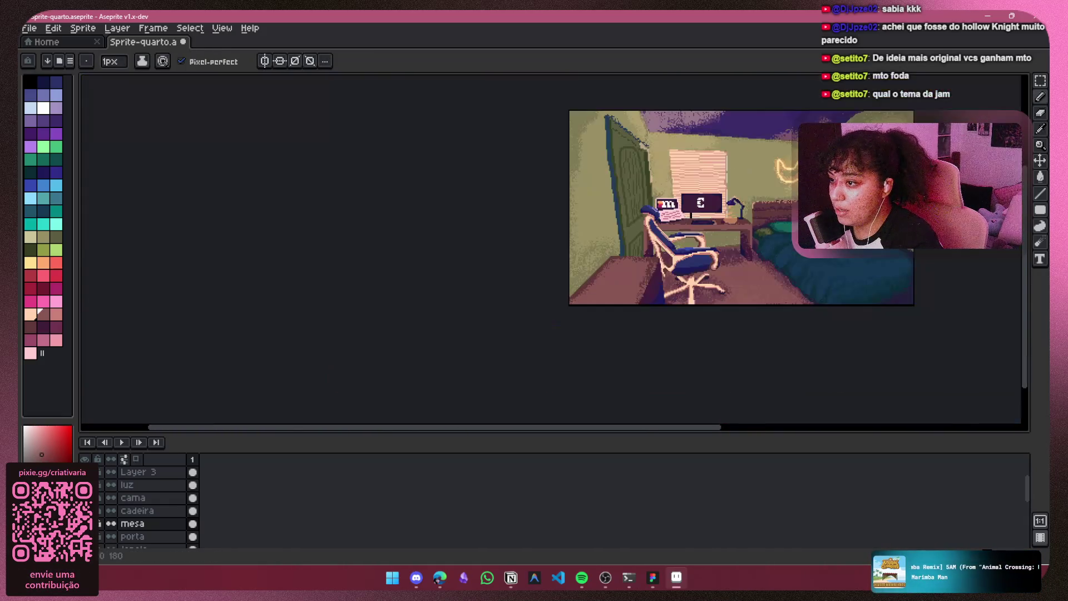
scroll(638, 265, up, 1)
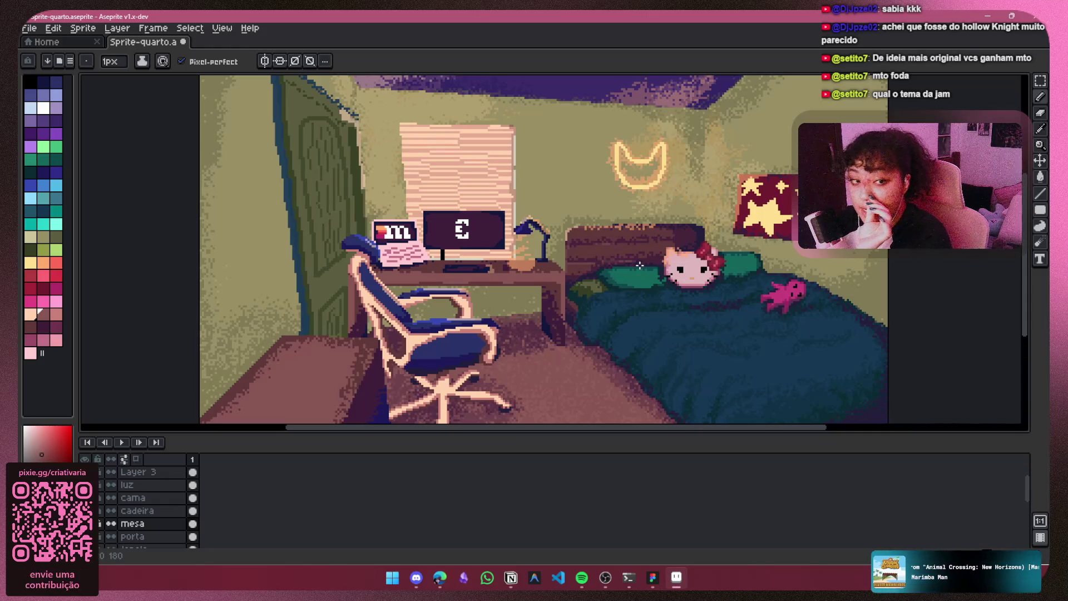
Step: Toggle the luz parede wall-light layer off and back on to compare
scroll(111, 520, up, 2)
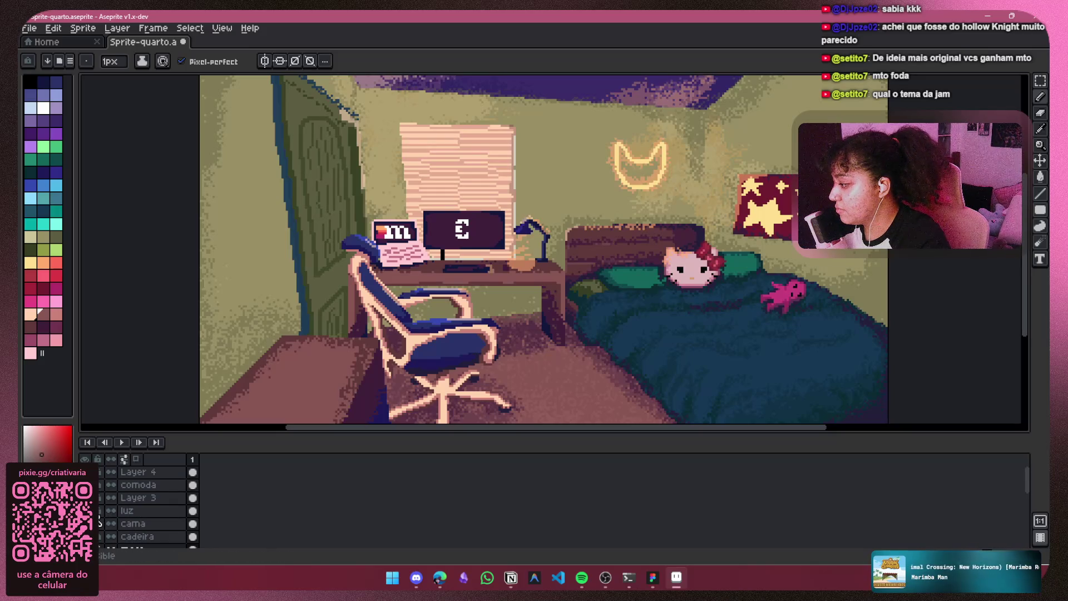
scroll(155, 510, down, 5)
scroll(155, 510, up, 3)
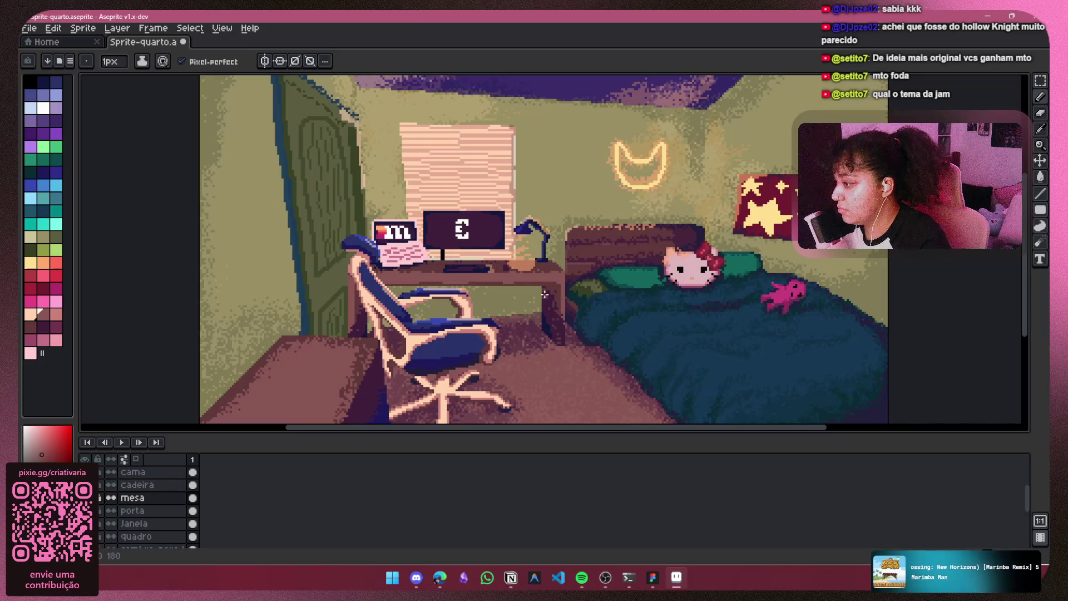
scroll(159, 512, down, 4)
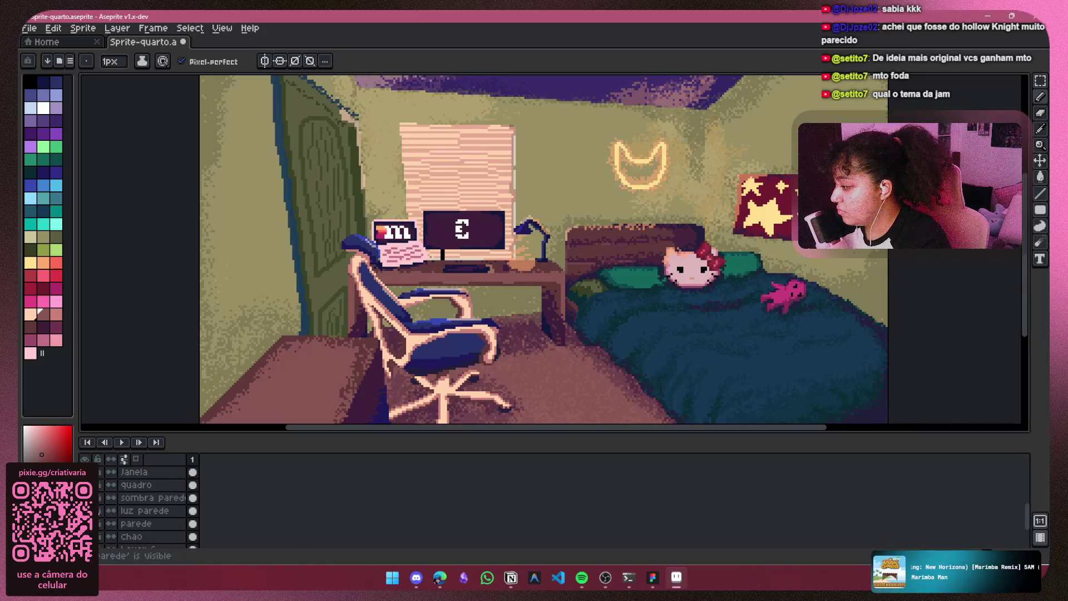
click(85, 510)
click(84, 510)
click(85, 510)
click(84, 510)
Step: Zoom out and bring up the context menu for the hidden Layer 1
scroll(102, 512, down, 4)
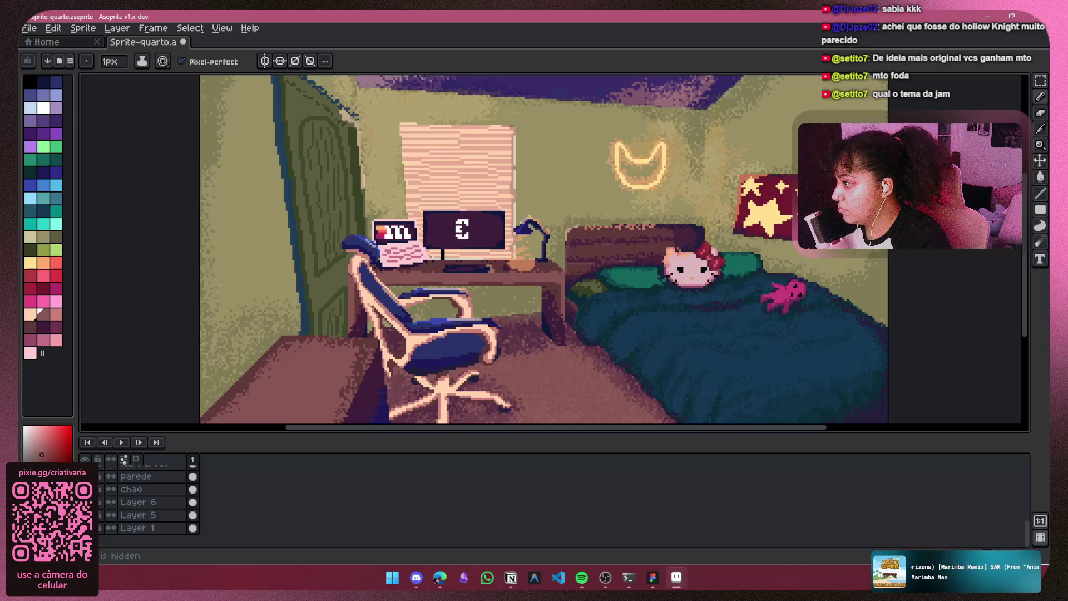
scroll(501, 296, down, 1)
drag(500, 296, 494, 305)
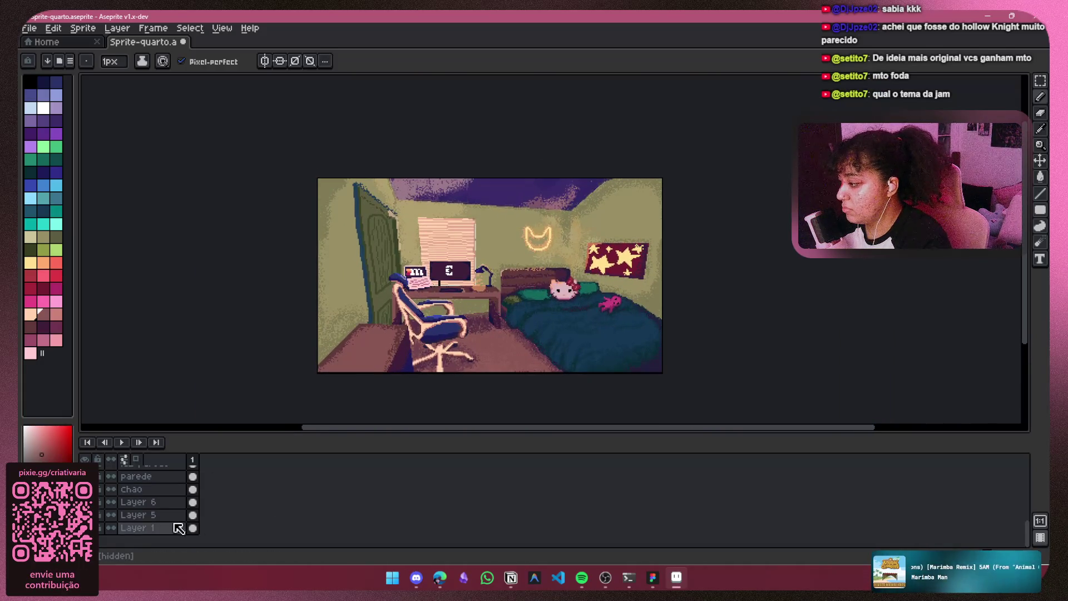
right_click(139, 528)
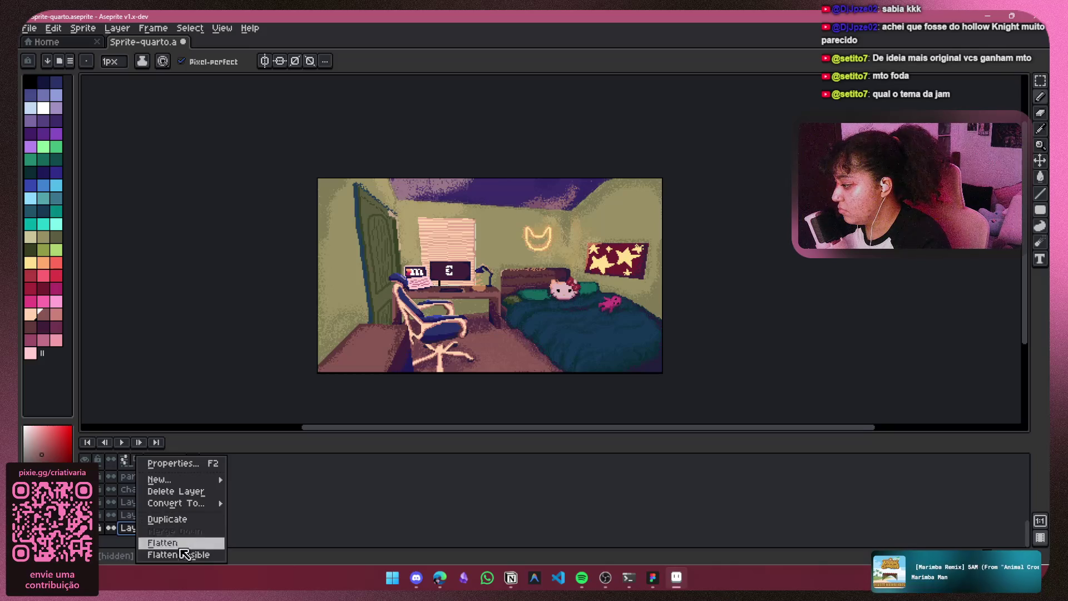
Step: Delete the unused Layer 1 and check the luz parede and chao layers by toggling visibility
click(207, 492)
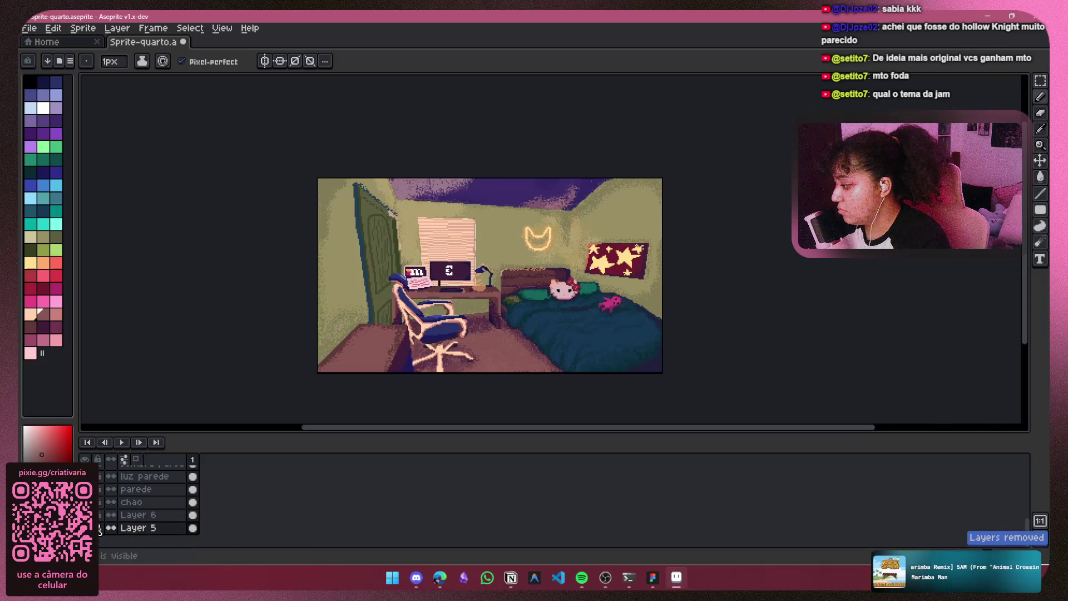
click(84, 476)
click(84, 476)
click(84, 501)
click(84, 502)
right_click(132, 503)
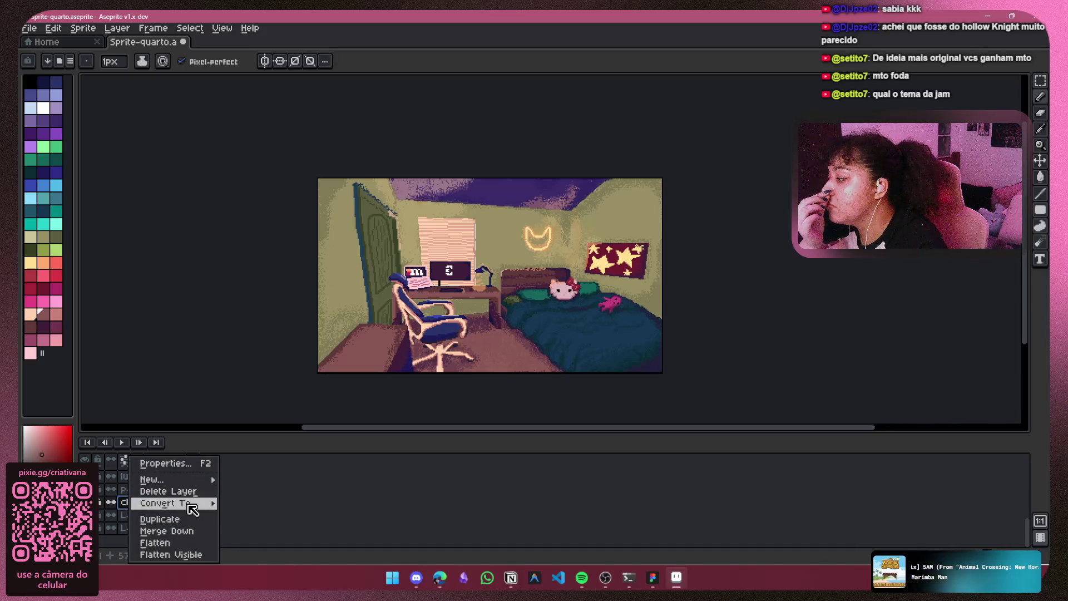
mouse_move(194, 510)
key(Escape)
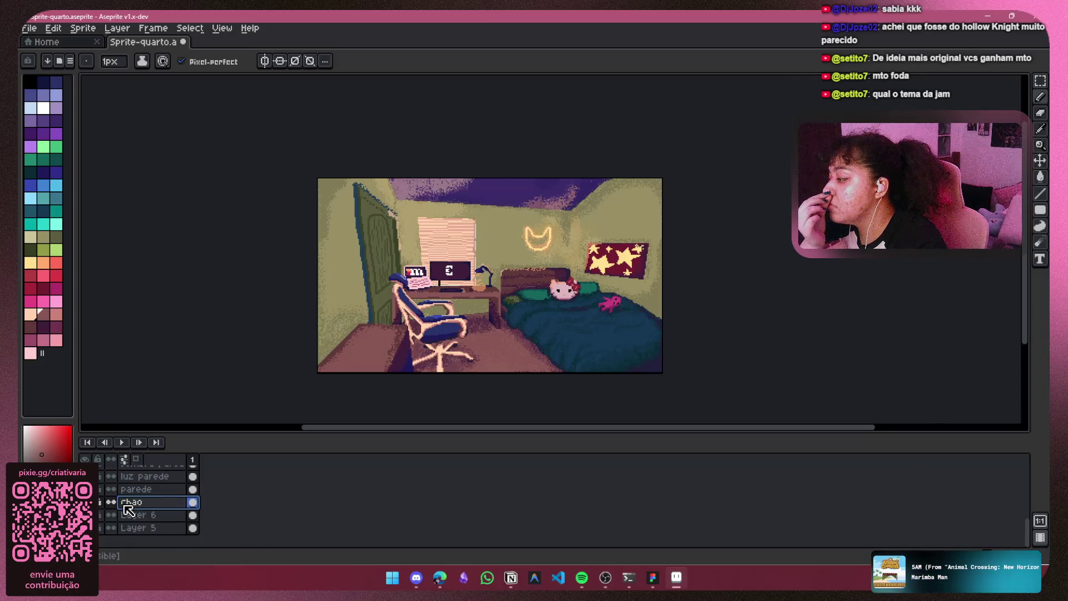
Step: Merge Layer 6 and Layer 5 into one layer named teto, then add a new layer above Chao
click(124, 515)
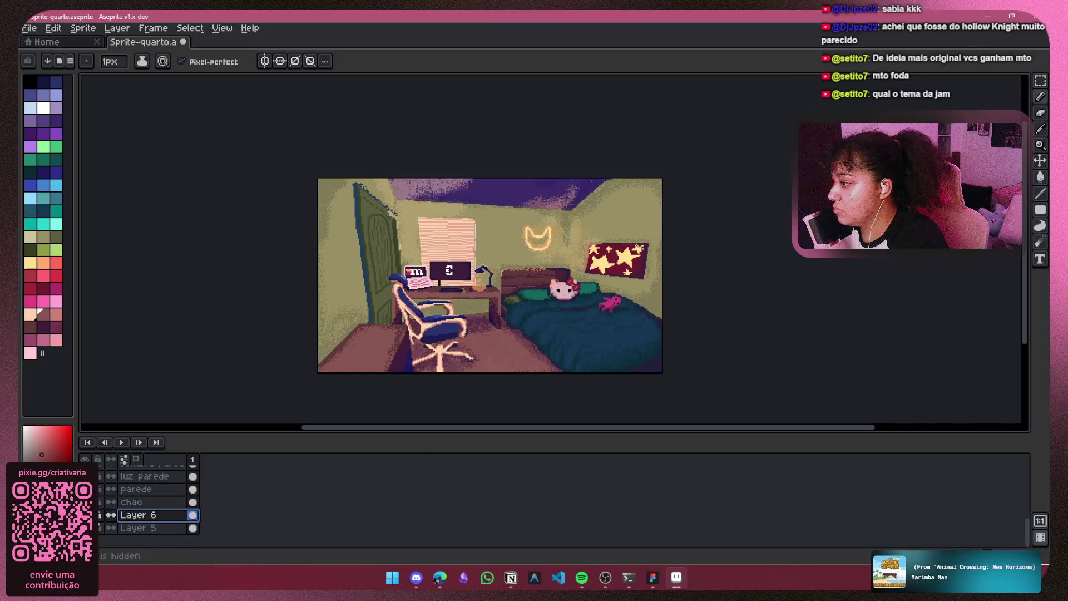
shift+click(145, 527)
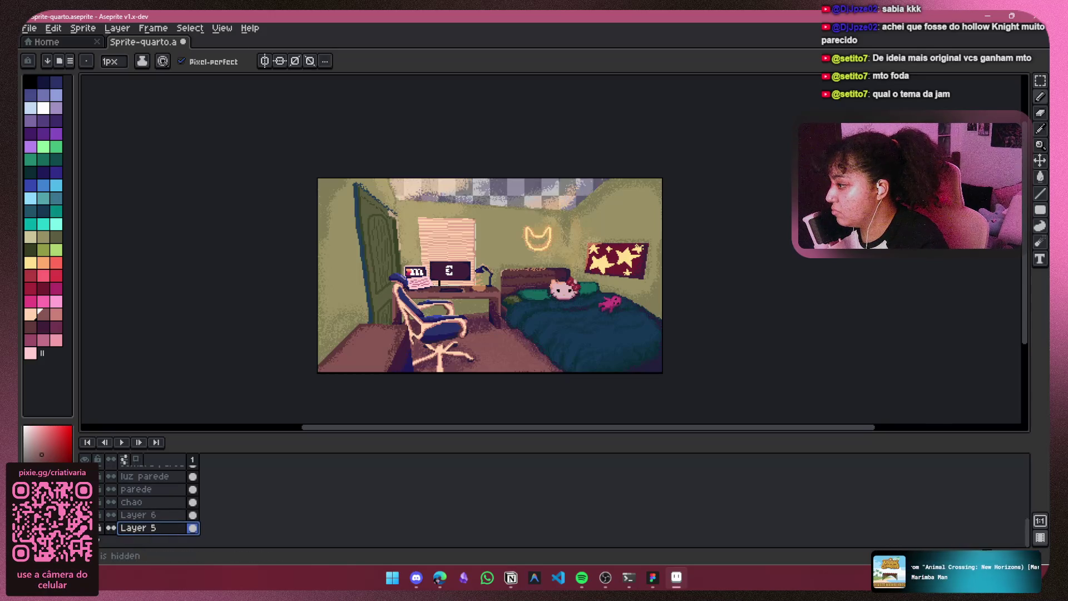
right_click(156, 519)
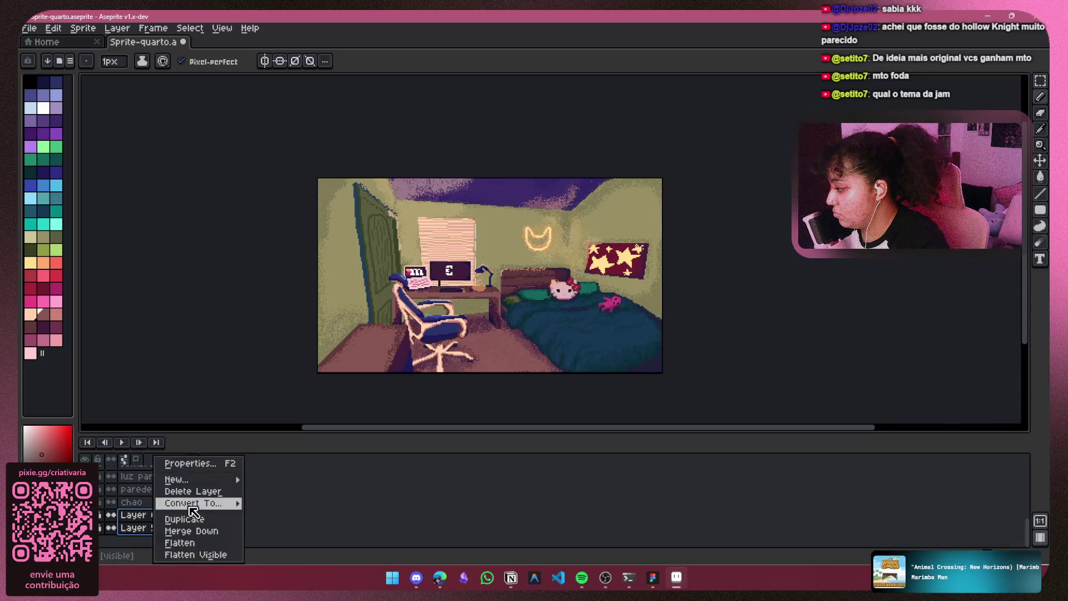
click(197, 544)
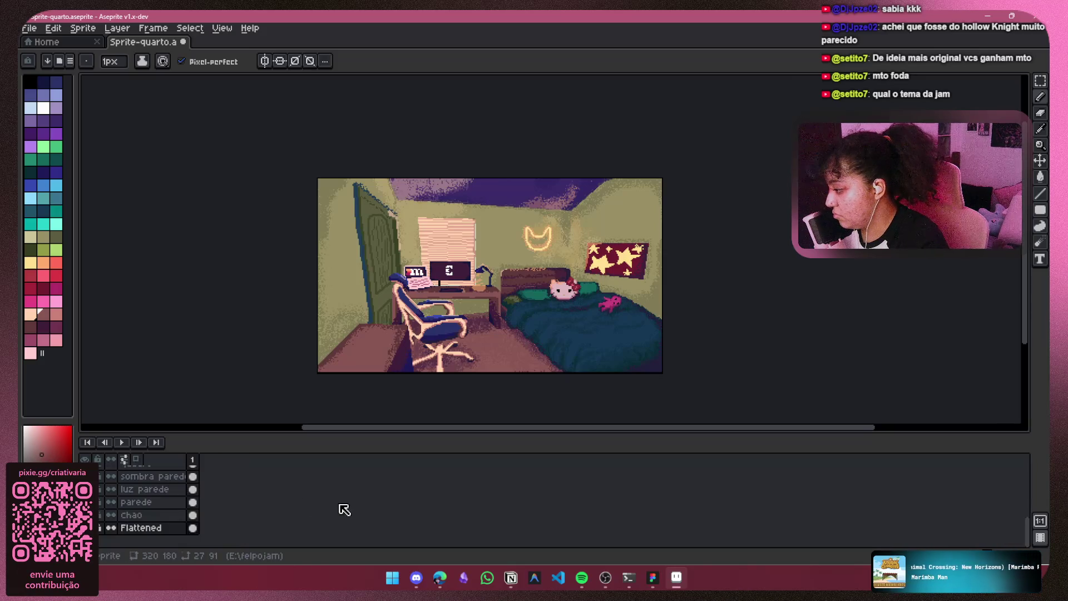
double_click(146, 527)
text(teto)
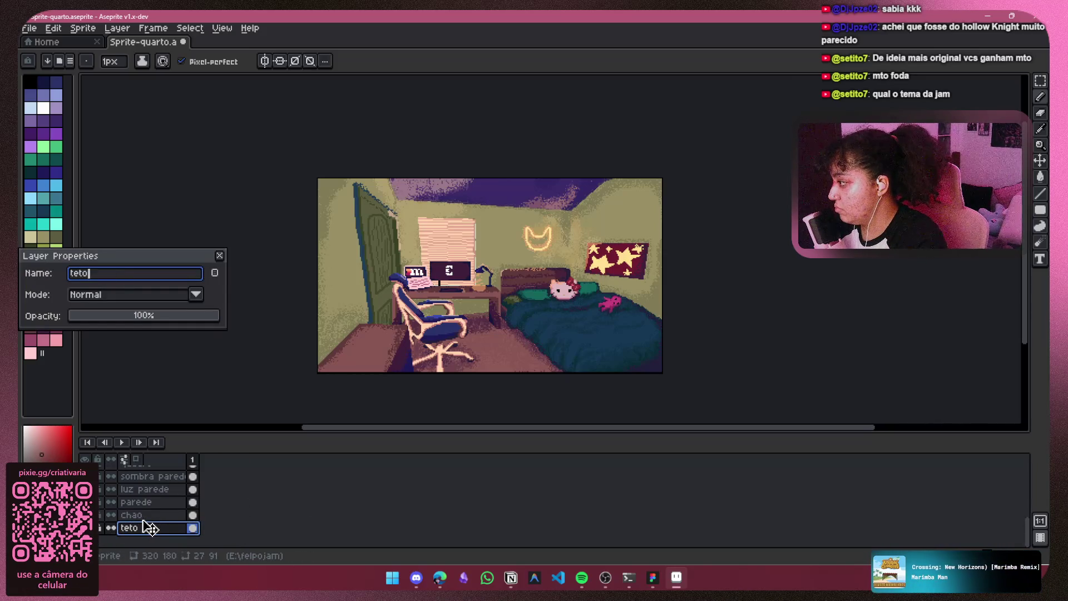
key(Return)
click(173, 516)
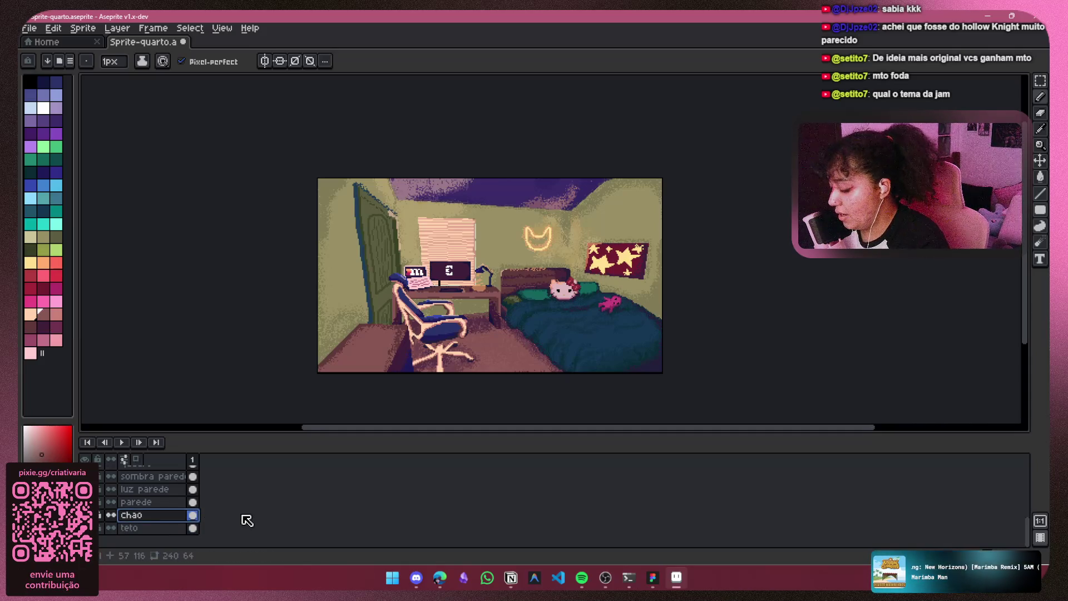
key(shift+n)
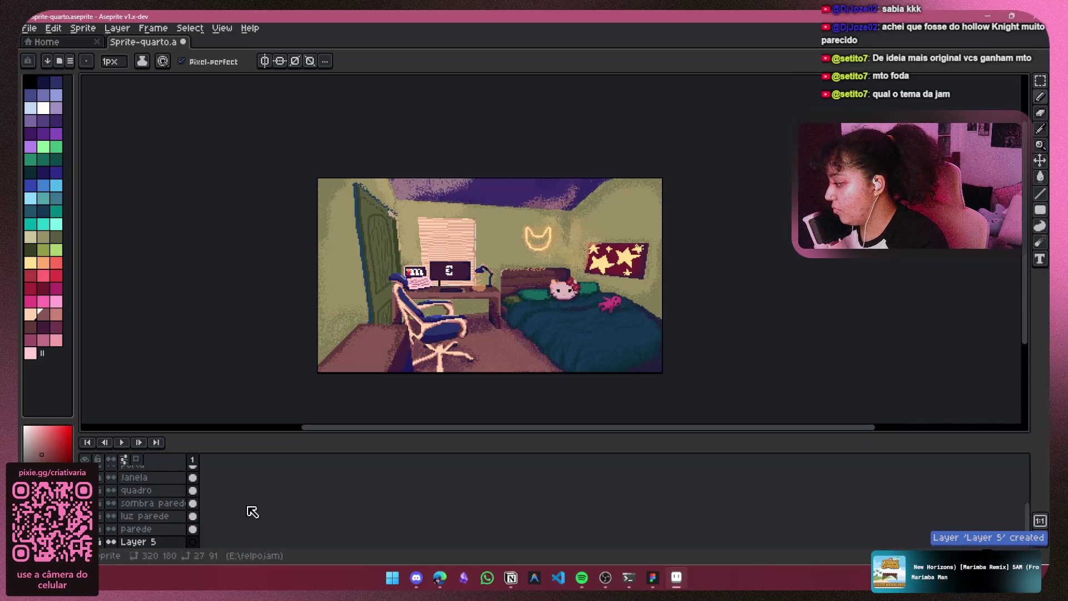
Step: Move the new Layer 5 below chao and choose the dark navy colour
click(159, 503)
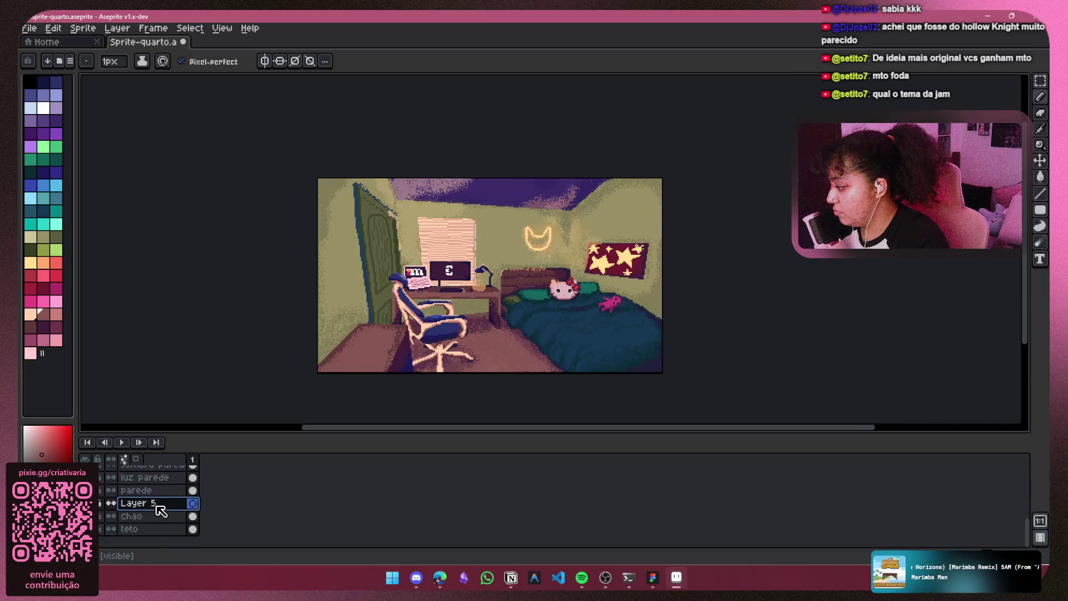
mouse_move(159, 518)
mouse_down()
mouse_move(158, 508)
mouse_move(163, 526)
mouse_up()
click(43, 327)
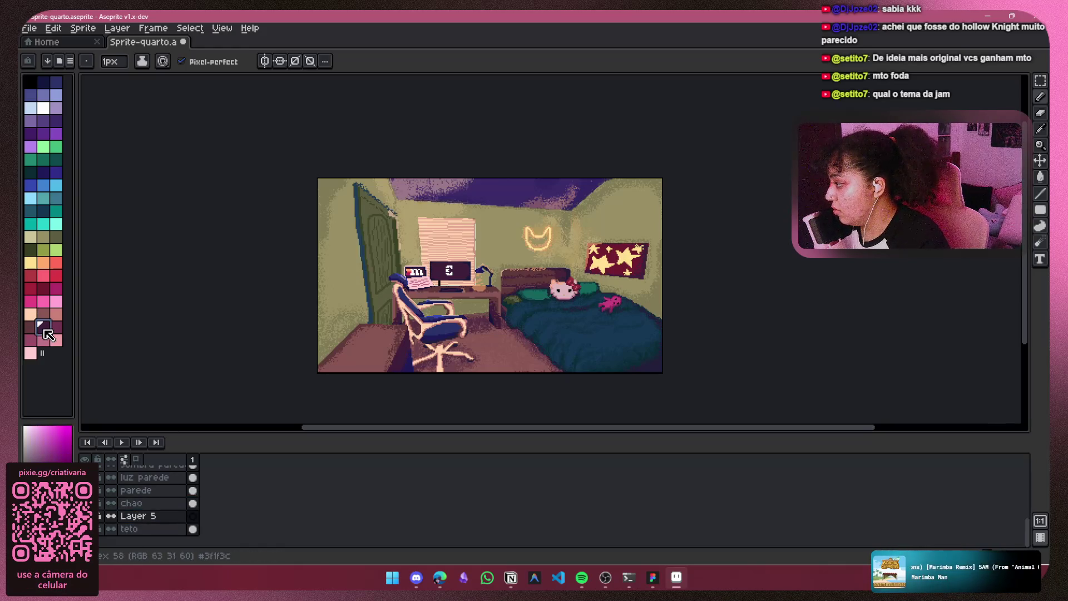
click(44, 172)
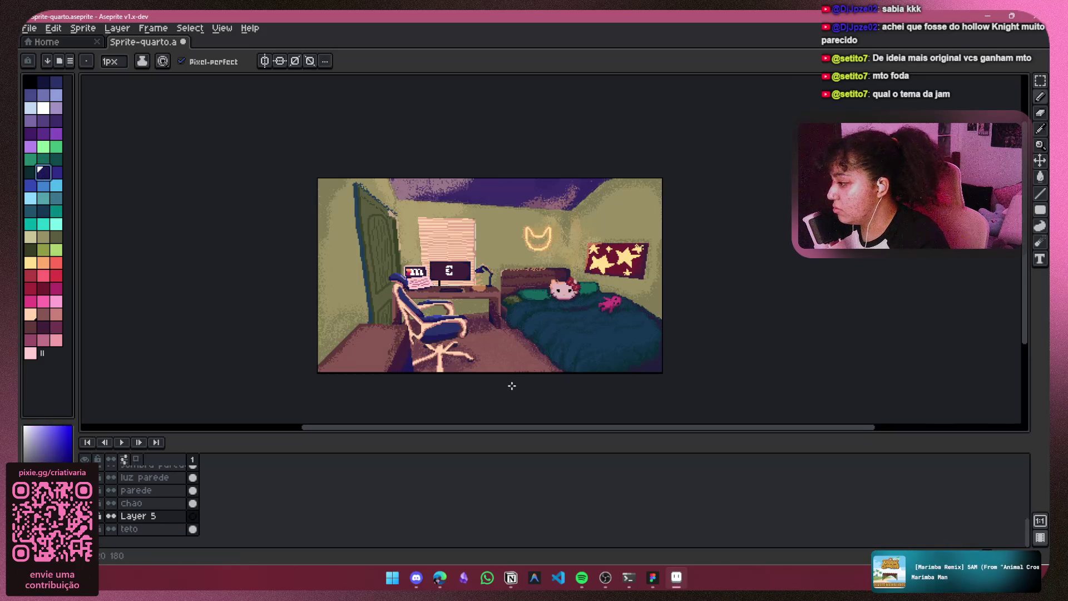
Step: Hide chao and paint the floor solid dark navy with a 13px brush
click(85, 503)
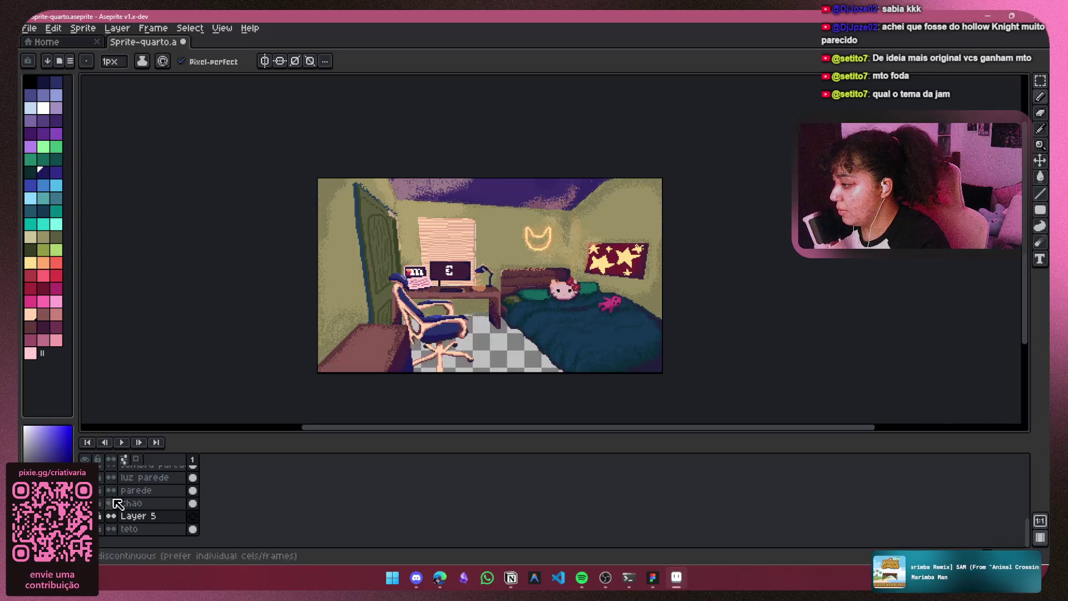
key(plus)
key(plus)
key(plus)
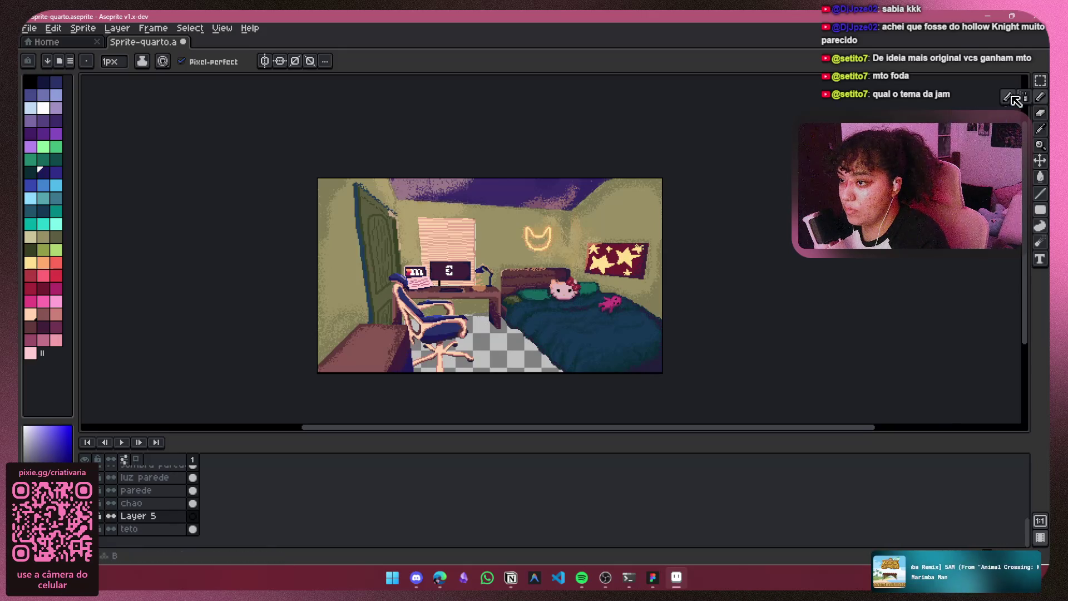
key(plus)
key(plus)
key(plus)
mouse_move(550, 361)
mouse_down()
mouse_move(480, 370)
mouse_move(489, 334)
mouse_move(467, 316)
mouse_up()
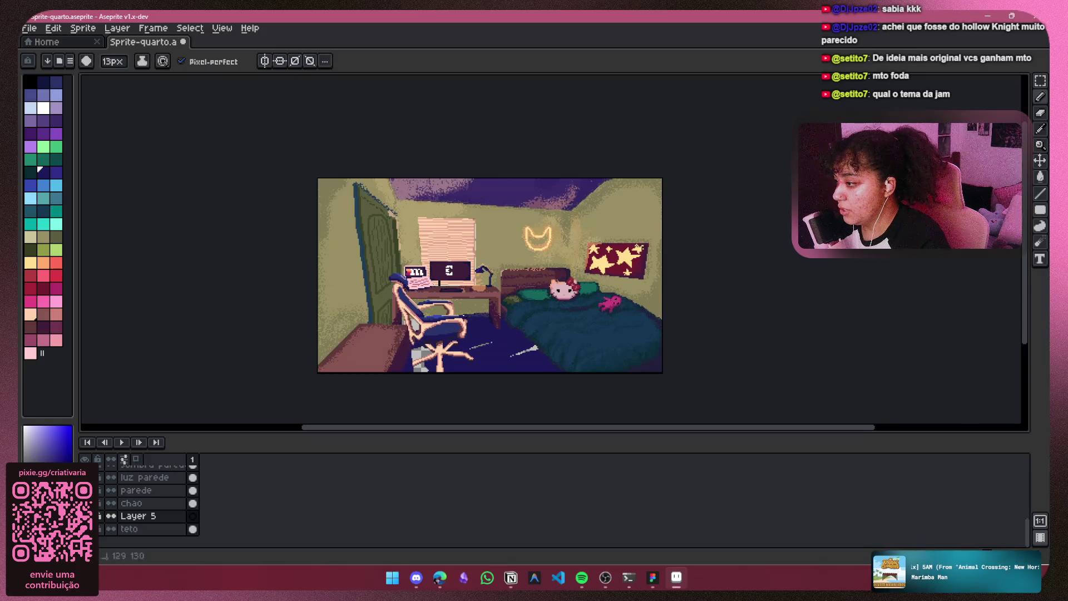
drag(420, 359, 565, 345)
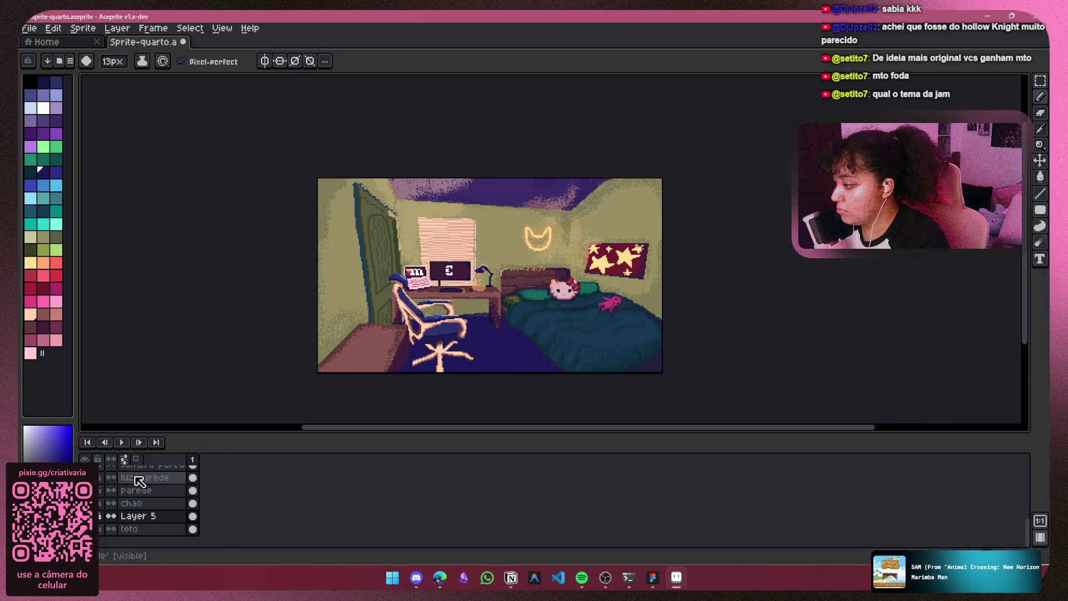
Step: Select the chao layer and bring up its layer options
click(137, 503)
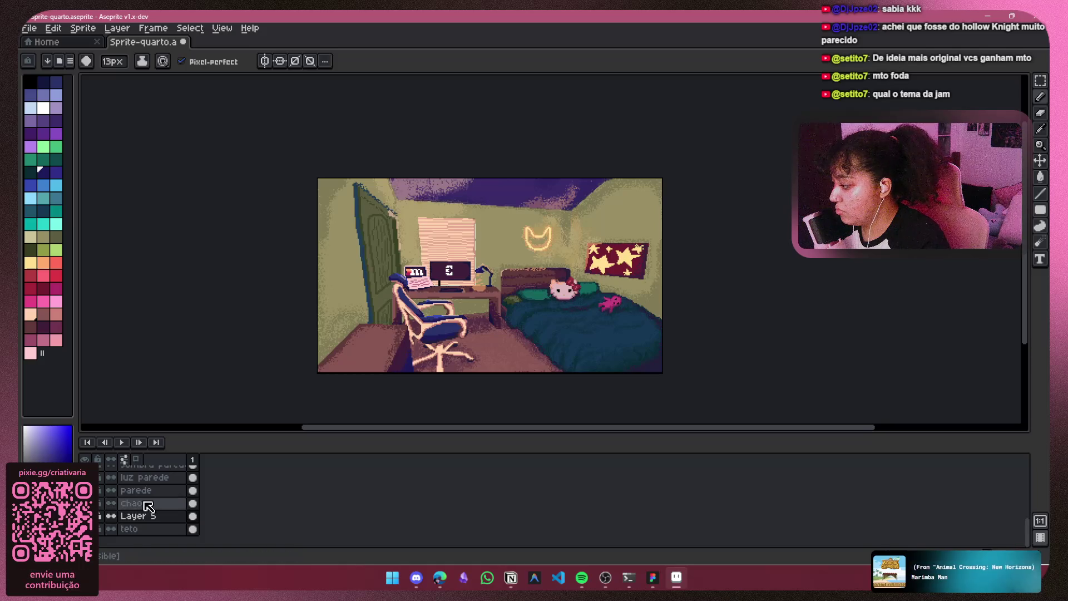
right_click(147, 504)
mouse_move(155, 504)
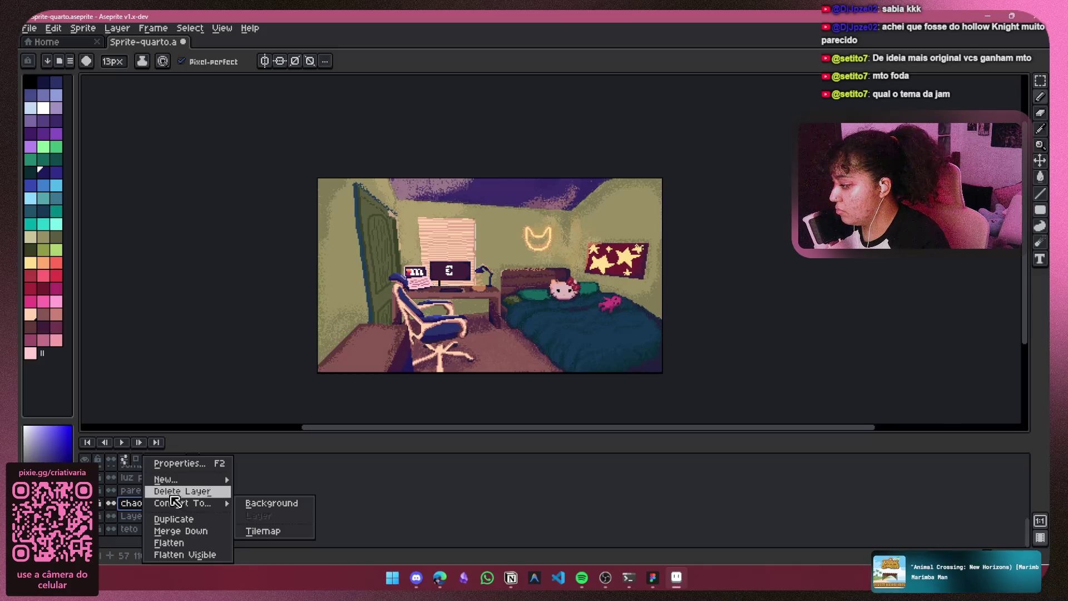
Step: Try Darken, Multiply, Color Burn, Lighten, Screen and Color Dodge modes on the chao layer
click(179, 463)
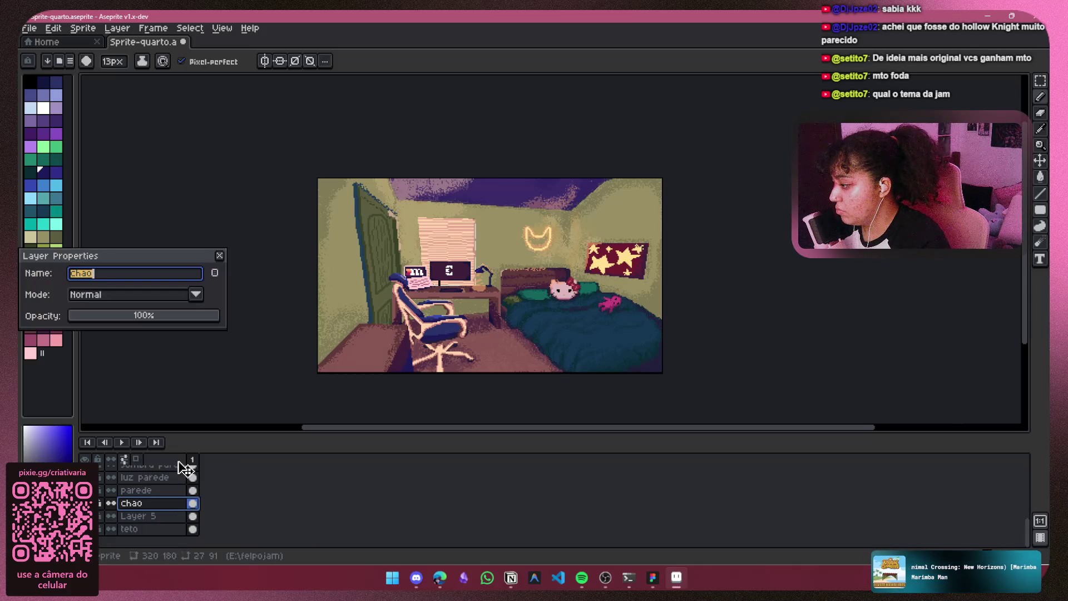
click(194, 299)
click(166, 327)
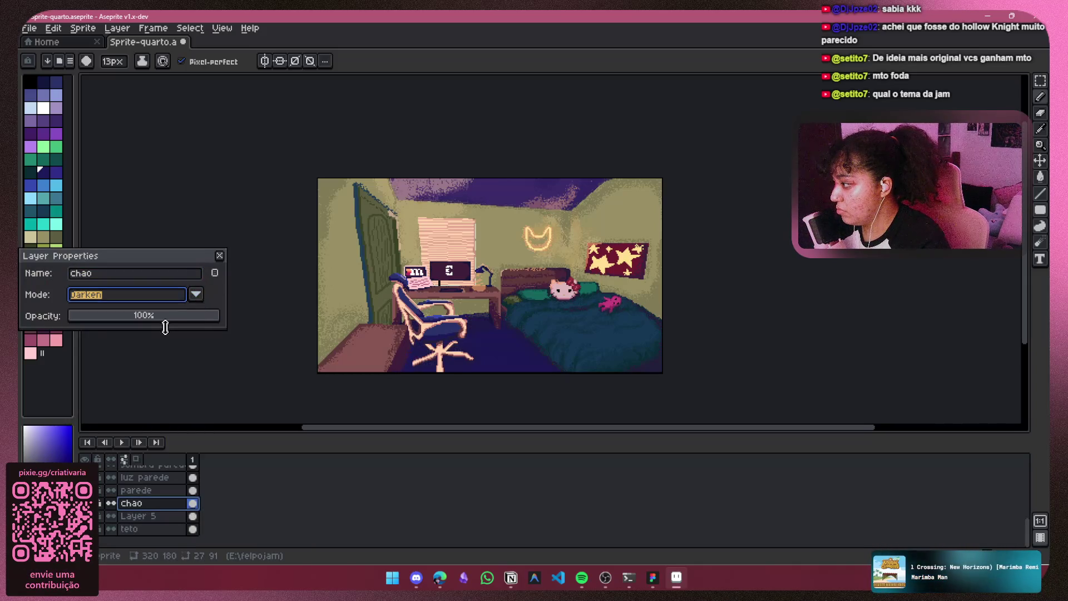
click(196, 294)
click(143, 338)
click(196, 295)
click(147, 351)
click(202, 295)
click(144, 367)
click(196, 294)
click(114, 379)
click(196, 294)
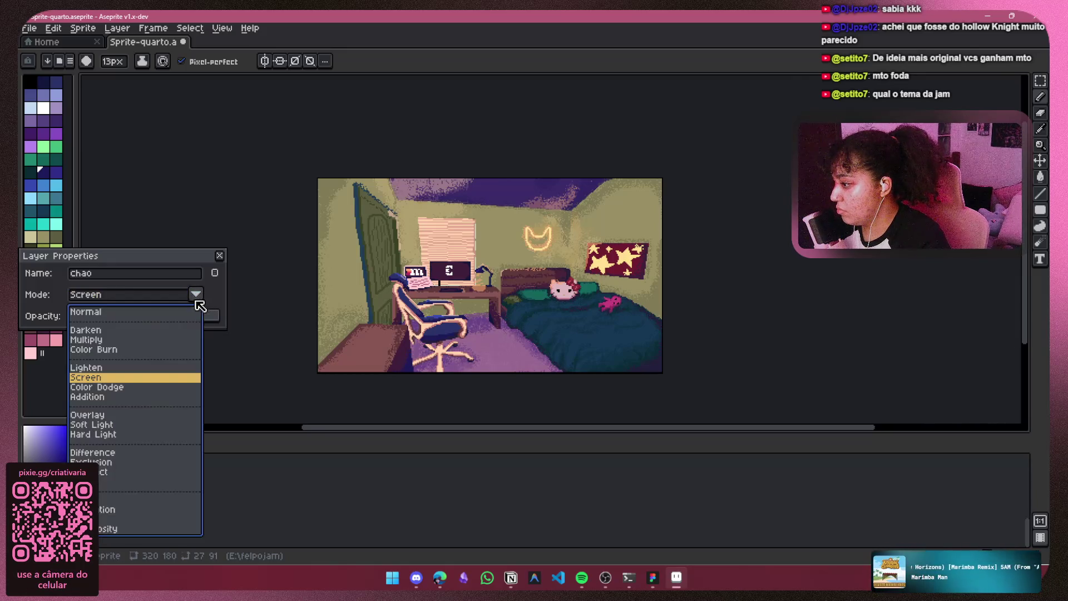
click(114, 387)
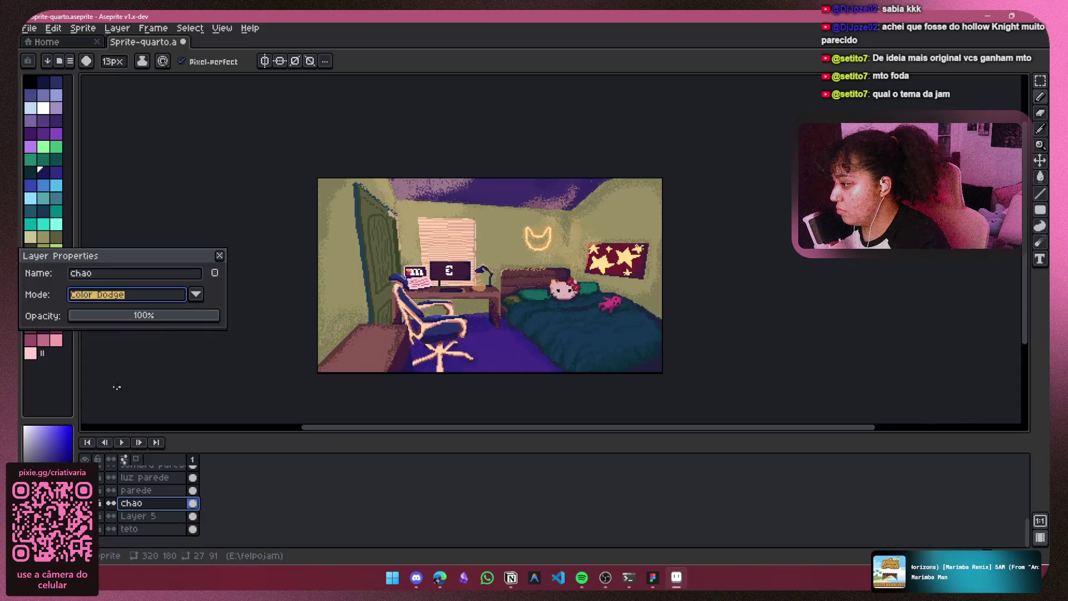
Step: Preview Overlay, Soft Light, Hard Light and other modes, then keep Color Burn for chao
click(196, 294)
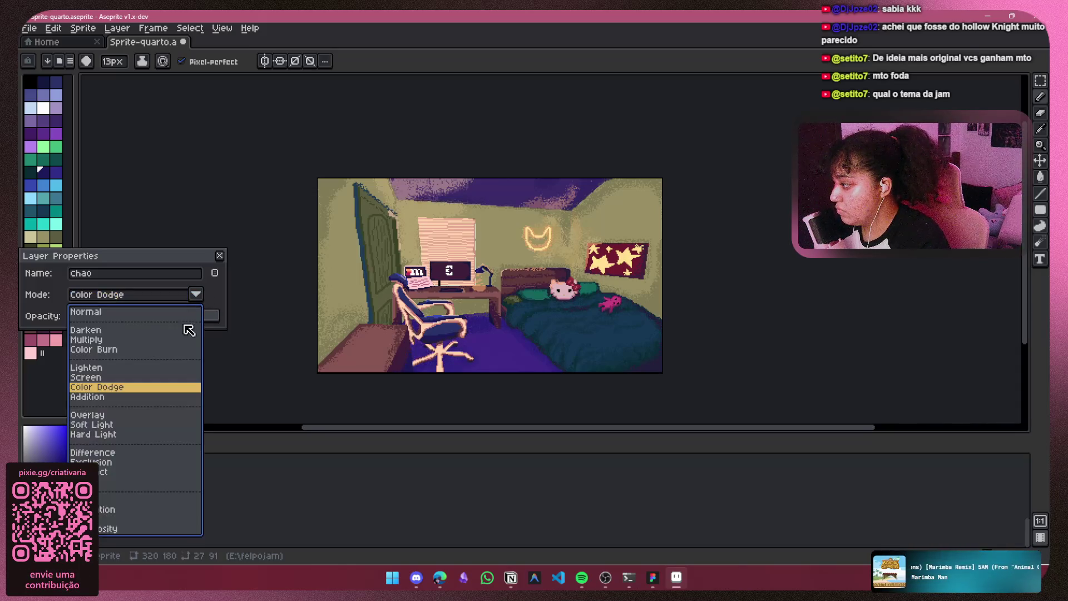
key(Down)
key(Down)
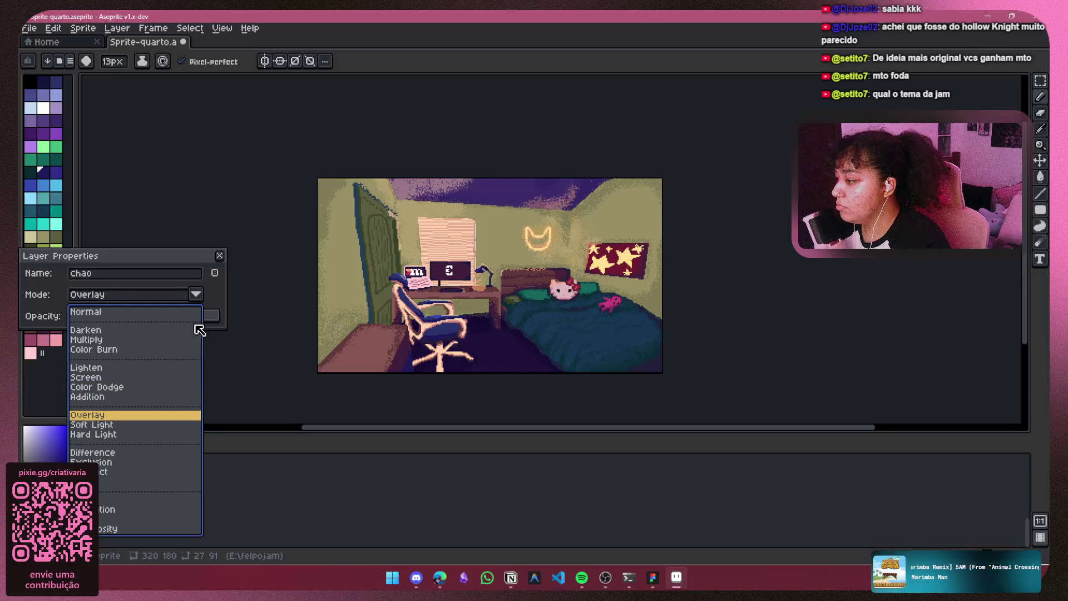
key(Down)
key(Down)
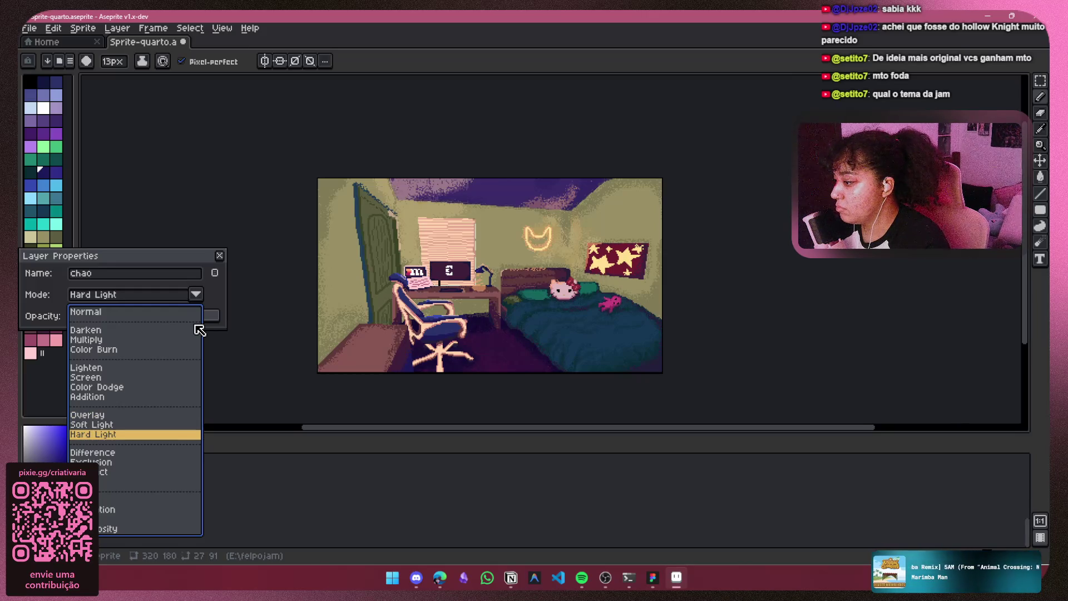
key(Down)
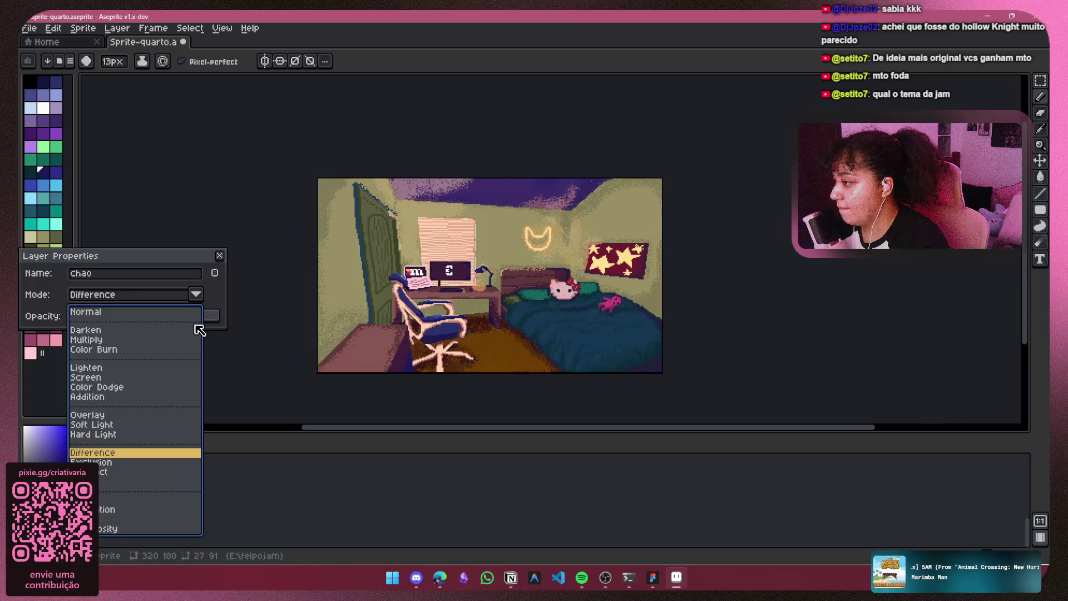
key(Down)
key(Down)
key(Down)
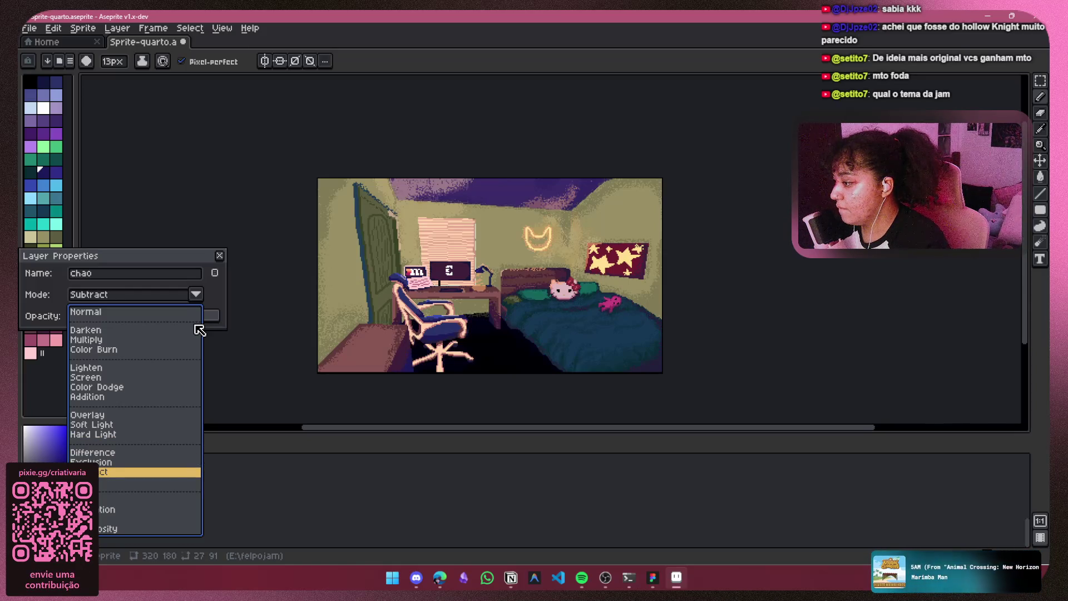
key(Down)
key(Down)
key(Down)
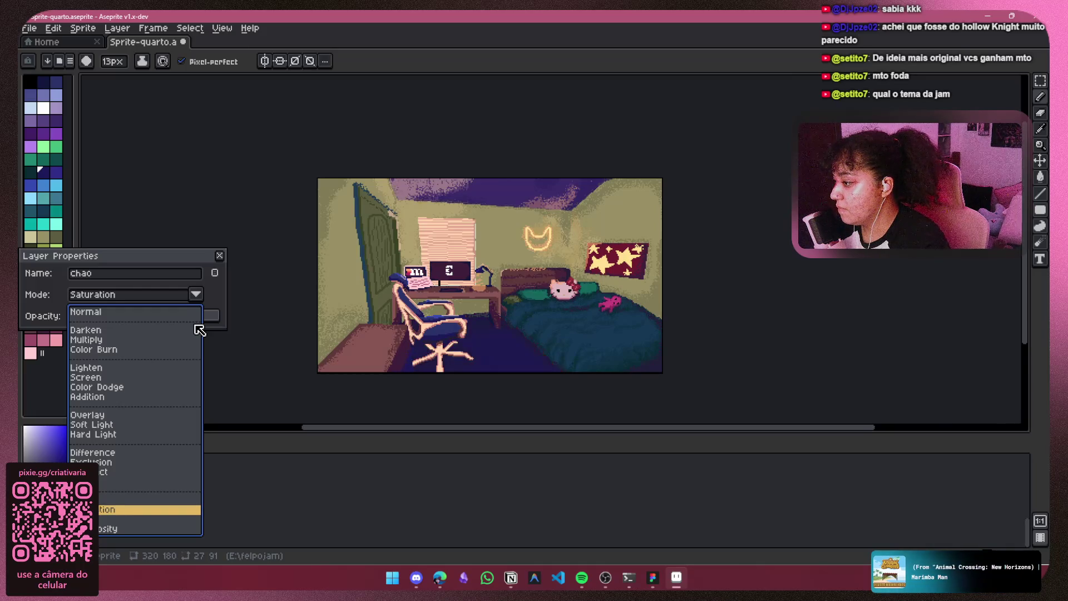
key(Down)
key(Down)
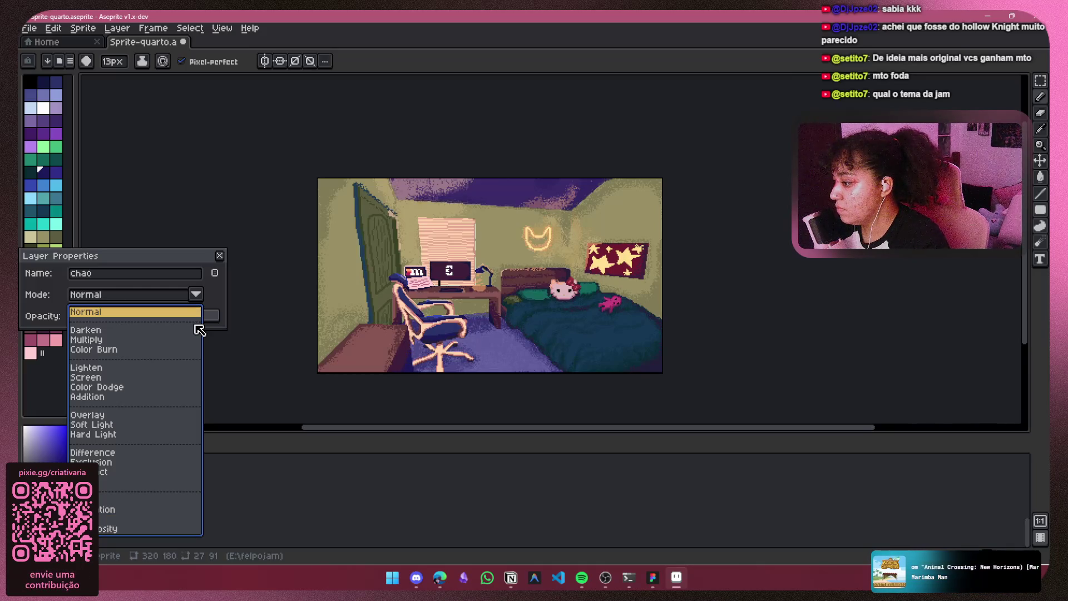
key(Down)
key(Down)
key(Down)
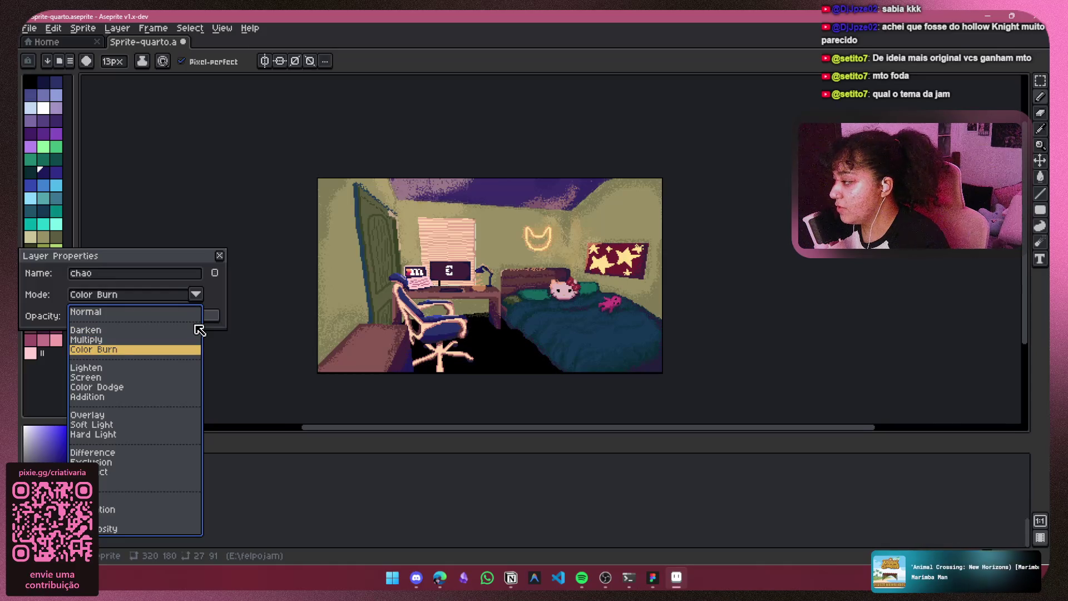
key(Return)
key(Return)
click(147, 516)
Step: Repaint the base floor around the chair in purple on Layer 5
click(101, 516)
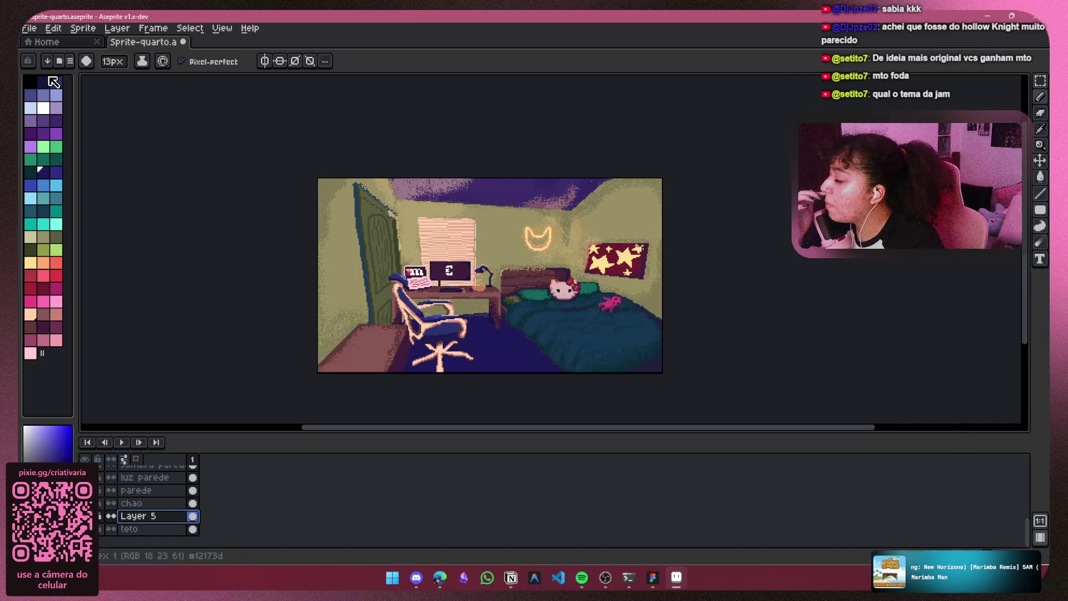
click(56, 120)
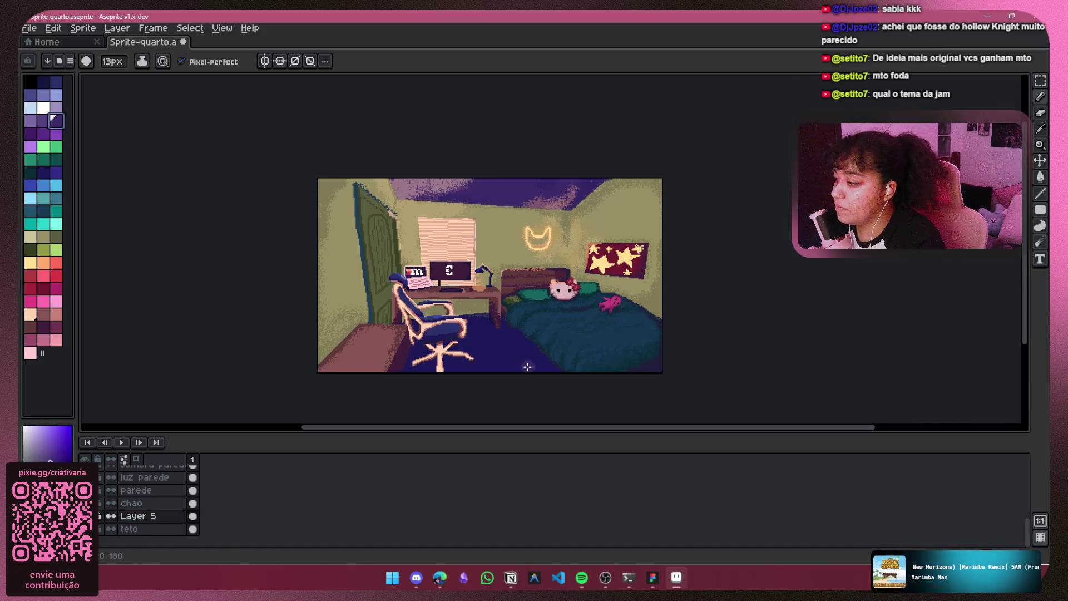
drag(405, 374, 487, 331)
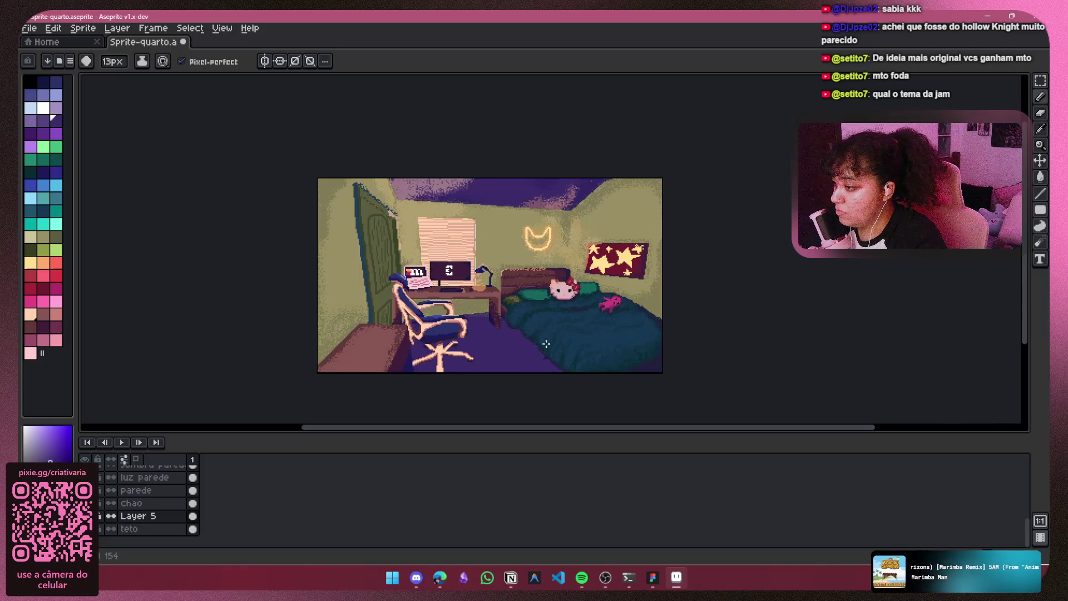
Step: Change the chao layer's blend mode from Color Burn to Multiply in its Properties
click(103, 503)
right_click(176, 504)
click(194, 463)
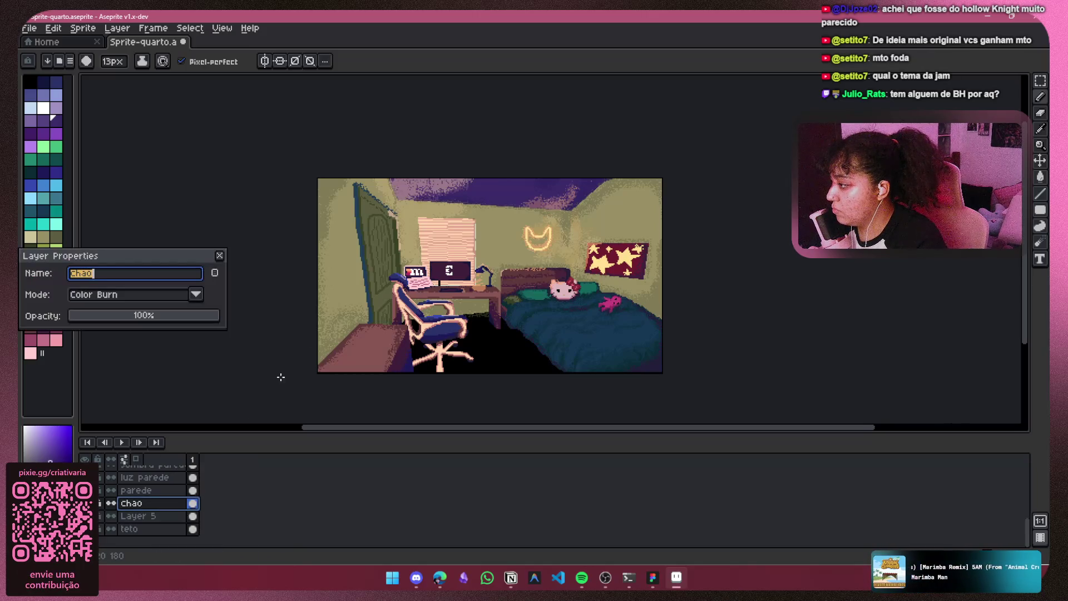
click(195, 295)
key(Up)
key(Up)
key(Down)
key(Down)
key(Up)
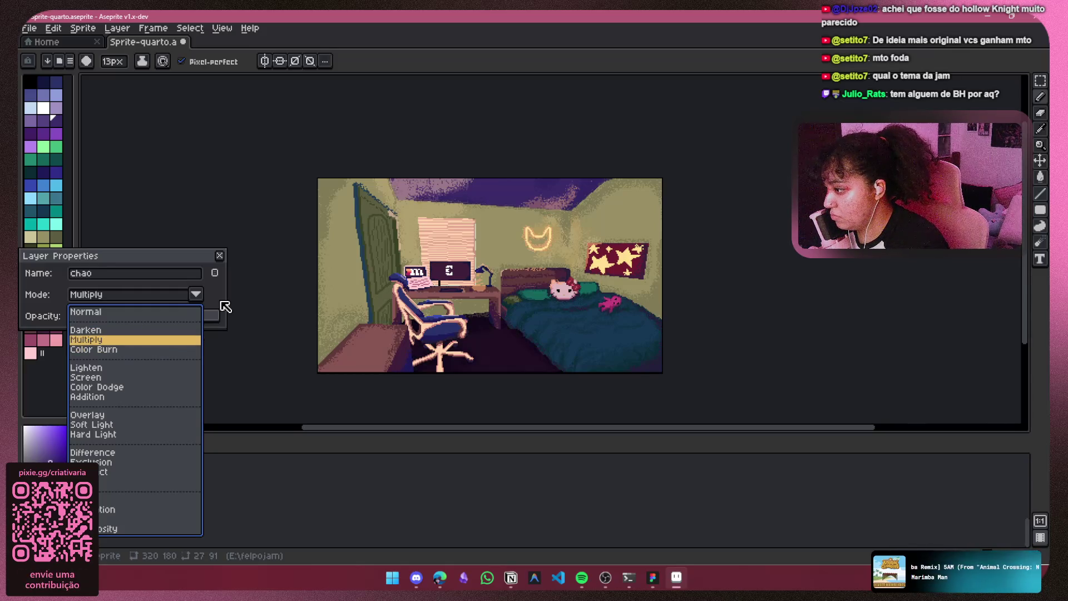
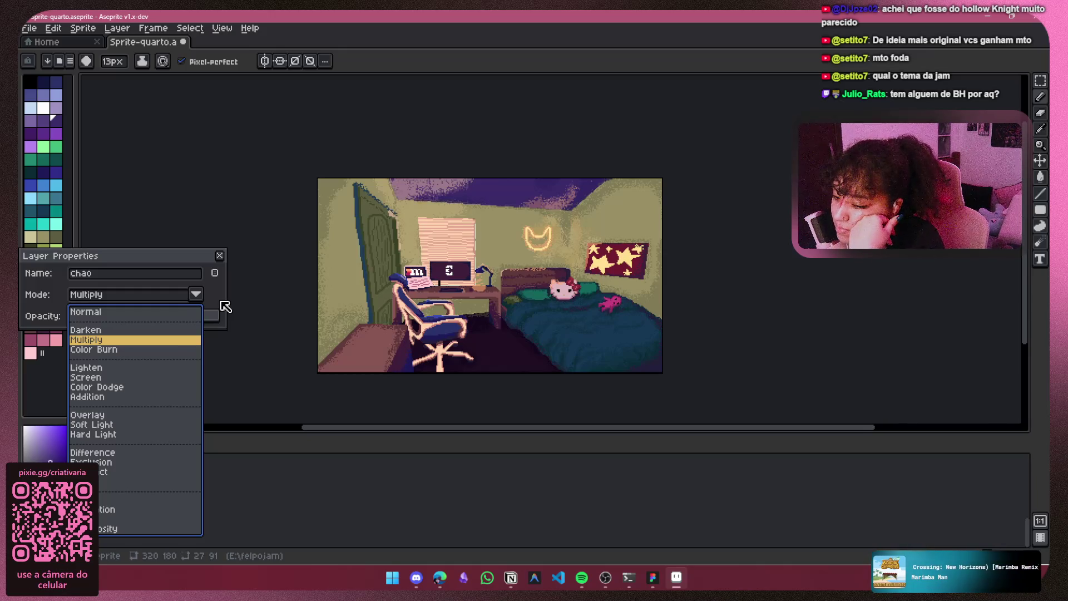
Step: Preview Screen and Lighten blending on the chao floor layer
key(plus)
key(plus)
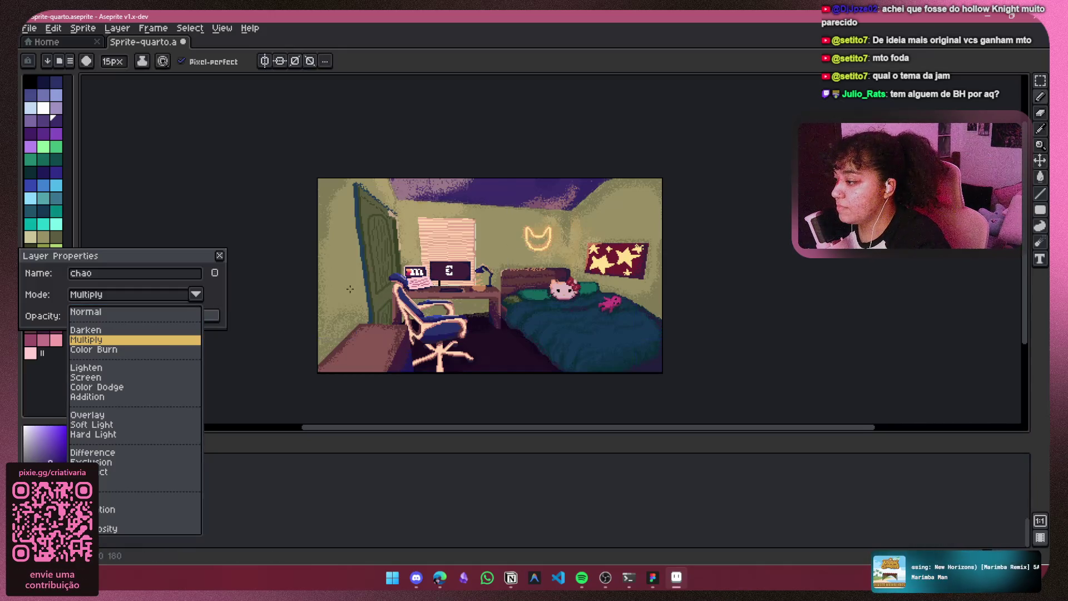
scroll(482, 293, up, 4)
mouse_move(483, 293)
mouse_down()
mouse_move(523, 95)
mouse_move(526, 109)
mouse_up()
scroll(438, 263, down, 2)
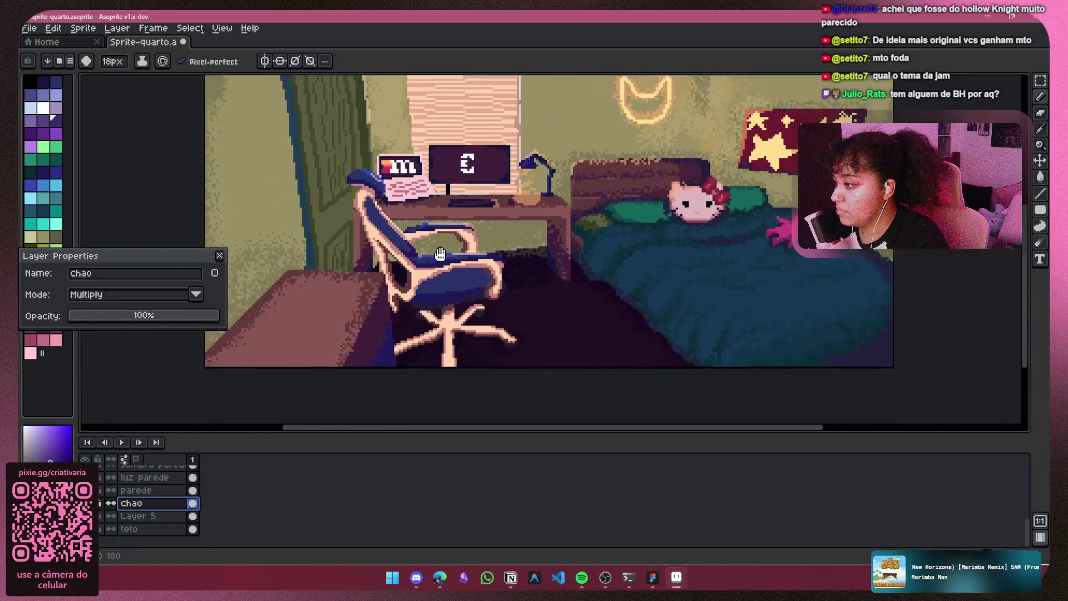
click(195, 294)
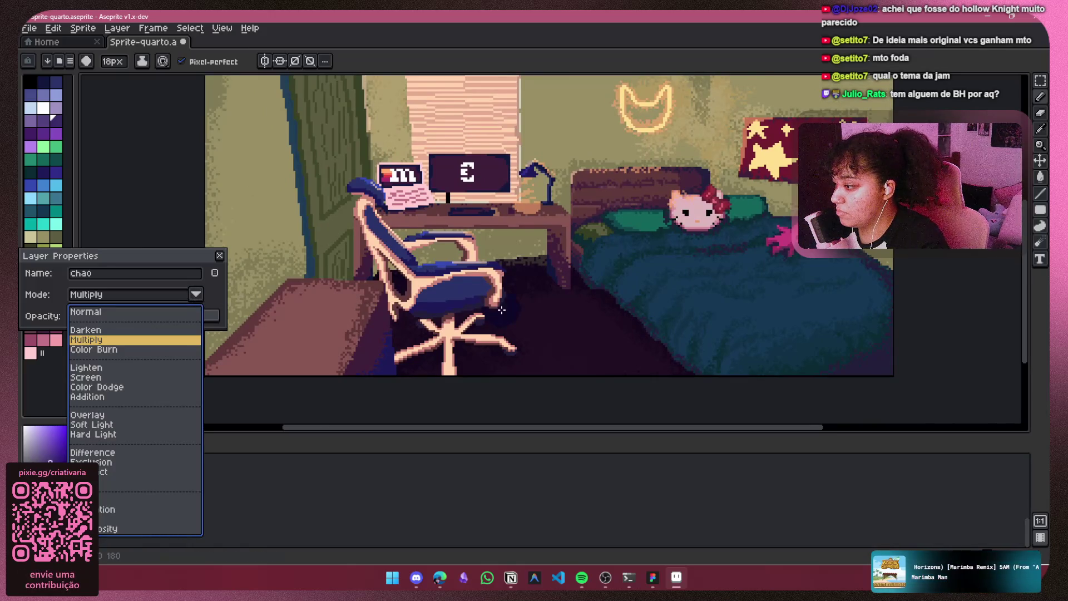
scroll(518, 307, up, 1)
scroll(519, 307, down, 1)
scroll(508, 274, up, 1)
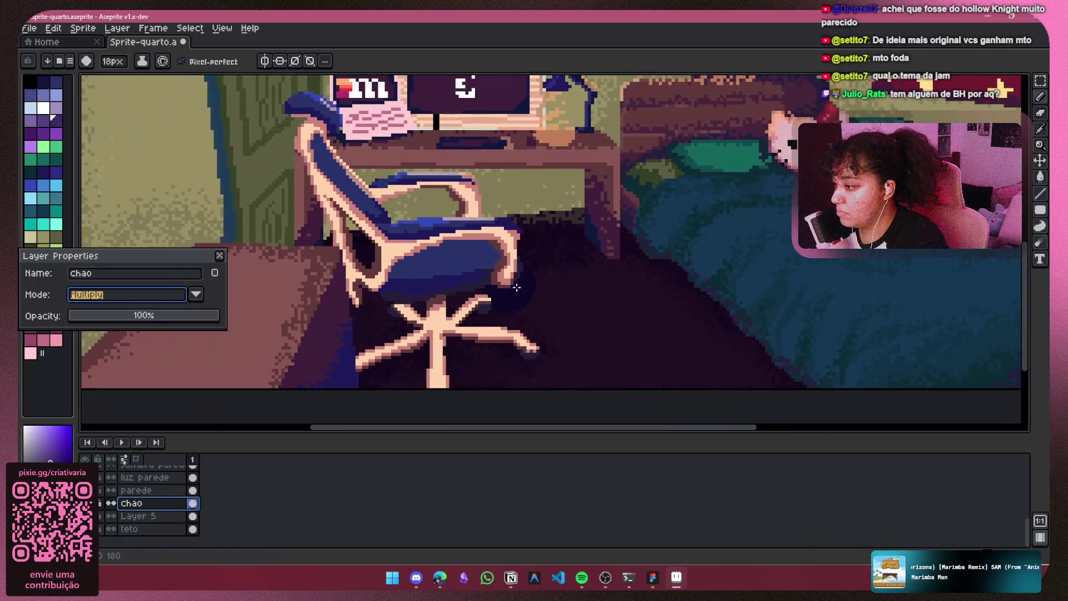
click(200, 298)
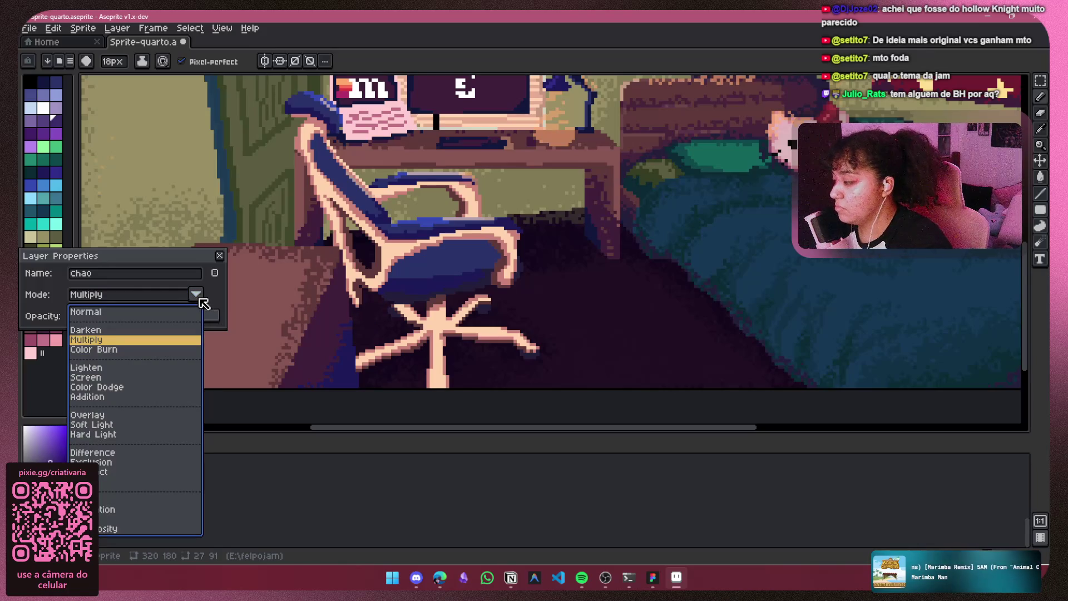
key(Down)
key(Down)
key(Down)
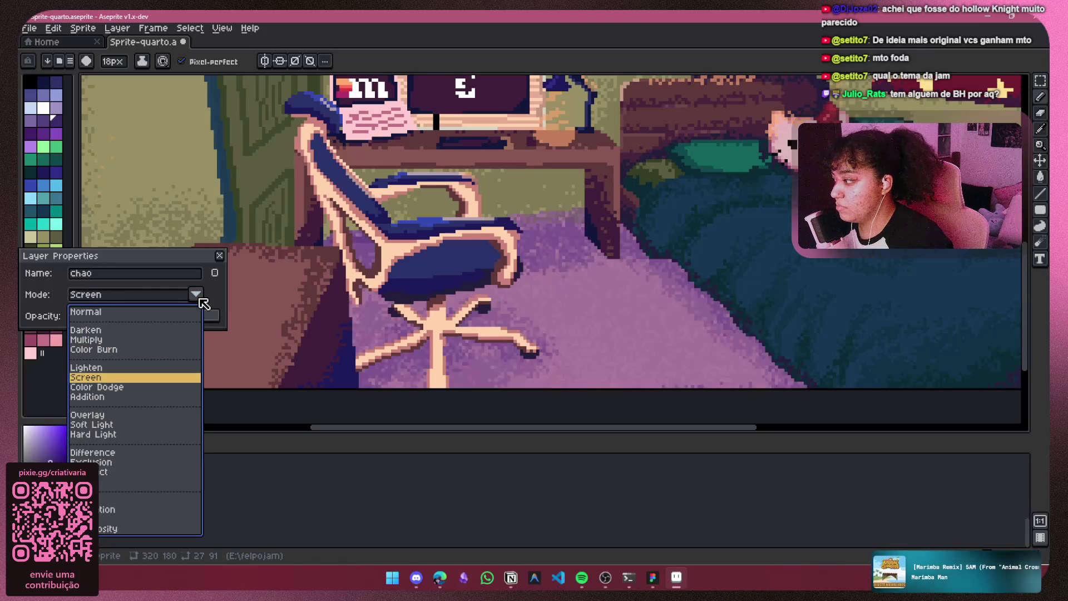
key(Up)
key(Down)
key(Up)
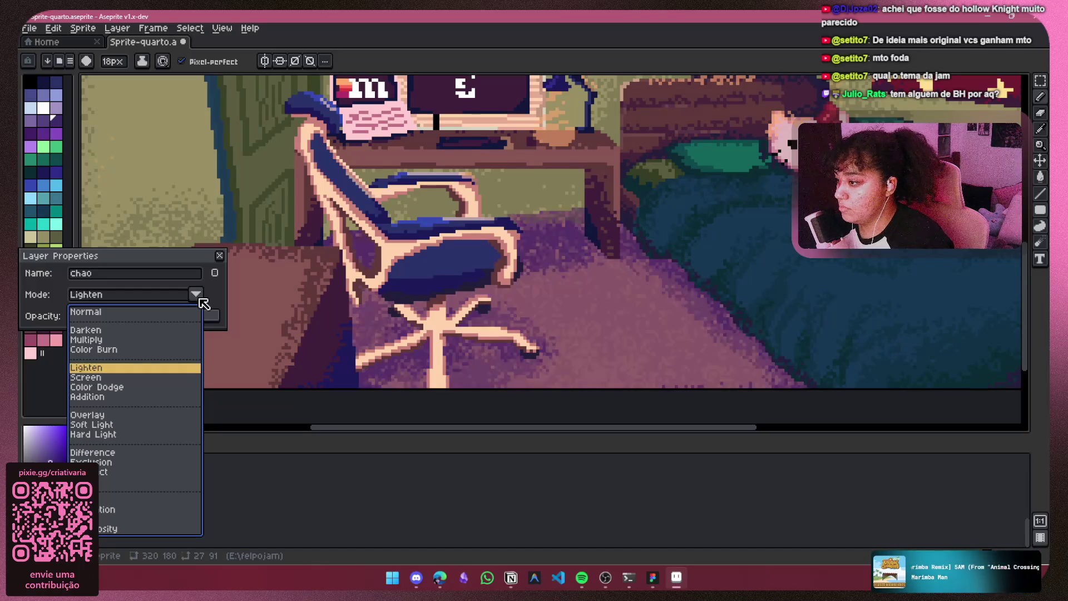
scroll(555, 245, down, 5)
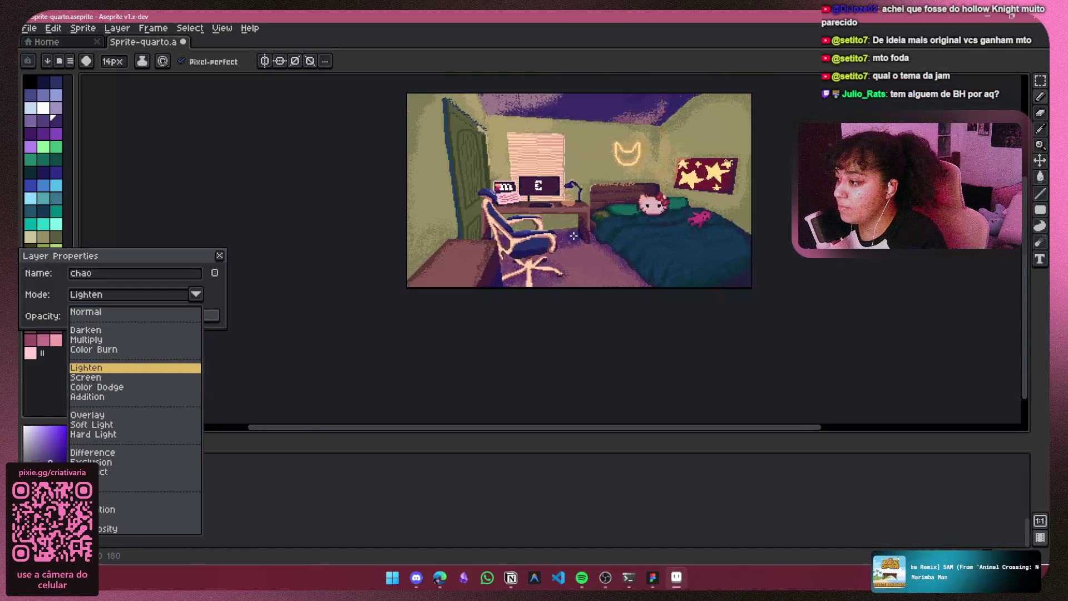
key(Escape)
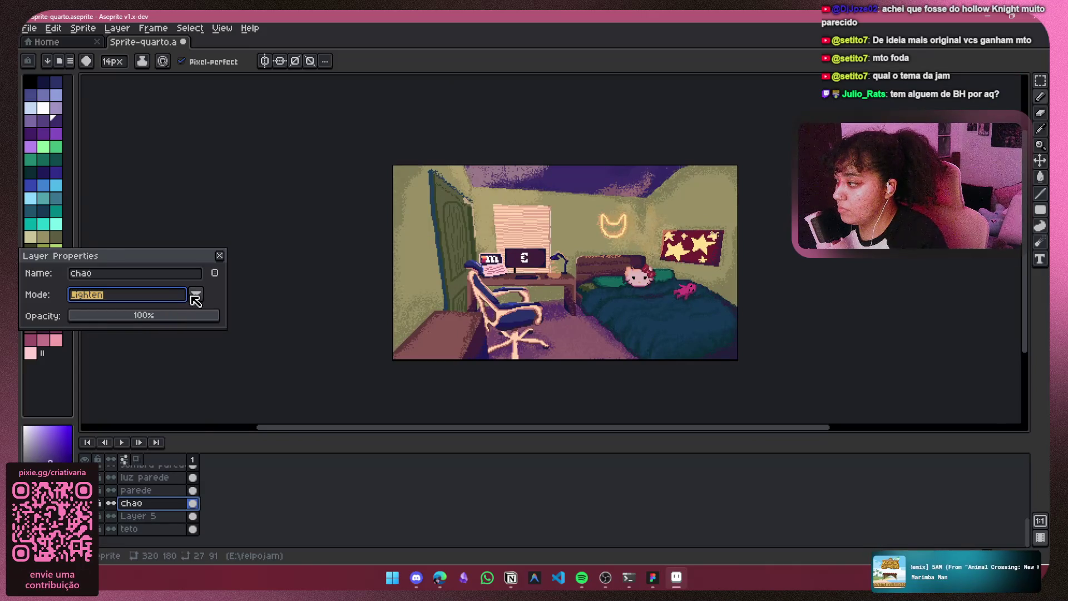
Step: Preview Overlay, Soft Light, Hard Light, Difference and Subtract blending on the floor
click(196, 295)
key(Down)
key(Down)
key(Down)
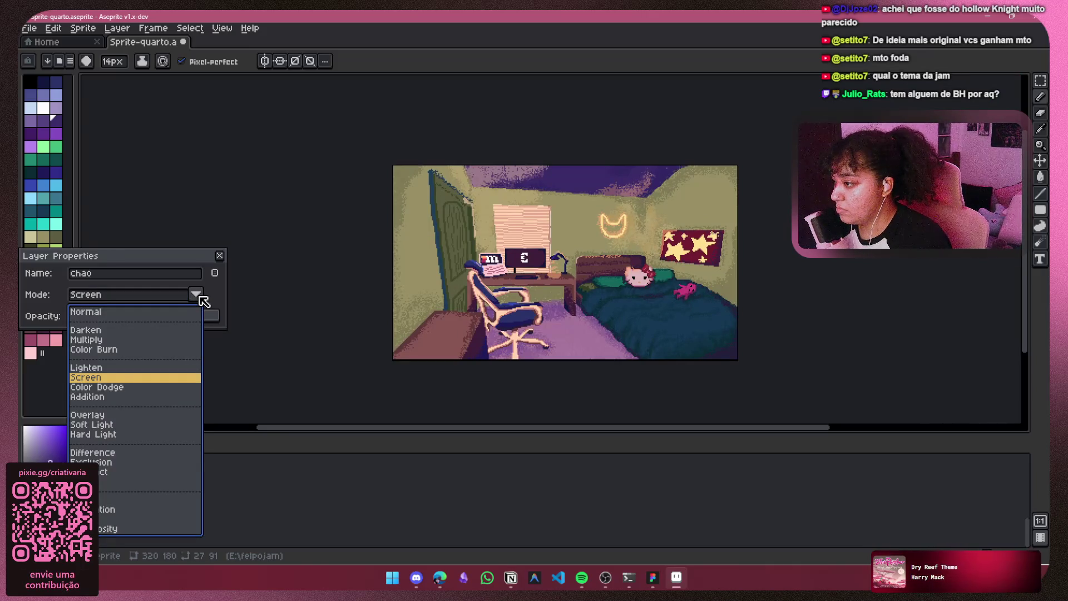
key(Down)
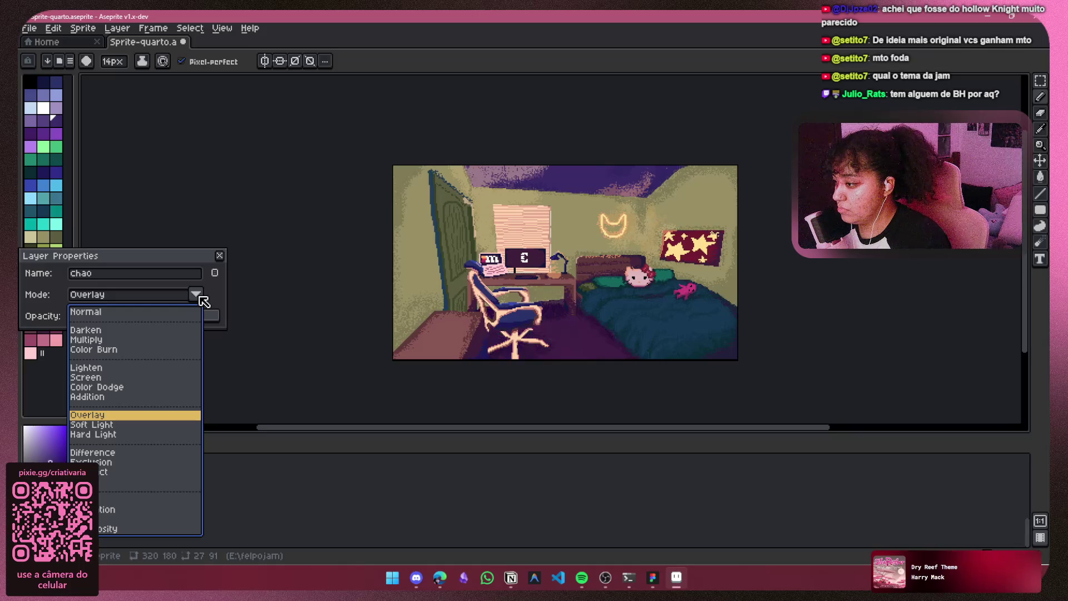
key(Down)
key(Up)
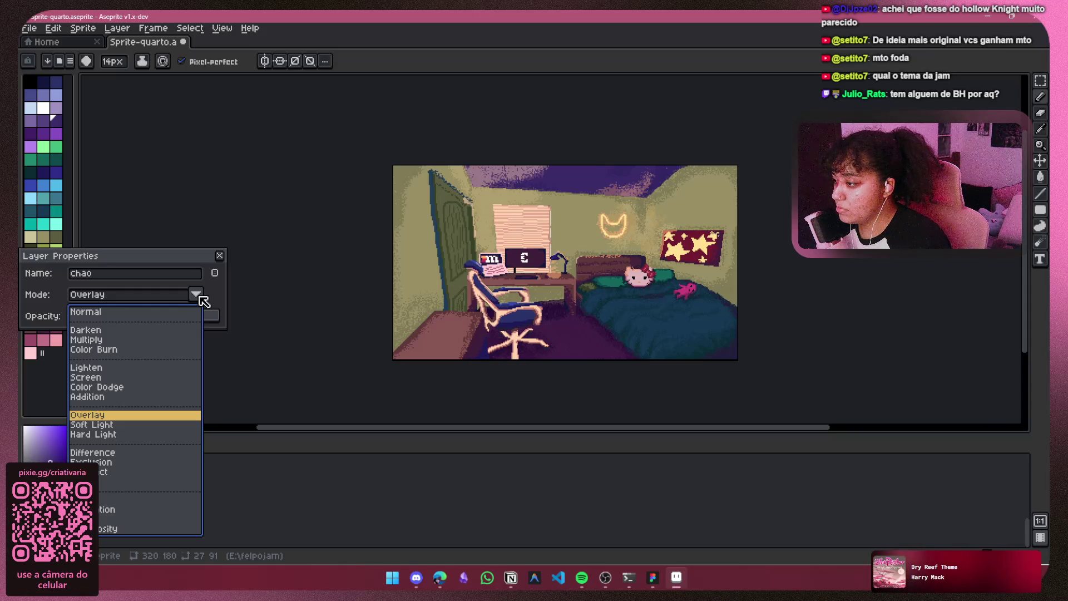
key(Down)
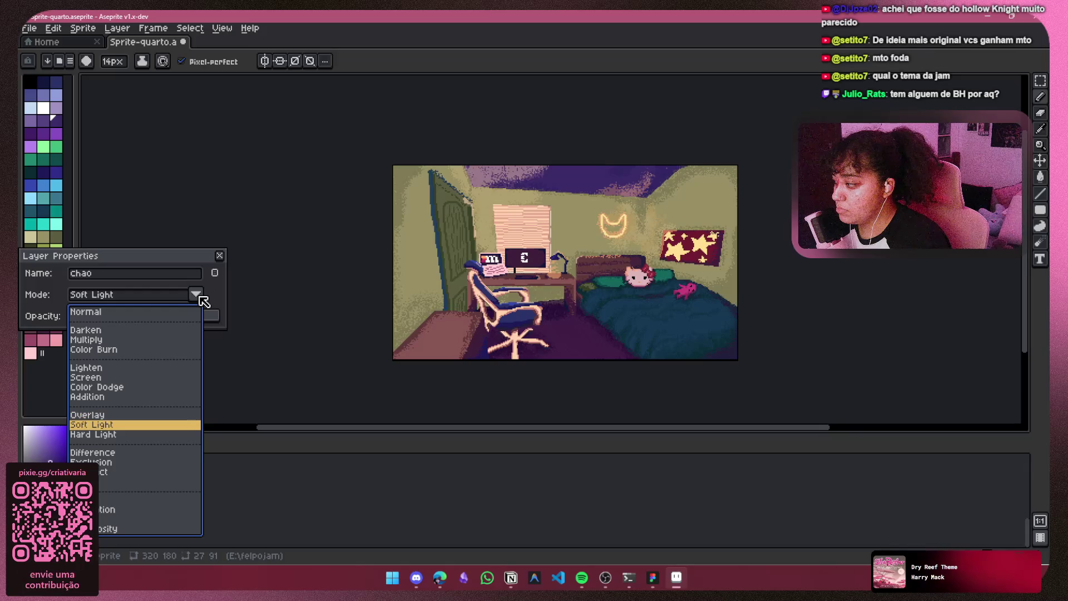
key(Down)
key(Down)
key(Up)
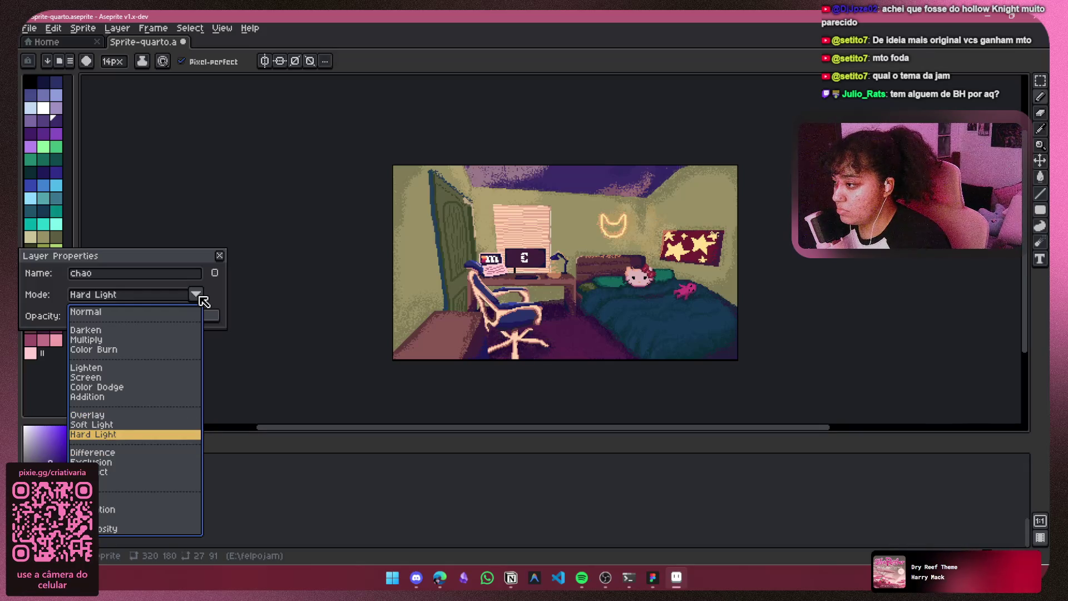
key(Down)
key(Down)
key(Up)
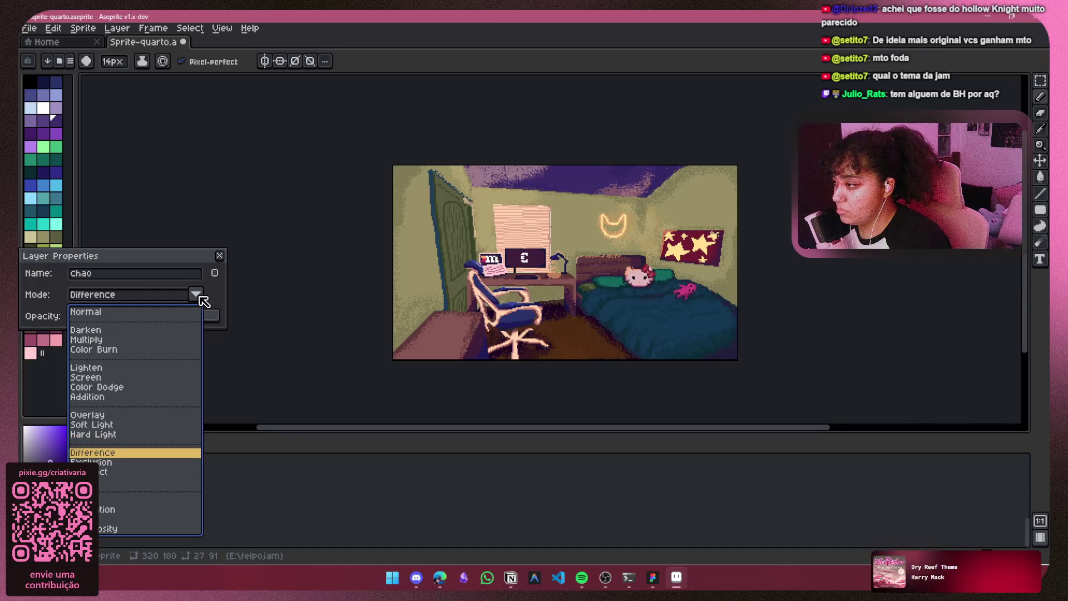
key(Down)
key(Down)
key(Down)
key(Down)
key(Down)
Step: Step back through Screen, Lighten and Multiply to Normal, and close the floor's properties
key(Up)
key(Up)
key(Up)
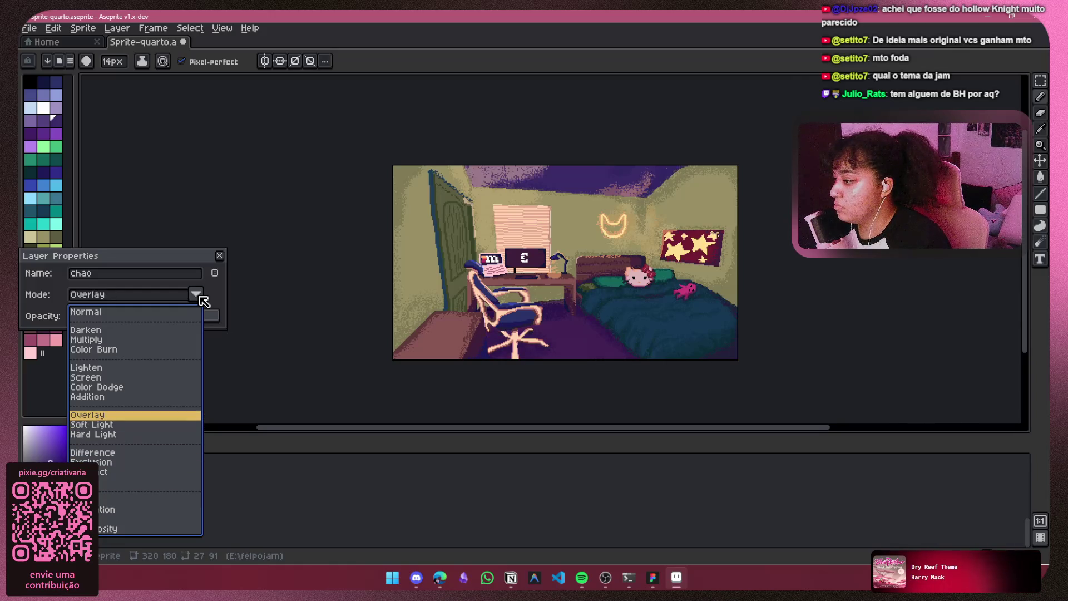
key(Up)
key(Up)
key(Up)
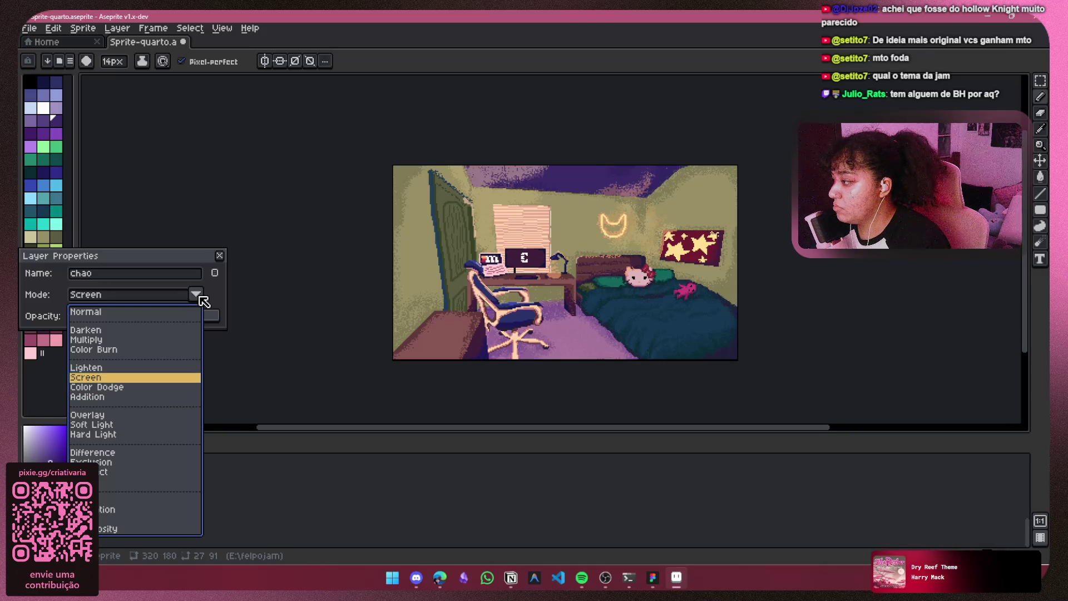
key(Up)
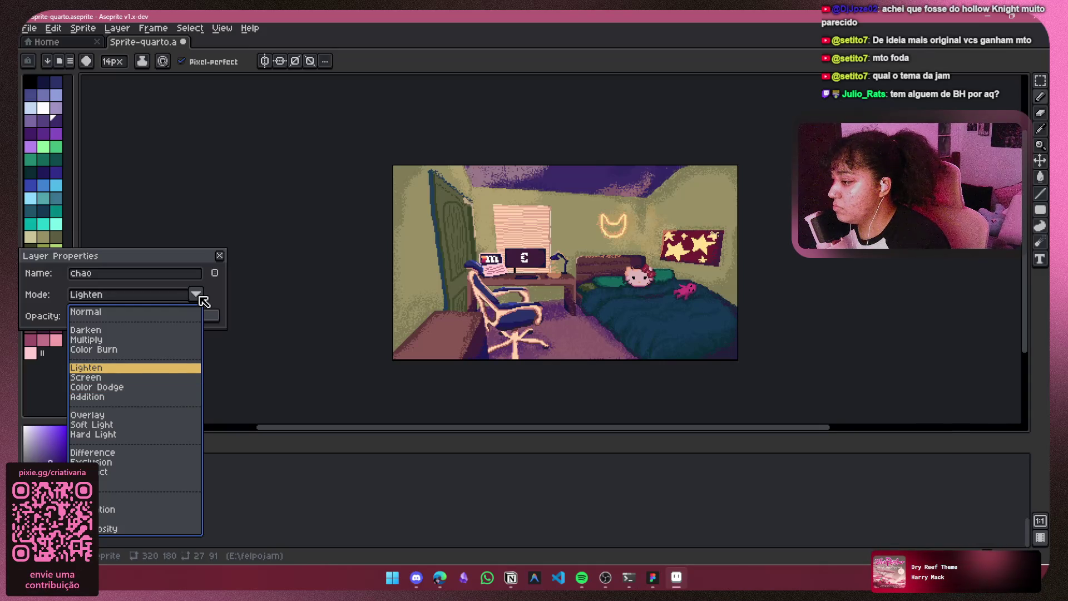
key(Up)
key(Up)
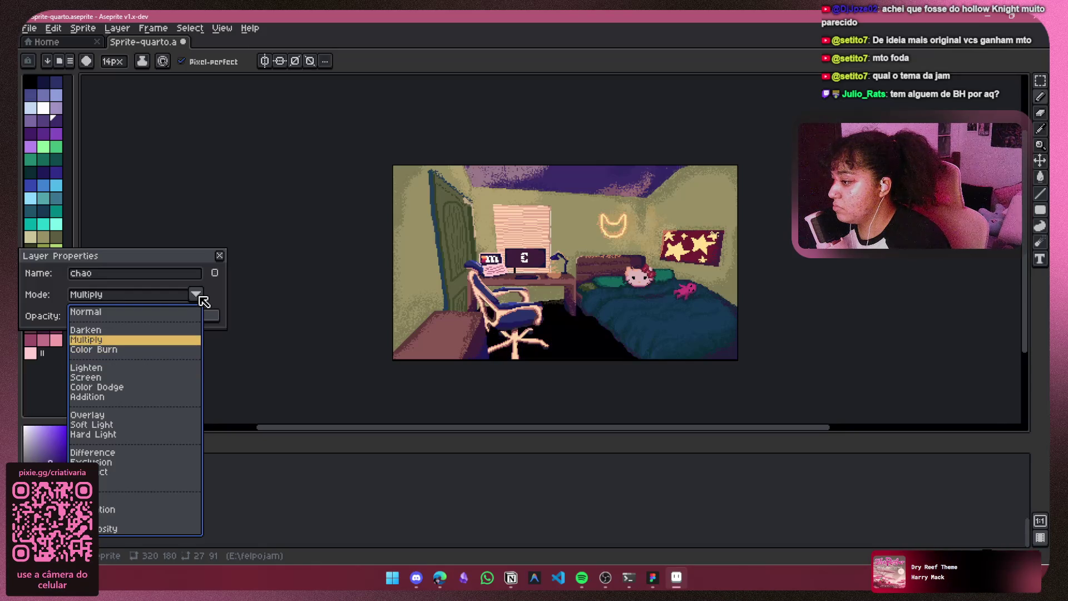
key(Up)
key(Up)
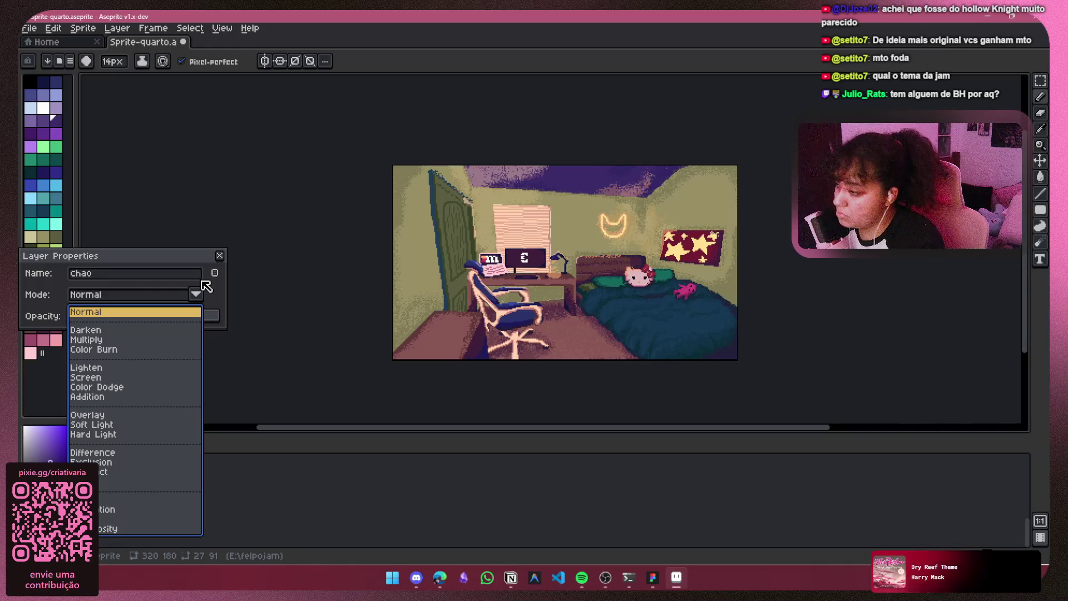
key(Return)
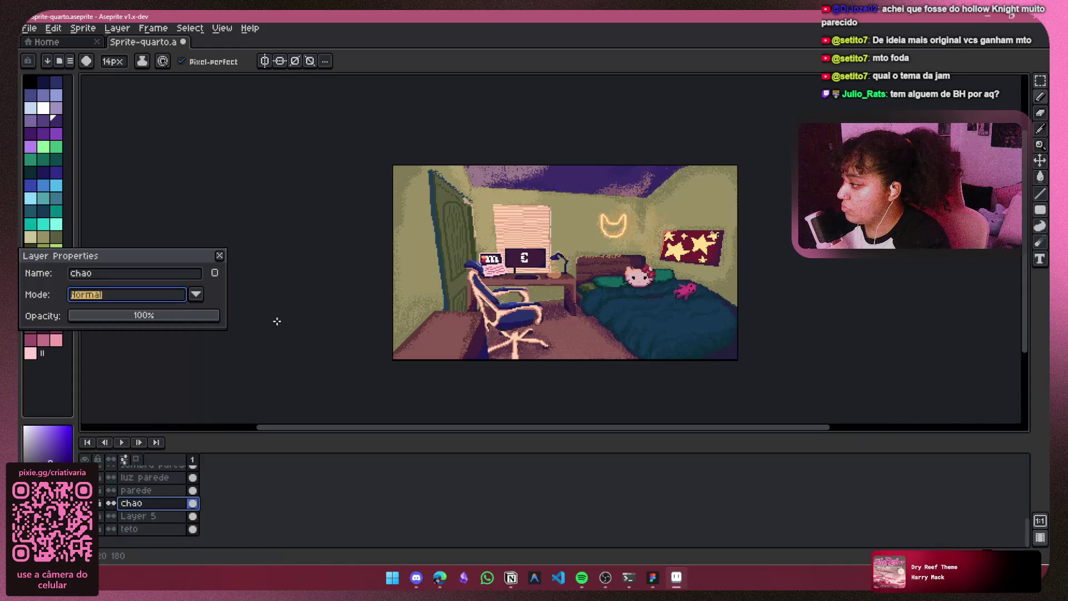
key(Escape)
drag(340, 298, 274, 269)
Step: Hide the luz layer and select the chao floor layer
scroll(526, 240, up, 2)
mouse_move(525, 241)
mouse_down()
mouse_move(523, 267)
mouse_move(520, 204)
mouse_move(513, 221)
mouse_up()
scroll(151, 515, up, 5)
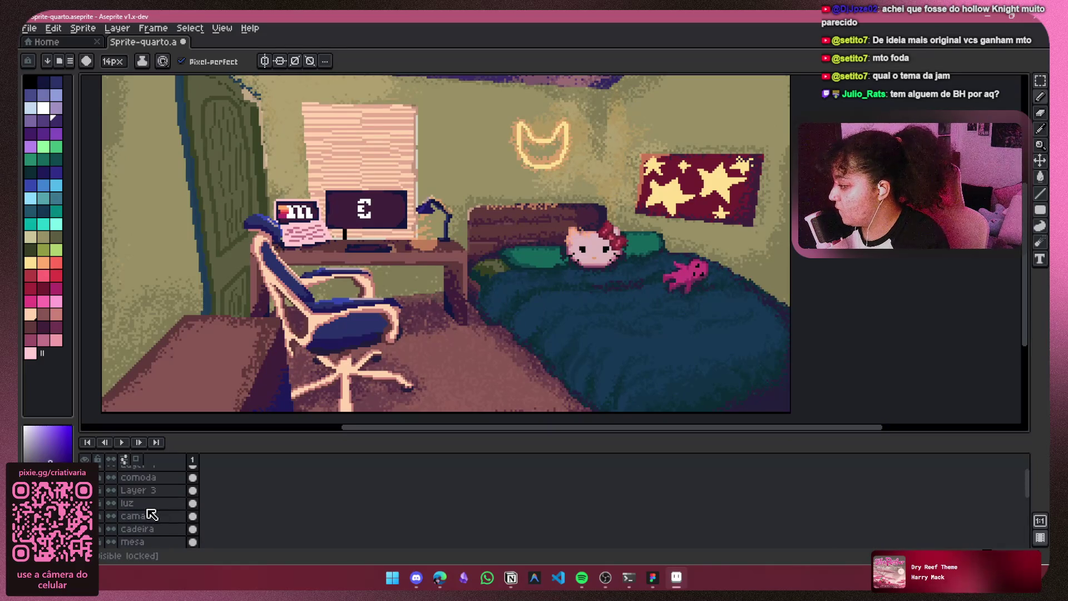
click(85, 510)
drag(471, 246, 424, 409)
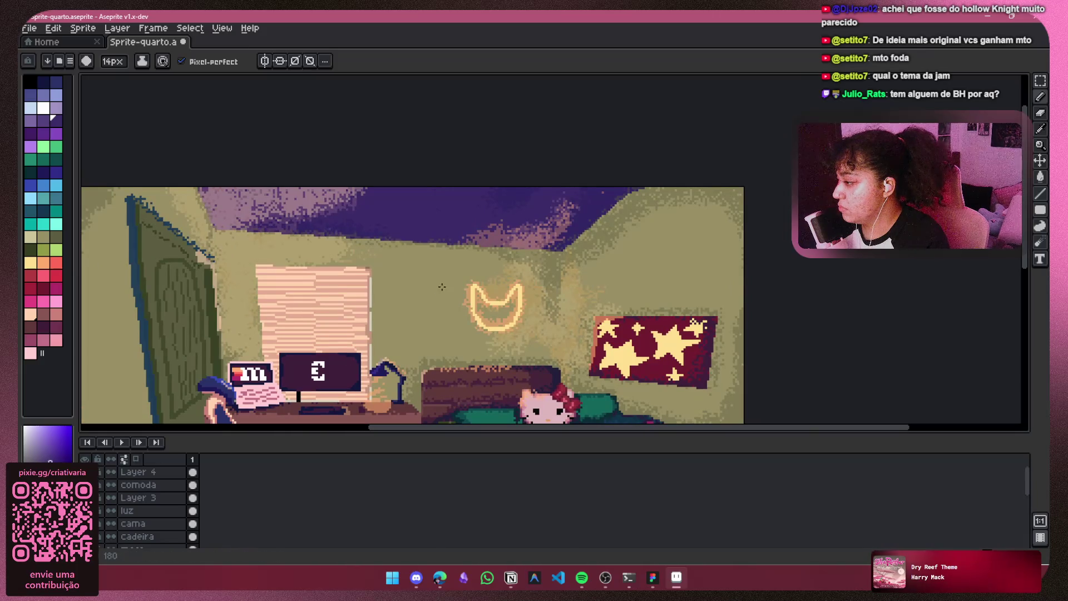
scroll(442, 287, up, 2)
scroll(151, 501, down, 5)
click(155, 502)
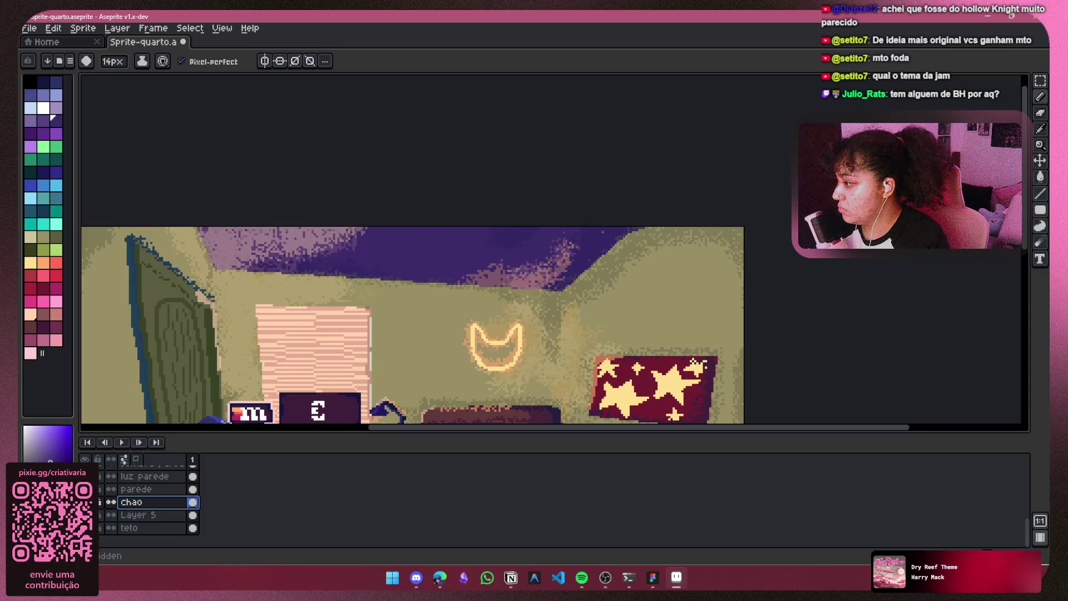
scroll(429, 290, down, 3)
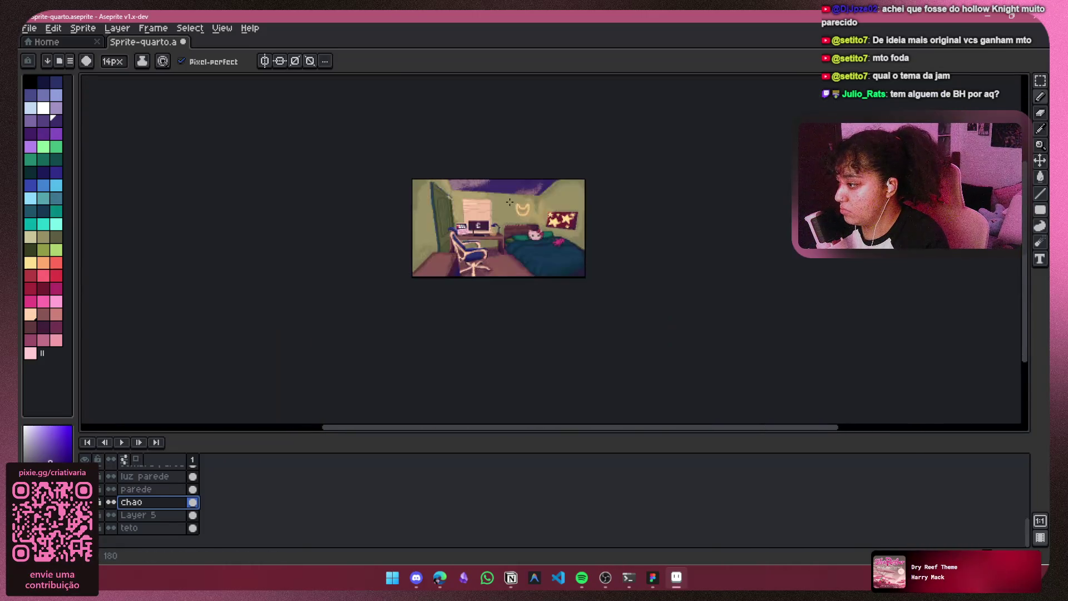
scroll(499, 192, up, 1)
Step: Set the teto layer's opacity to 100% in Layer Properties
right_click(125, 527)
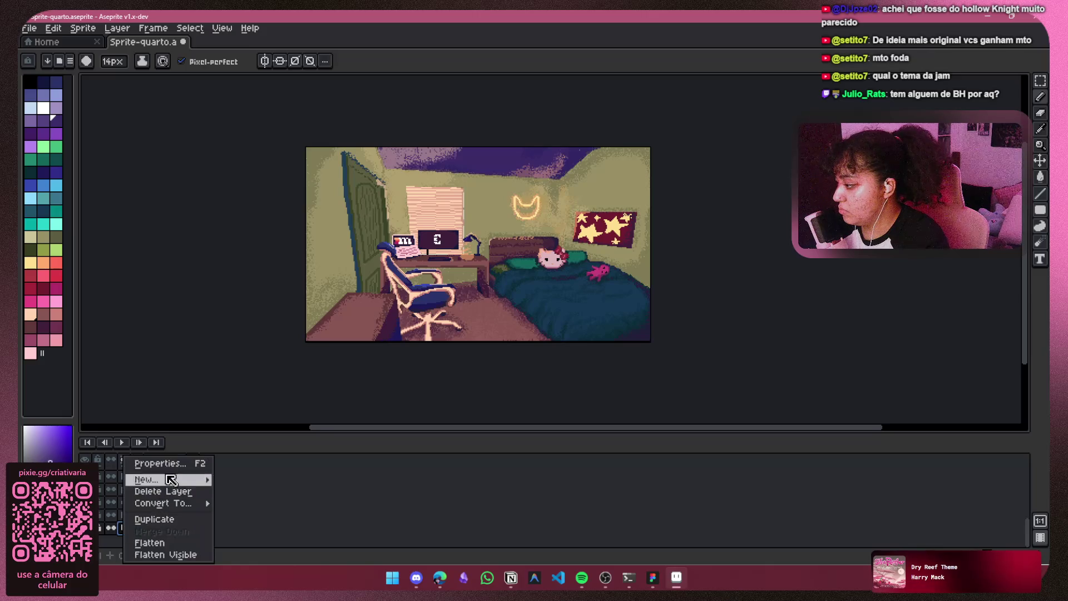
click(169, 468)
drag(214, 315, 185, 317)
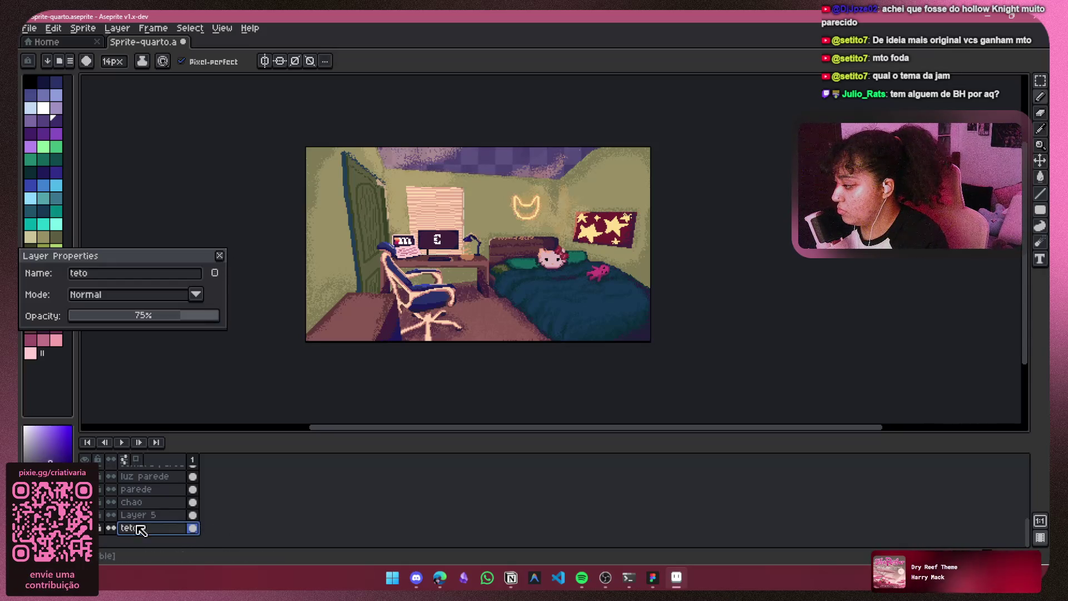
drag(210, 315, 291, 312)
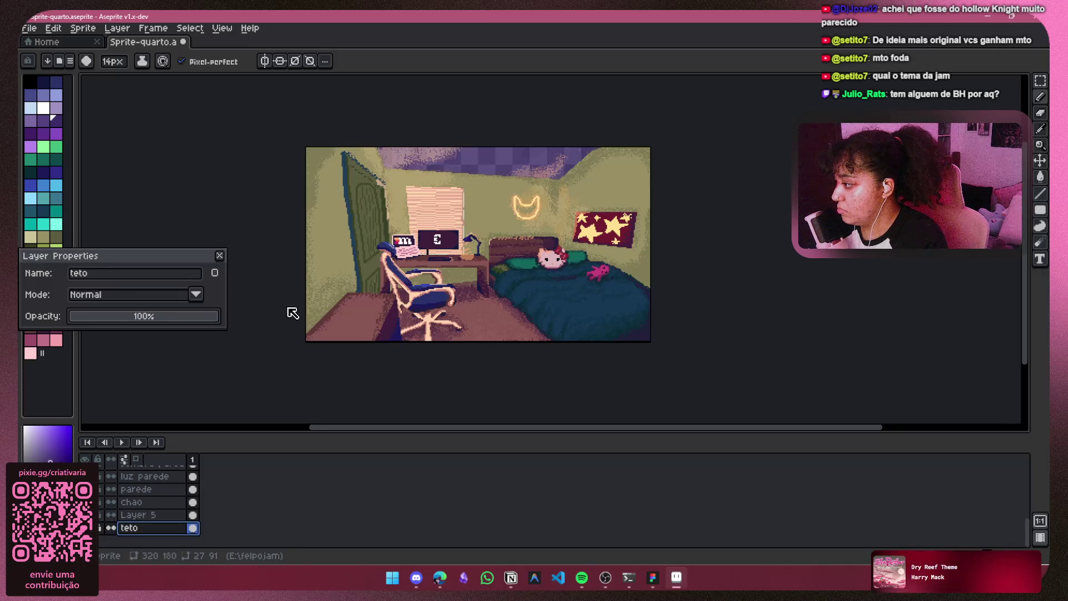
click(220, 256)
Step: Fill the floor around the chair and bed with purple using the paint bucket
right_click(157, 516)
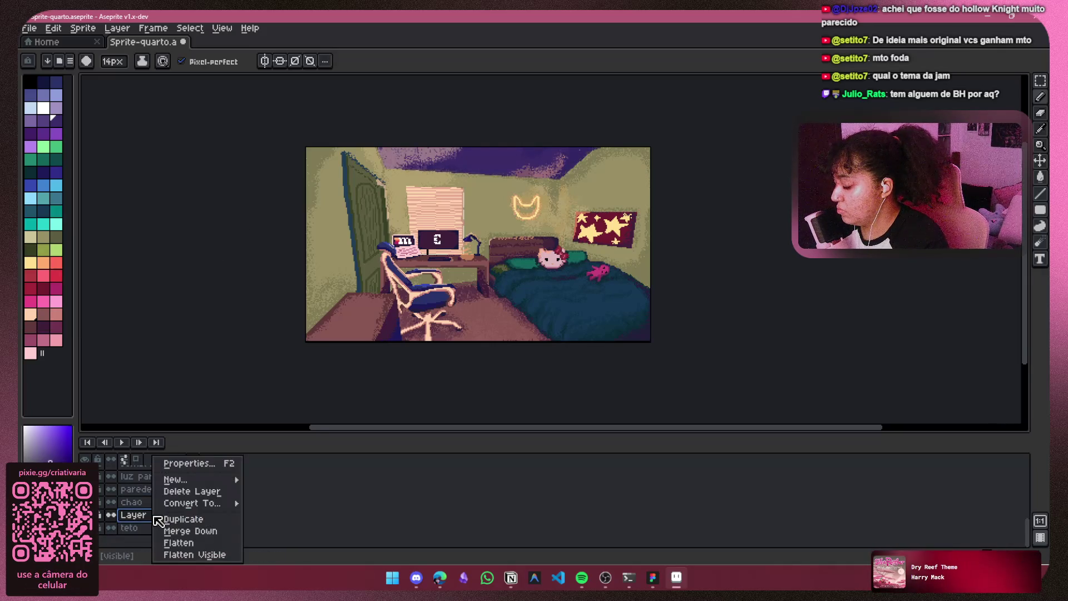
click(156, 519)
right_click(148, 516)
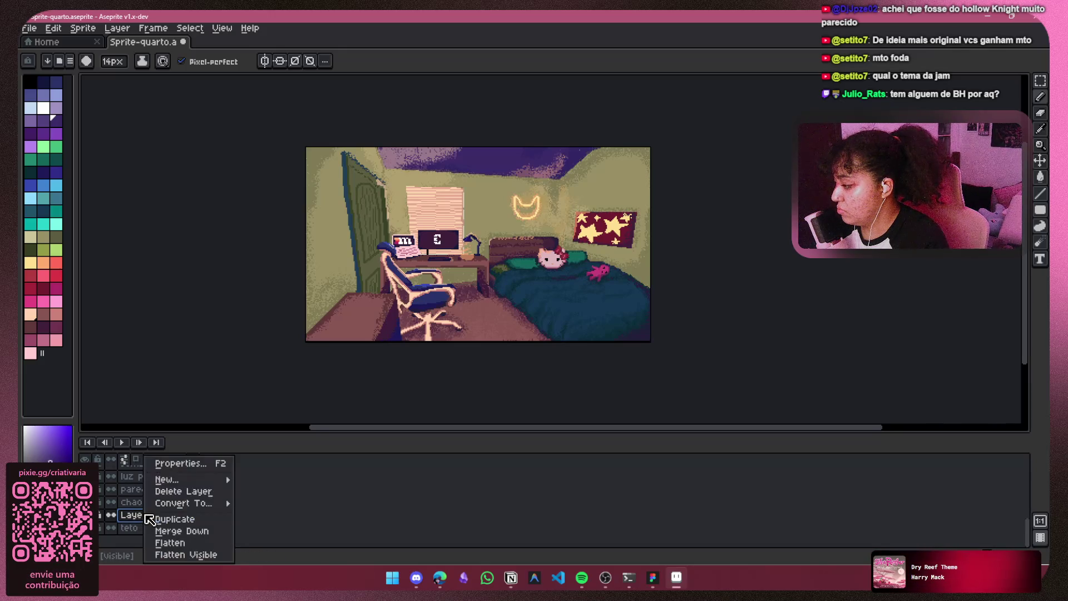
click(144, 519)
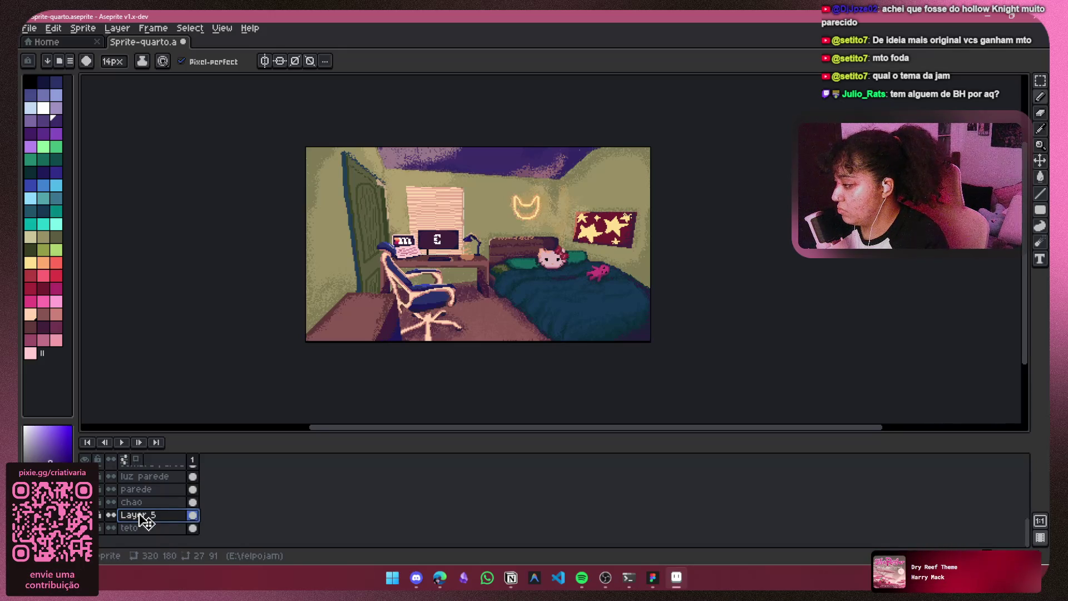
click(497, 340)
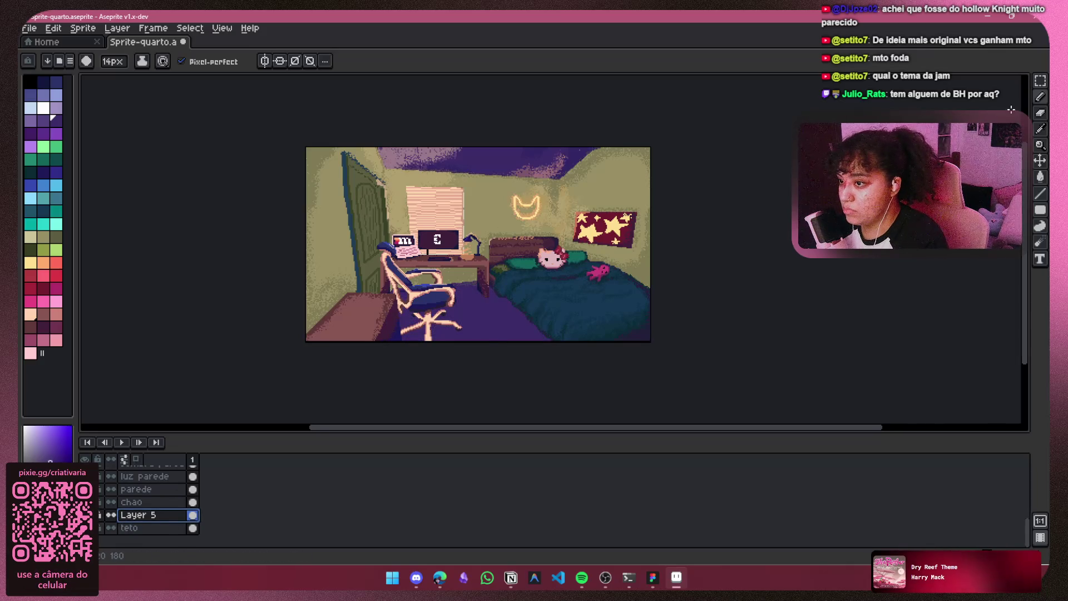
click(1039, 113)
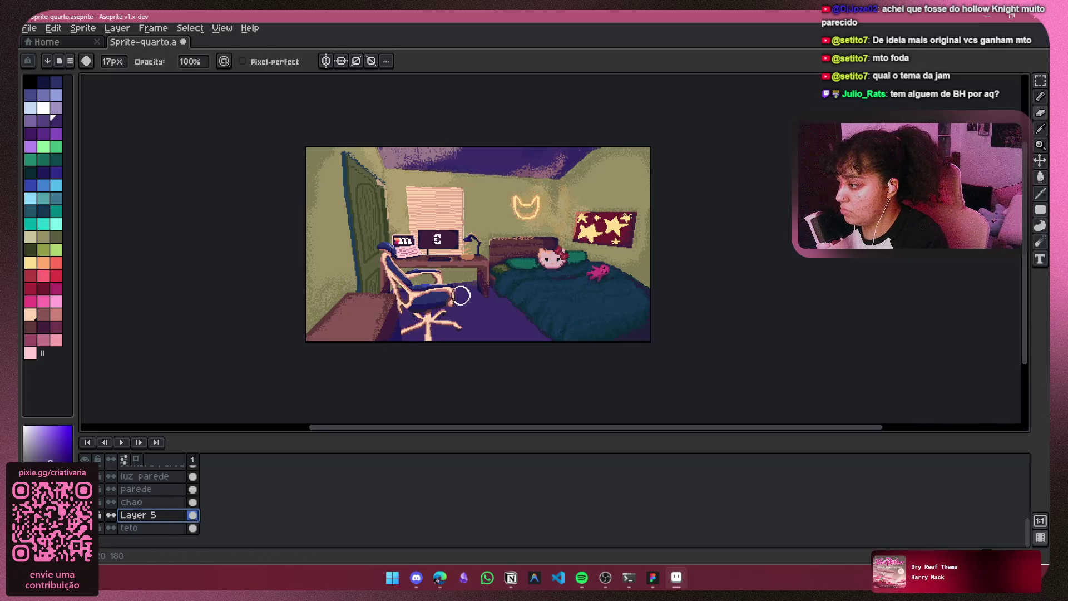
Step: Erase the purple floor patch in front of the bed with an enlarged eraser
key(plus)
key(plus)
mouse_move(409, 317)
mouse_down()
mouse_move(490, 315)
mouse_move(538, 353)
mouse_move(450, 424)
mouse_move(464, 306)
mouse_move(423, 290)
mouse_move(514, 285)
mouse_up()
key(minus)
key(minus)
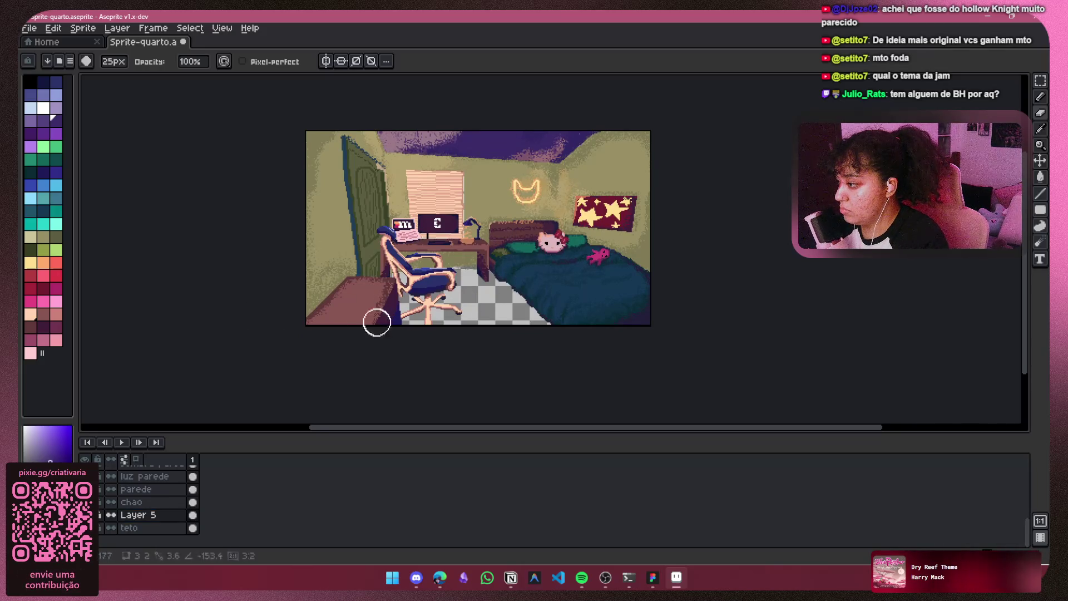
key(ctrl)
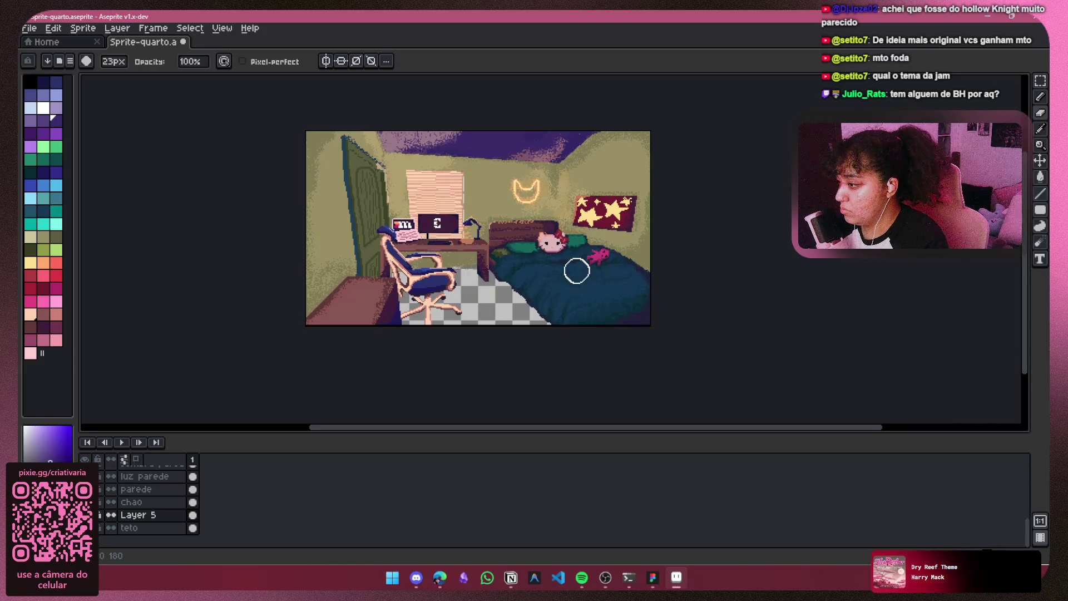
Step: Move Layer 5 below the teto layer in the Layers panel
key(ctrl)
key(ctrl)
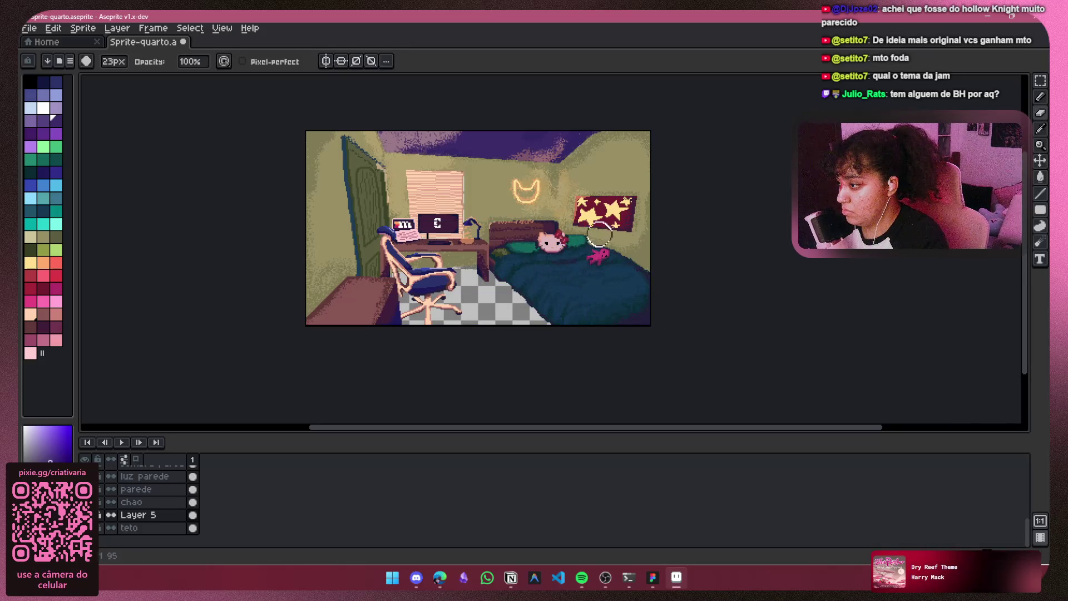
key(ctrl)
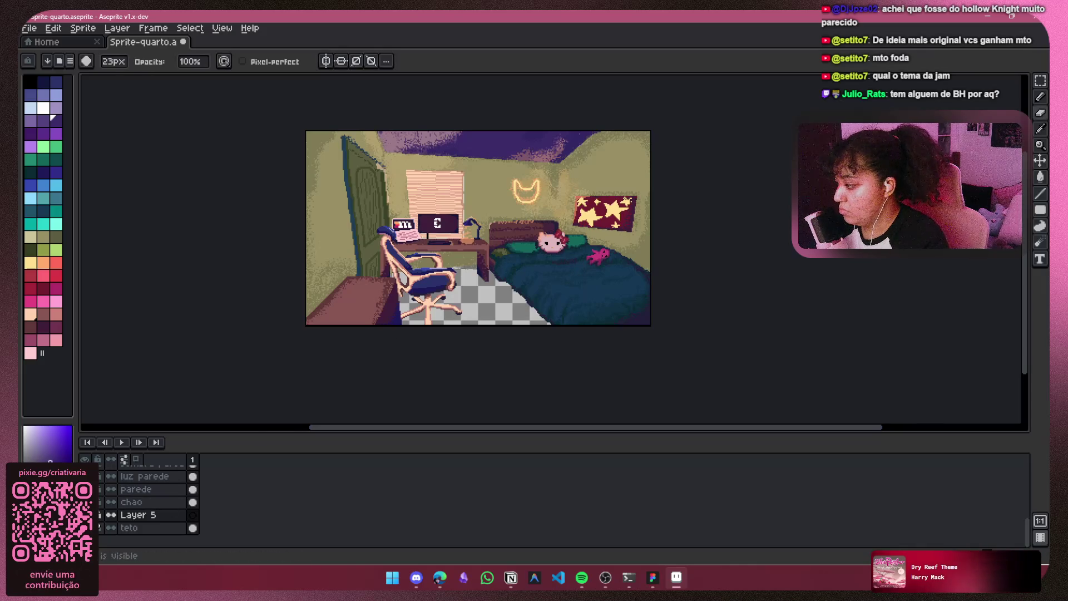
mouse_move(123, 514)
mouse_down()
mouse_move(122, 529)
mouse_move(139, 529)
mouse_move(131, 540)
mouse_up()
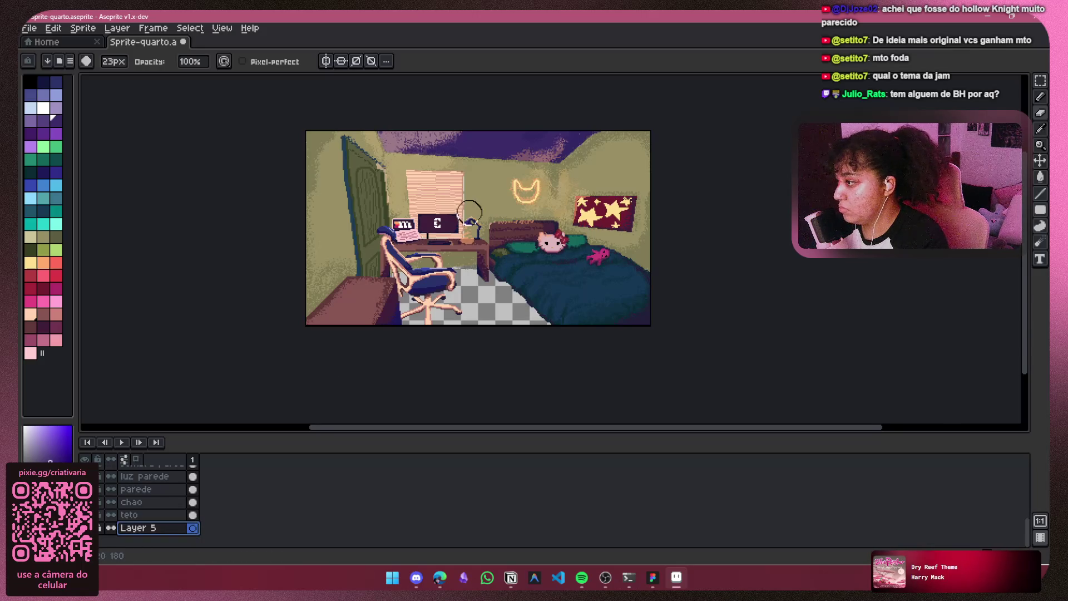
key(b)
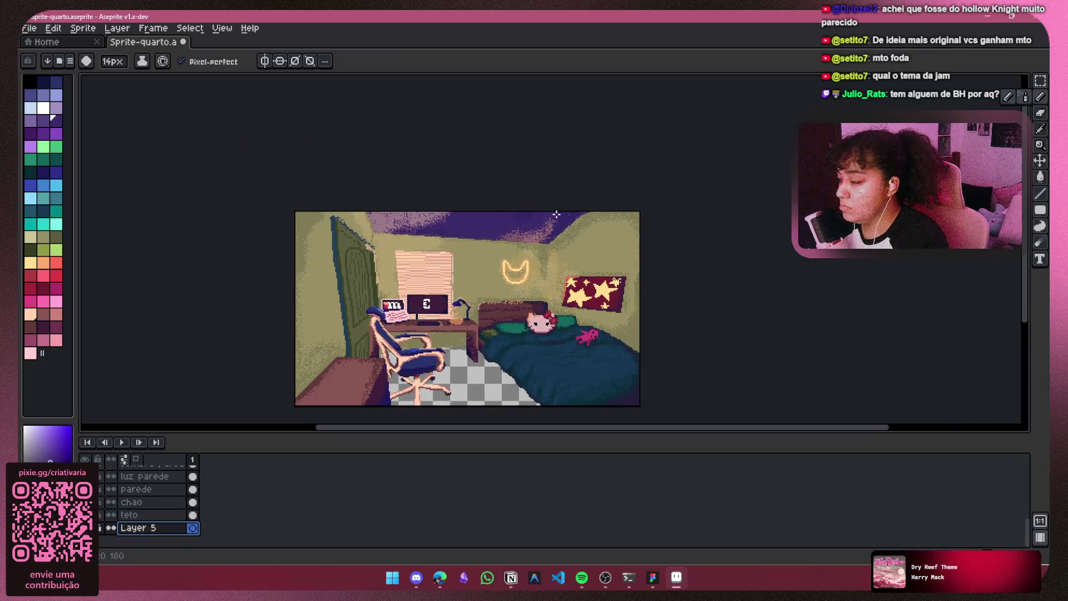
click(1041, 133)
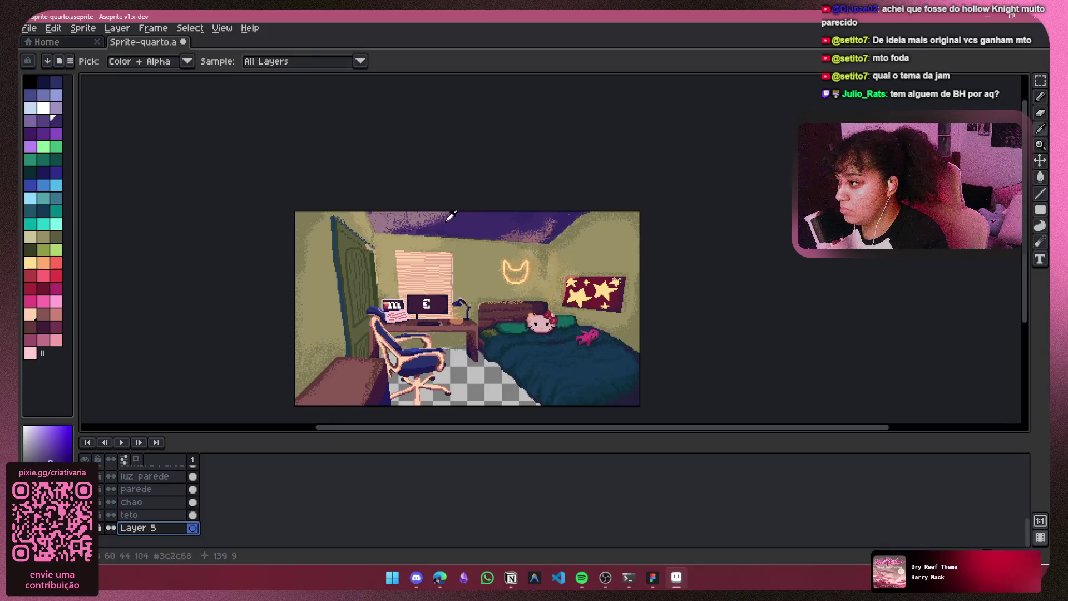
Step: Respray the ceiling strip with the sampled purple using a 20px spray brush
key(b)
key(shift+b)
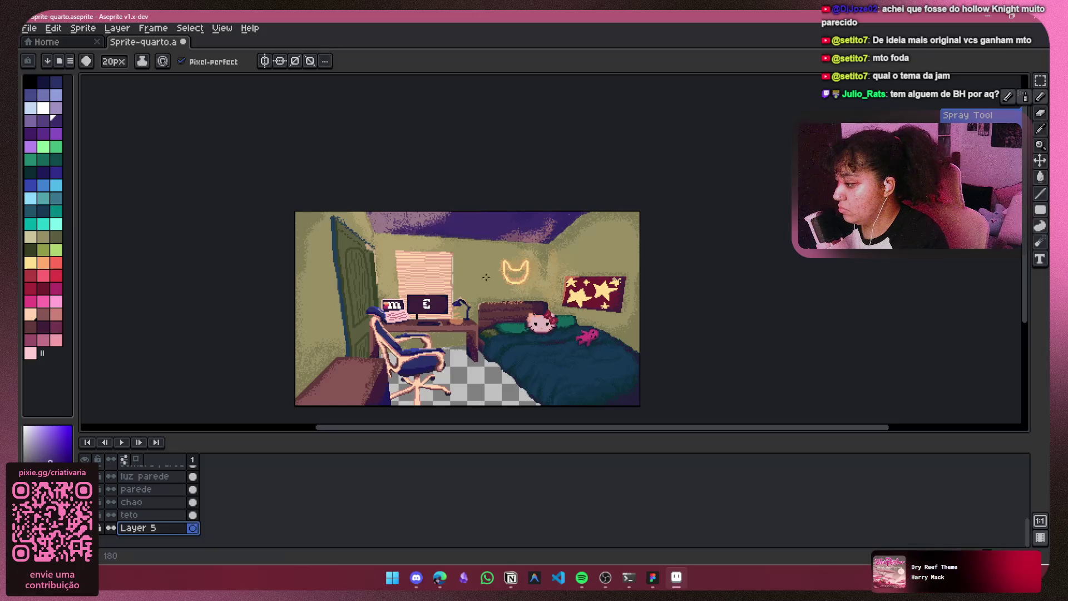
key(ctrl+z)
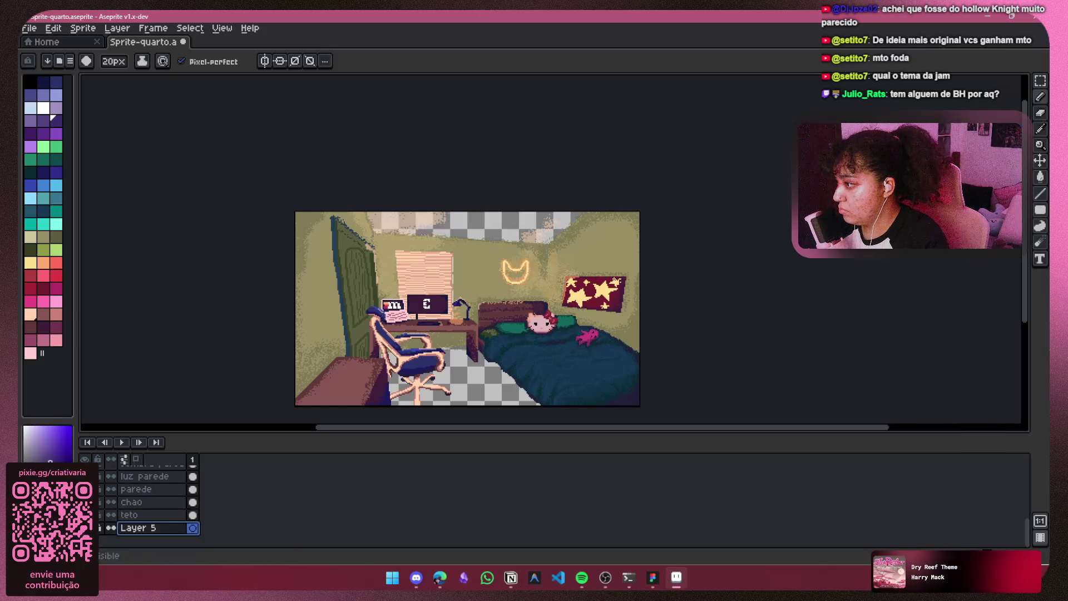
mouse_move(540, 216)
mouse_down()
mouse_move(562, 222)
mouse_move(445, 220)
mouse_move(460, 206)
mouse_move(383, 218)
mouse_up()
Step: Lower the teto layer's opacity to about 25% in Layer Properties
right_click(165, 519)
click(167, 515)
right_click(173, 522)
click(209, 464)
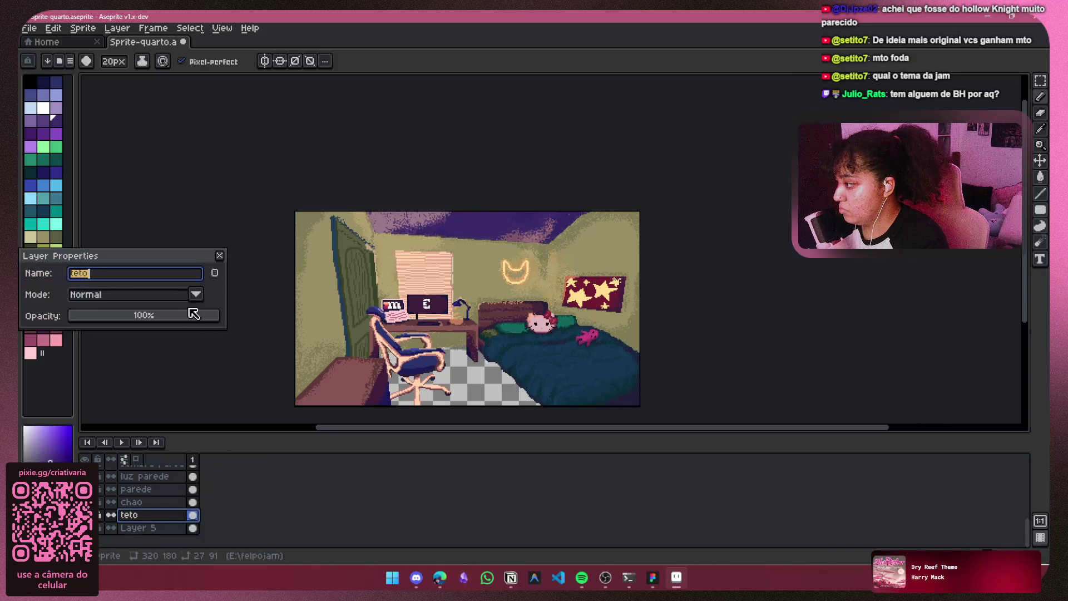
mouse_move(186, 315)
mouse_down()
mouse_move(106, 318)
mouse_move(133, 315)
mouse_move(116, 320)
mouse_up()
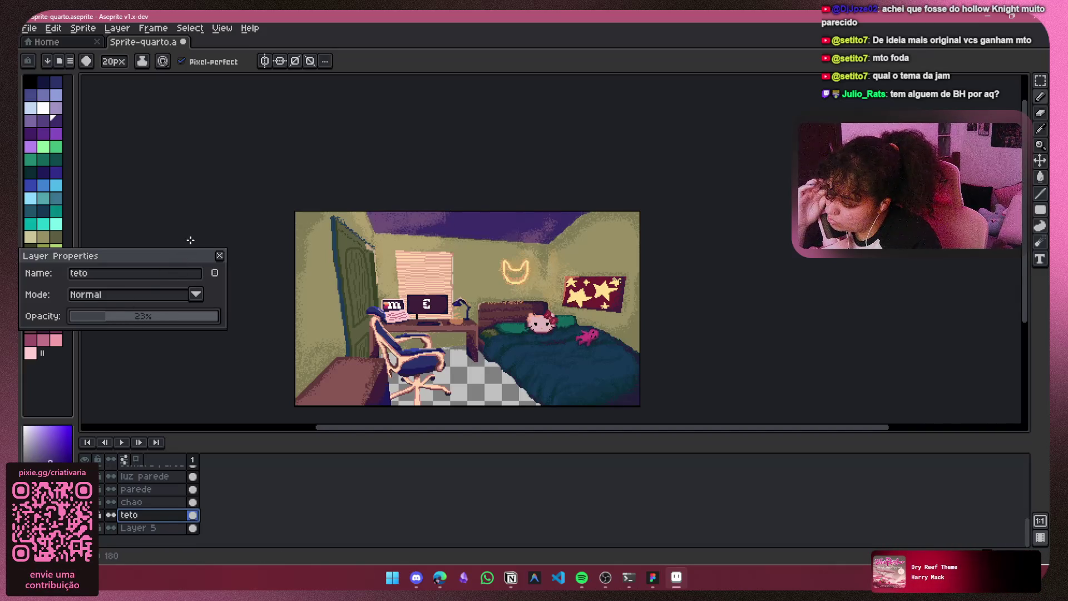
click(219, 255)
drag(455, 283, 439, 251)
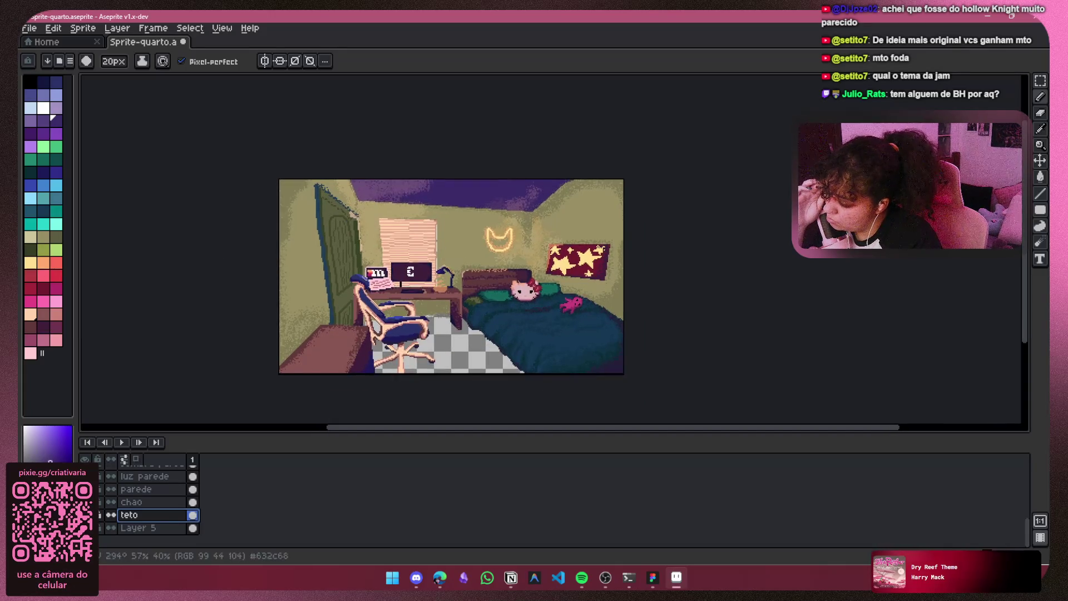
Step: Toggle the teto ceiling layer off and back on to compare the bedroom scene
click(84, 515)
click(84, 515)
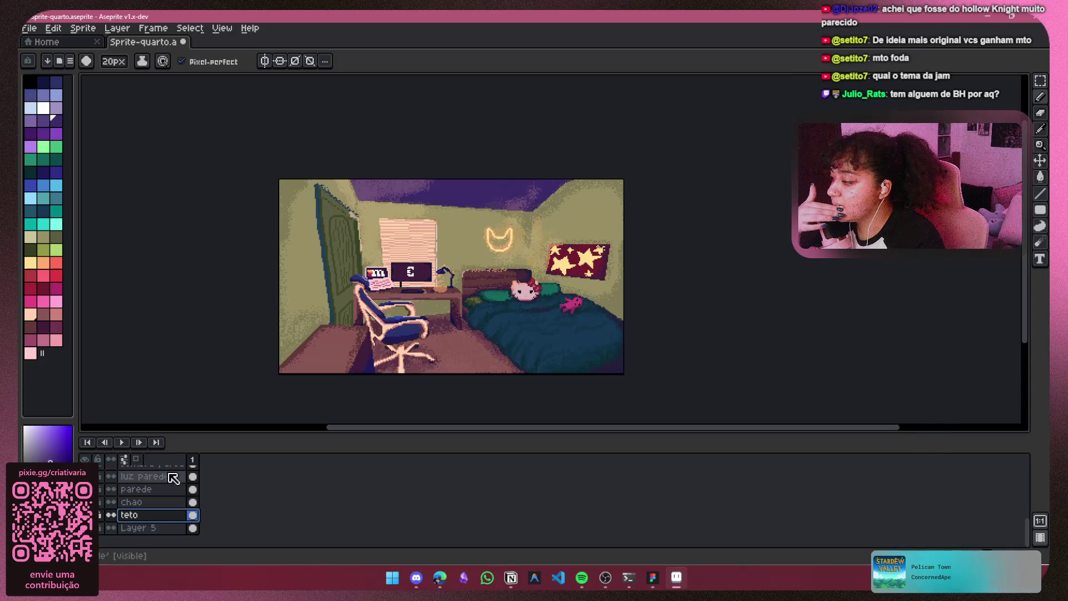
scroll(135, 516, up, 5)
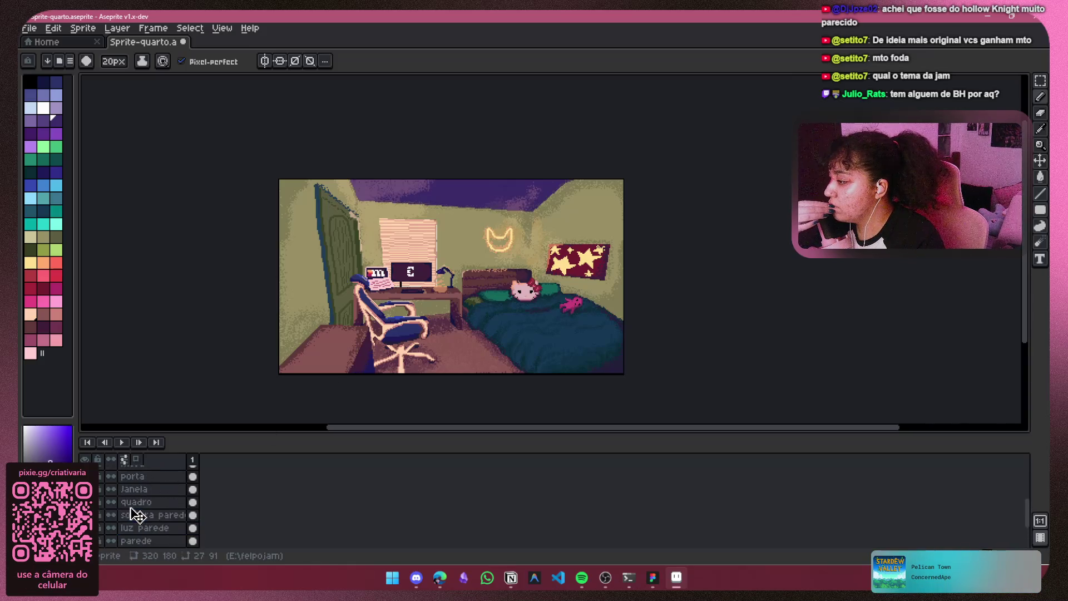
scroll(138, 497, up, 1)
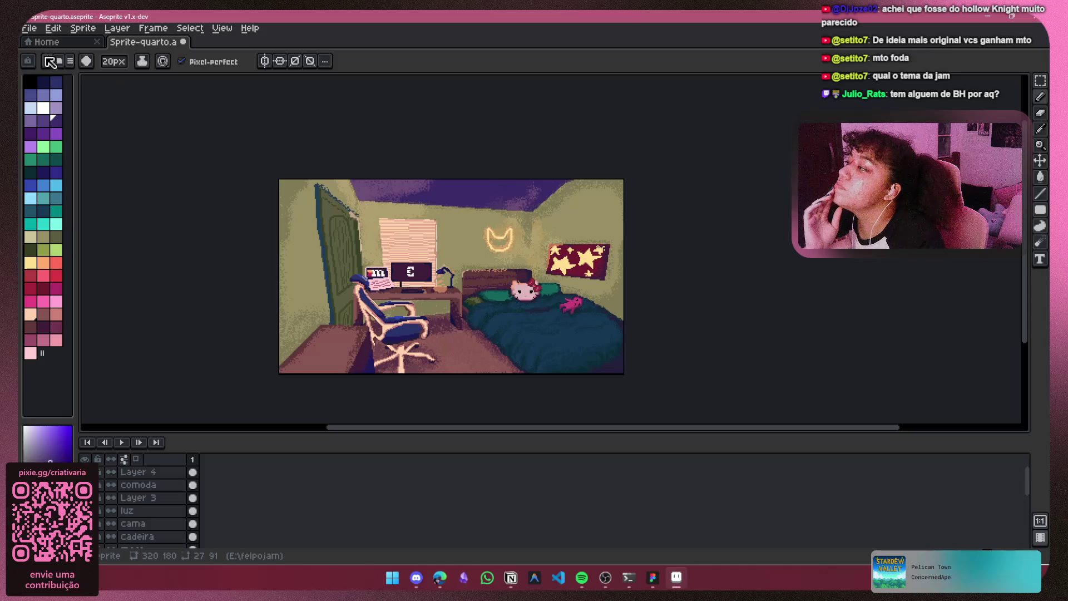
click(78, 43)
Step: Export the scene as Sprite-quarto.png without layers, save the .aseprite file, and close Aseprite
click(161, 42)
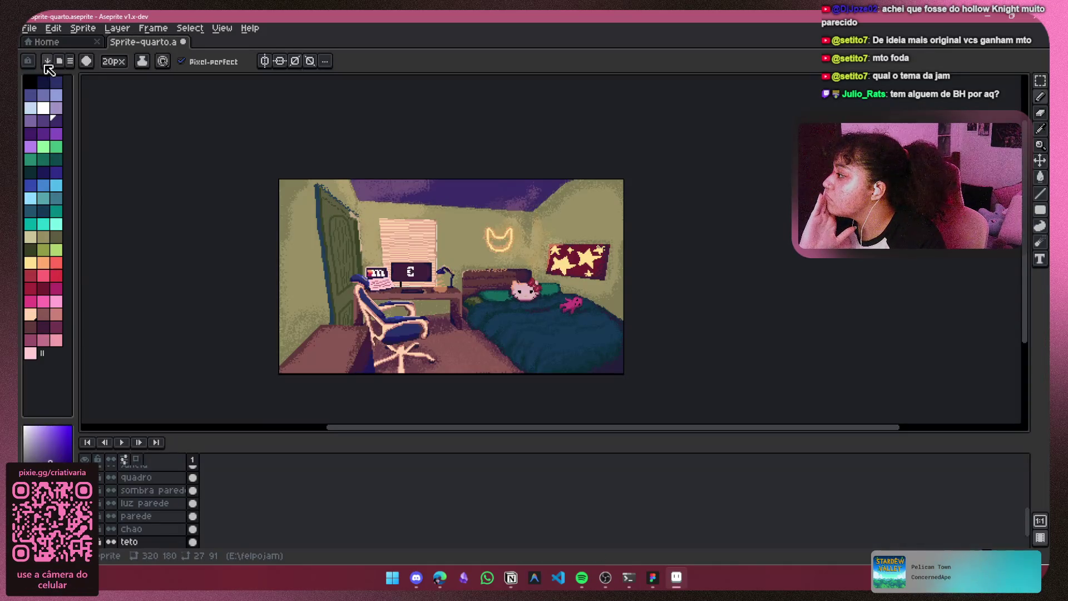
click(29, 27)
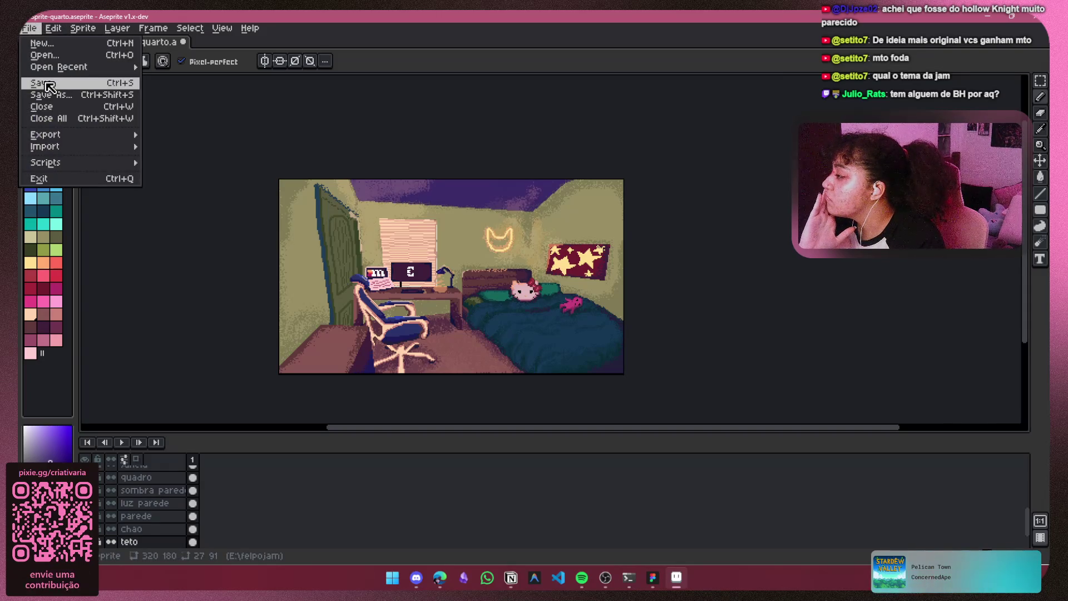
mouse_move(71, 137)
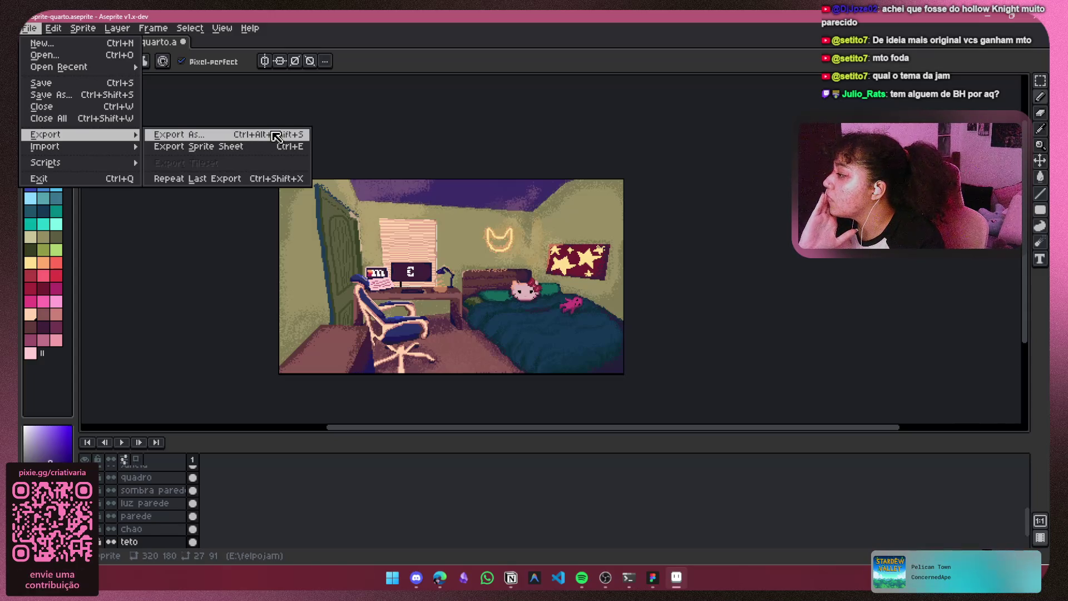
click(277, 137)
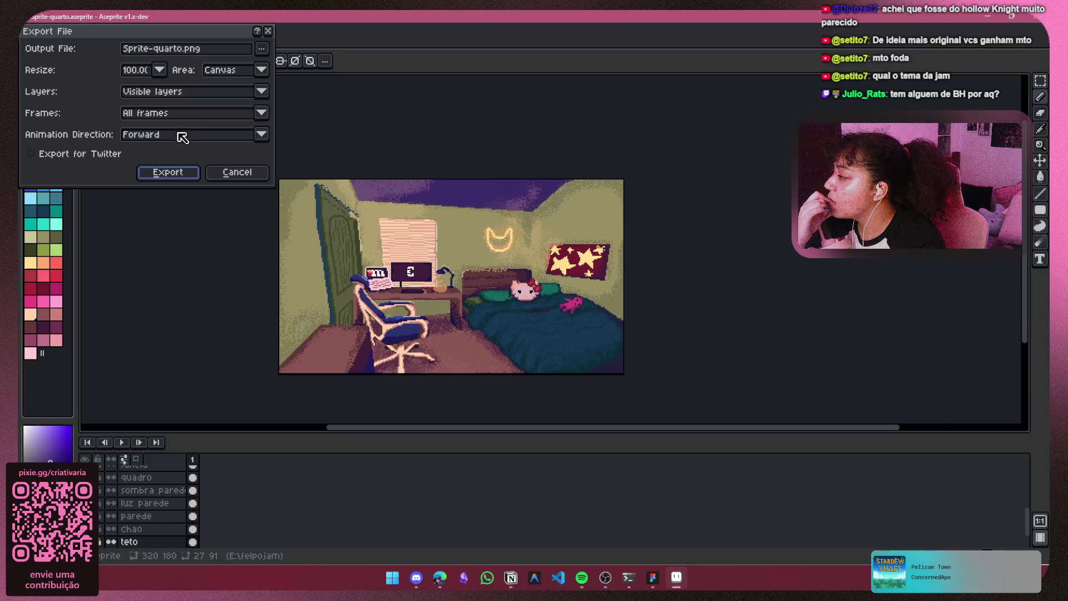
click(261, 135)
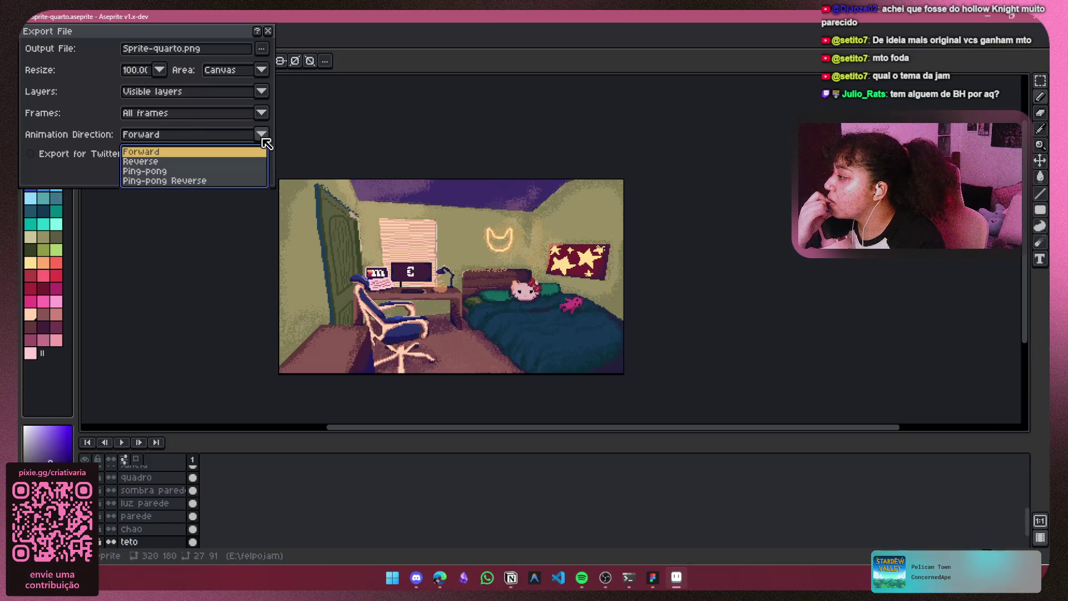
click(261, 135)
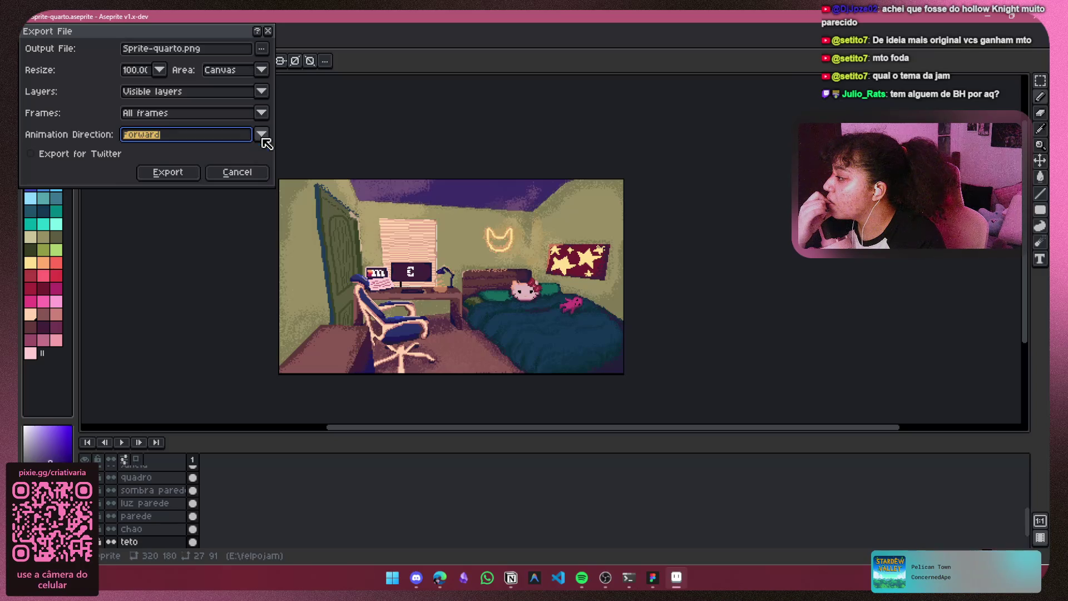
click(172, 173)
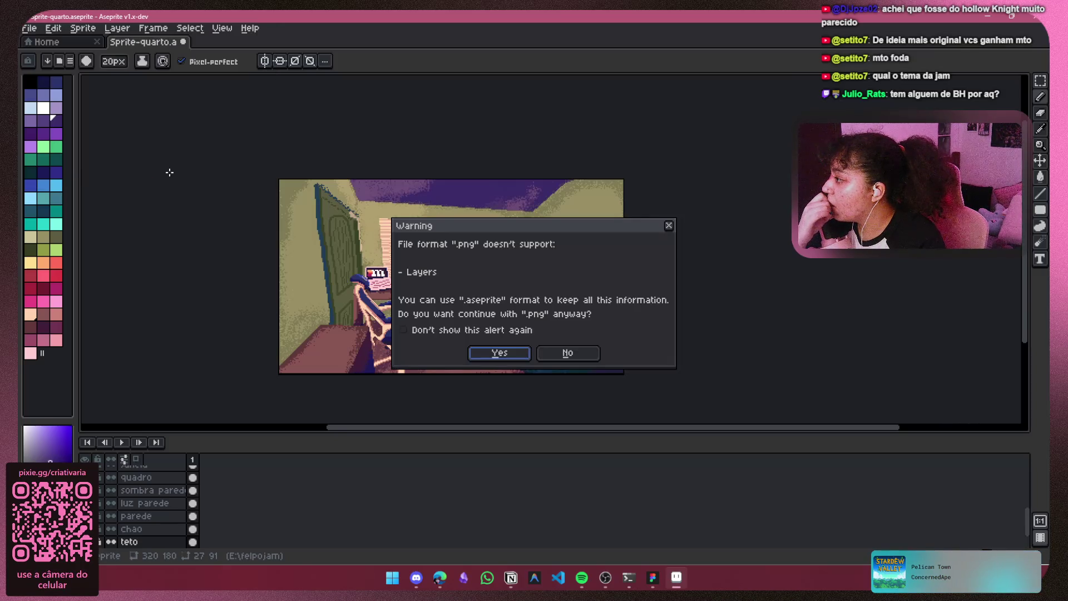
click(499, 353)
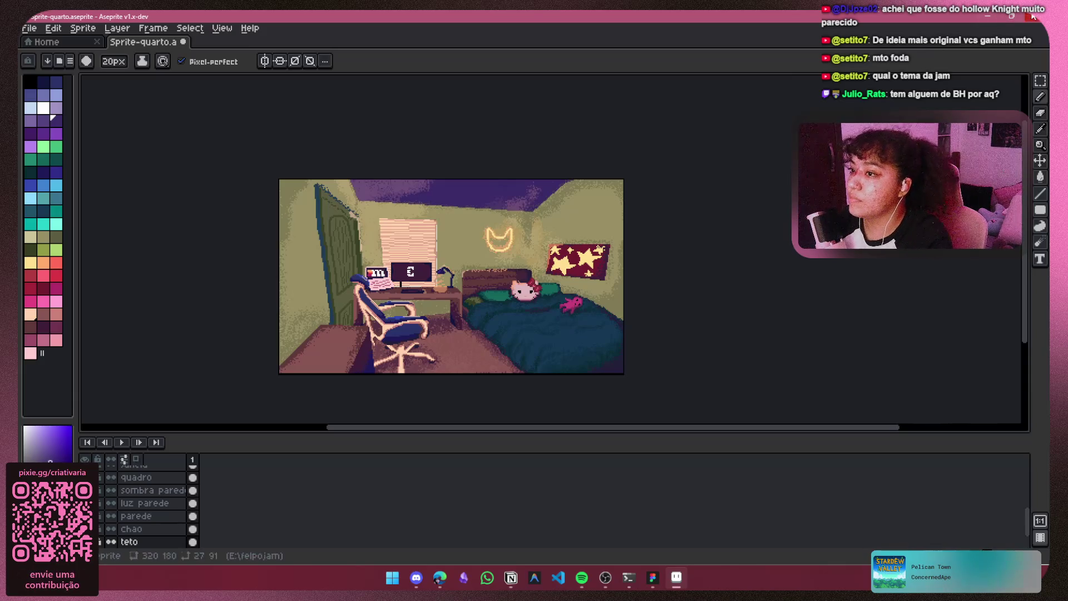
key(ctrl+s)
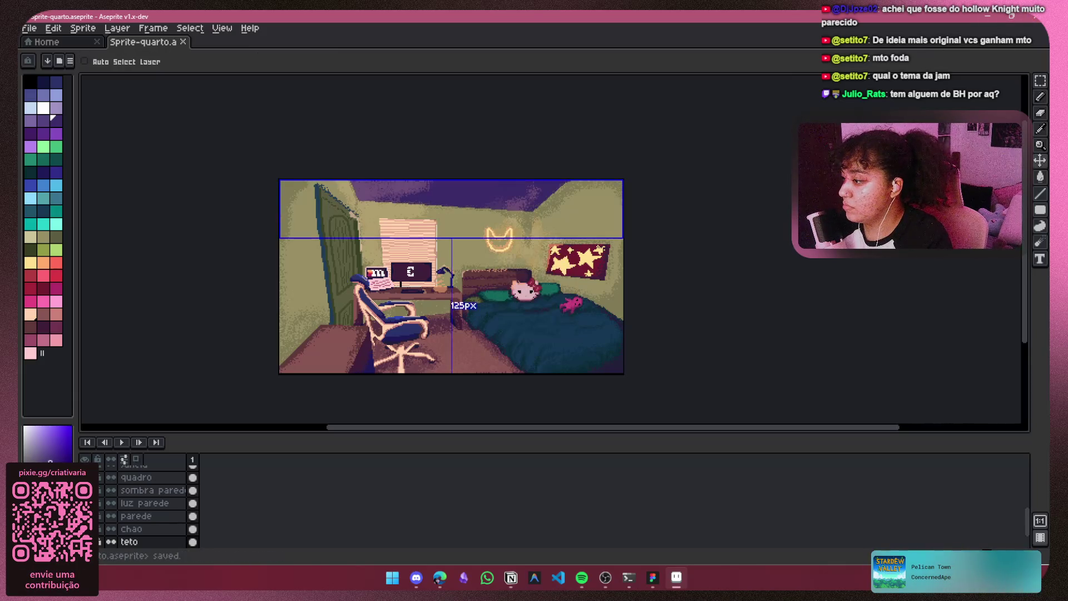
key(alt+F4)
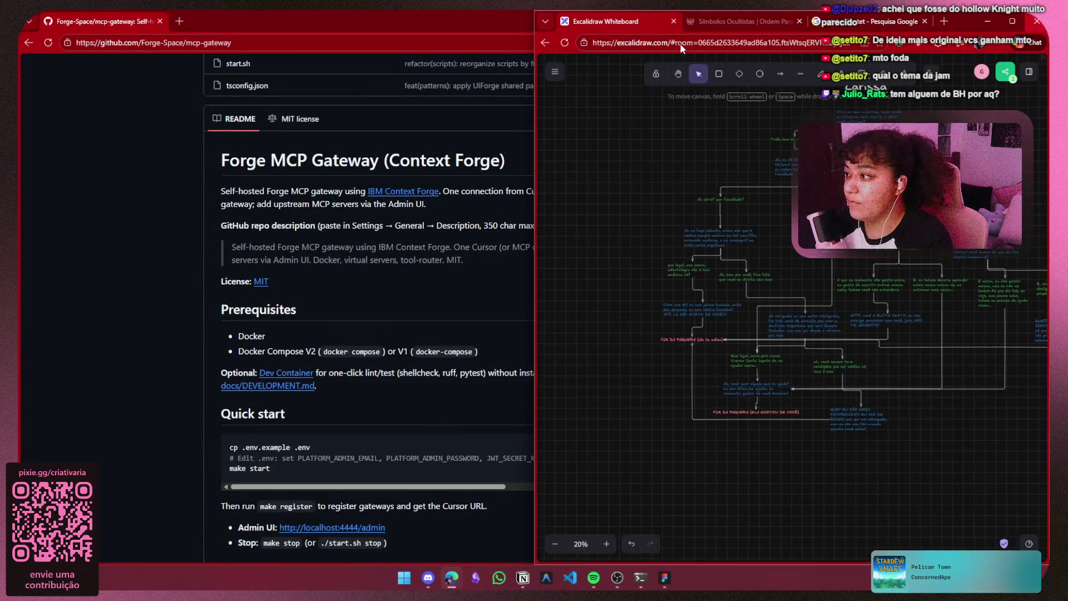
Step: Close the browser windows and navigate Notion to FelpoJam > Pixel Art > Tarefas
click(1037, 21)
click(1037, 21)
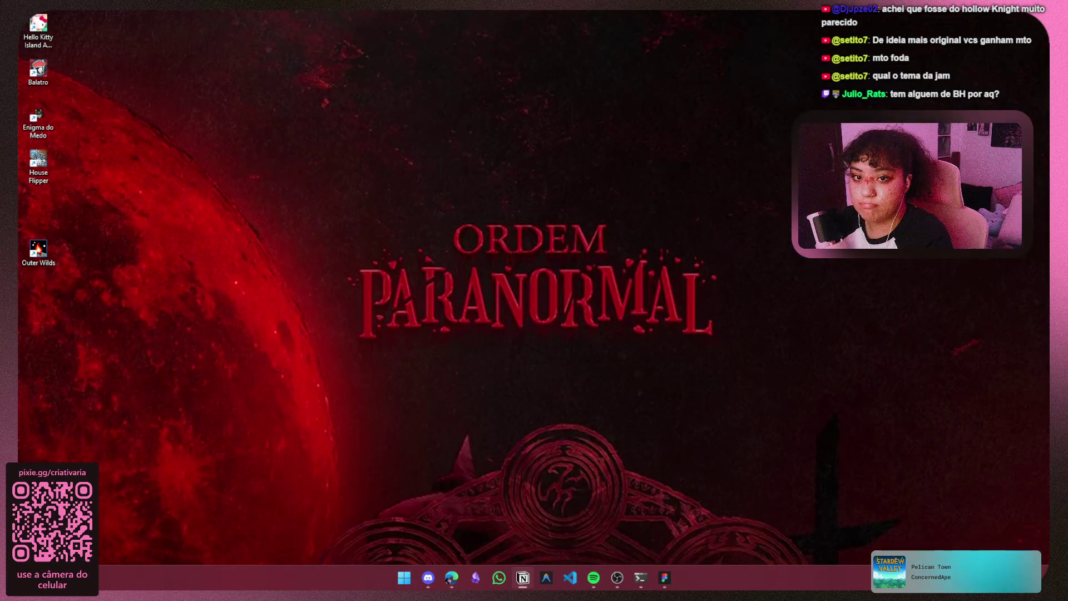
click(523, 579)
click(154, 134)
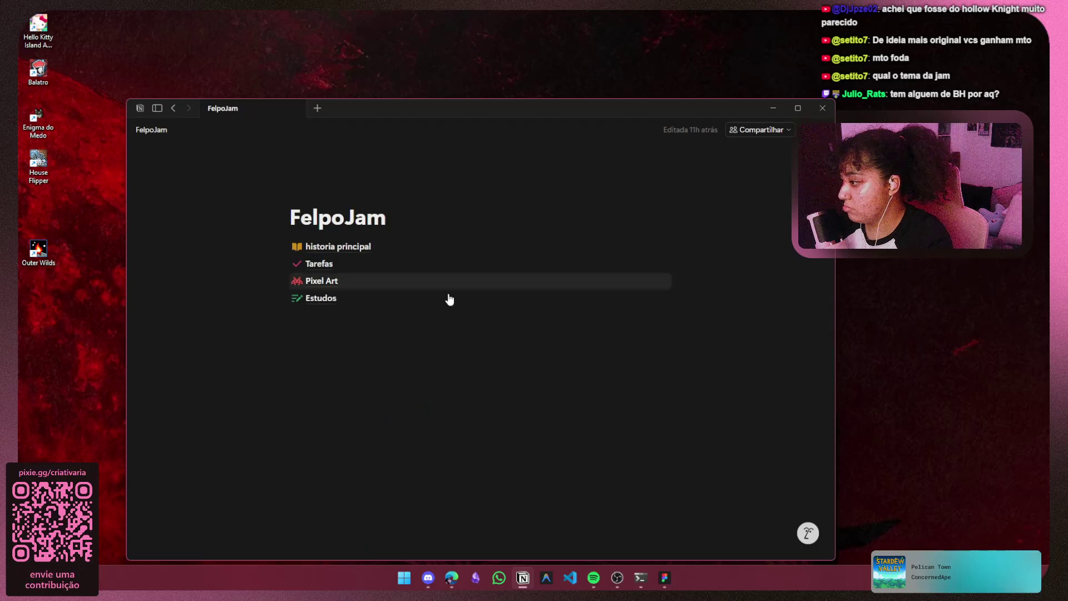
click(374, 283)
click(151, 129)
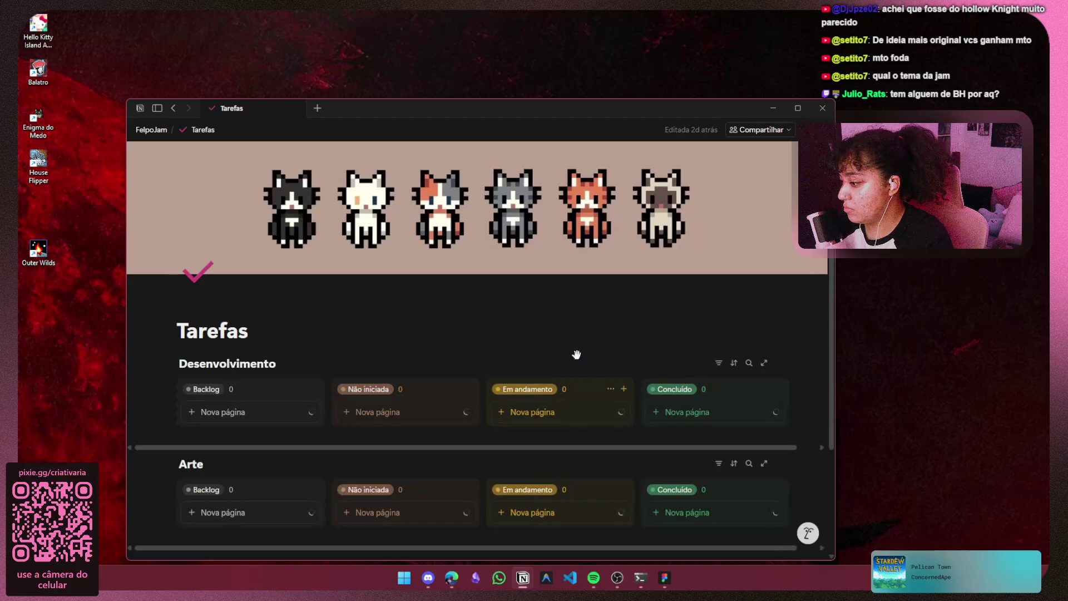
scroll(573, 355, down, 10)
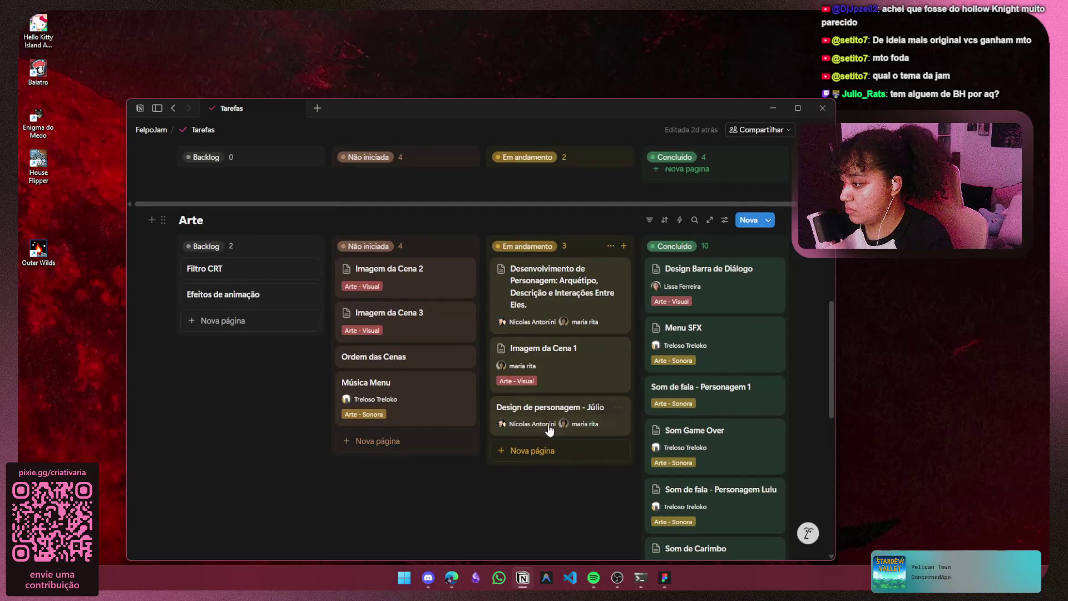
Step: Move the Imagem da Cena 1 card to Concluído and open its task page
drag(581, 350, 716, 271)
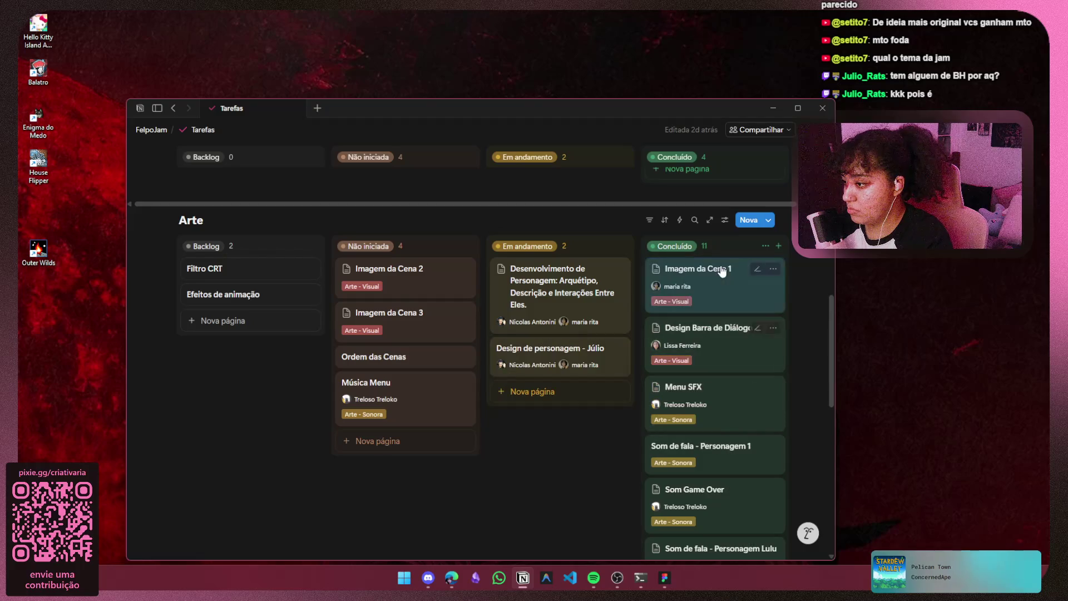
click(720, 275)
click(559, 466)
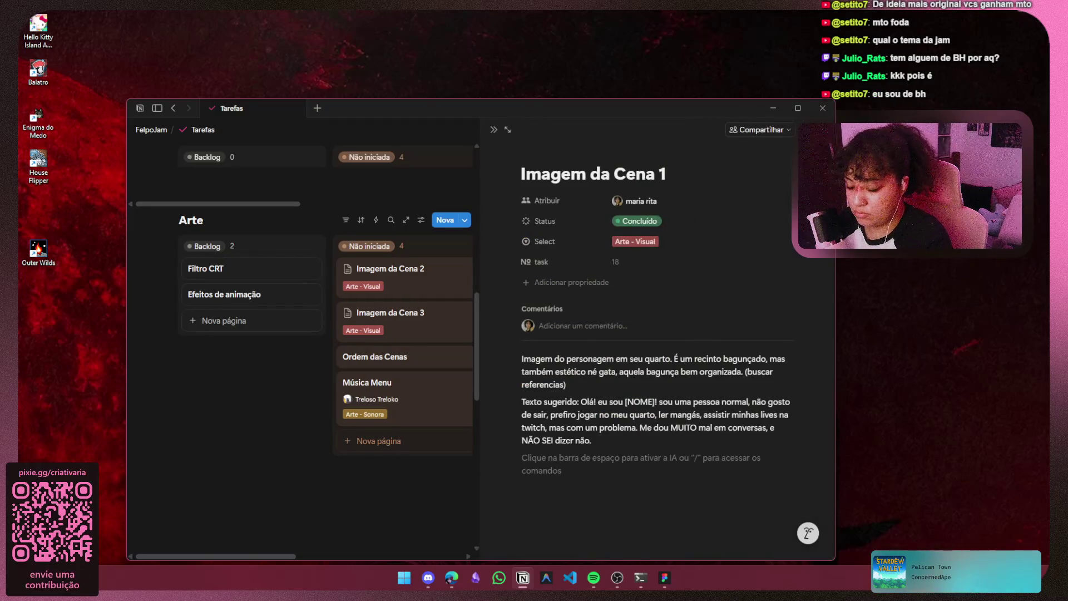
key(super+e)
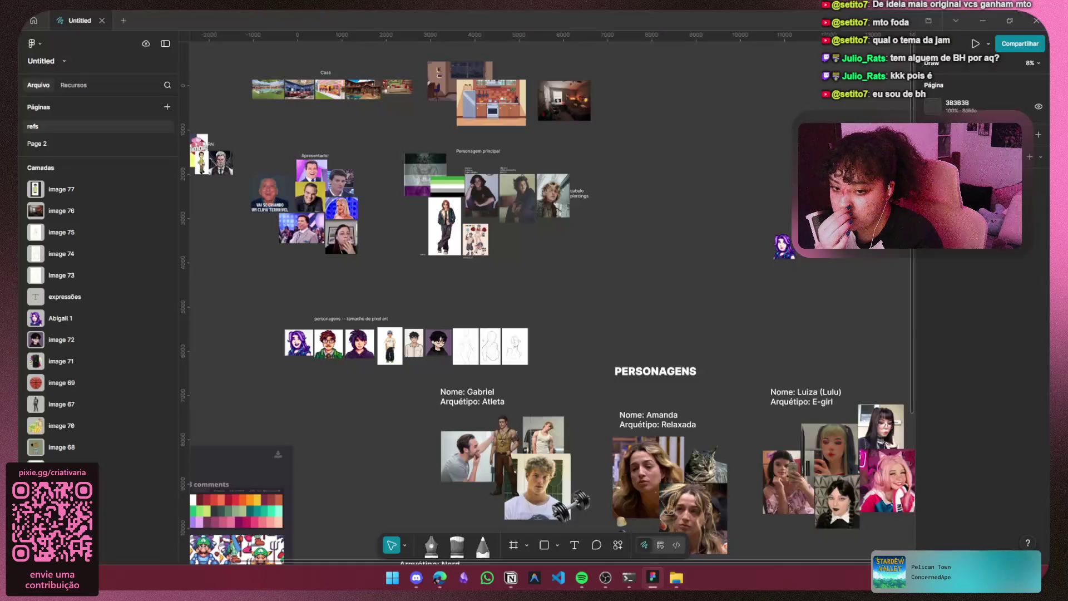
Step: Launch Aseprite and open Sprite-quarto.aseprite from the recent files
key(alt+F4)
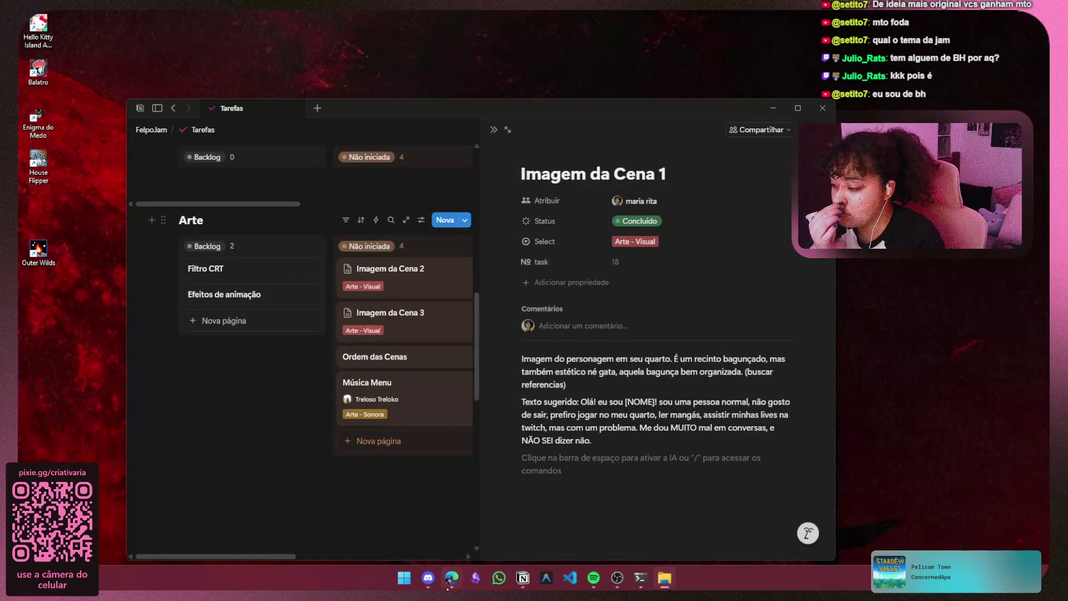
click(405, 579)
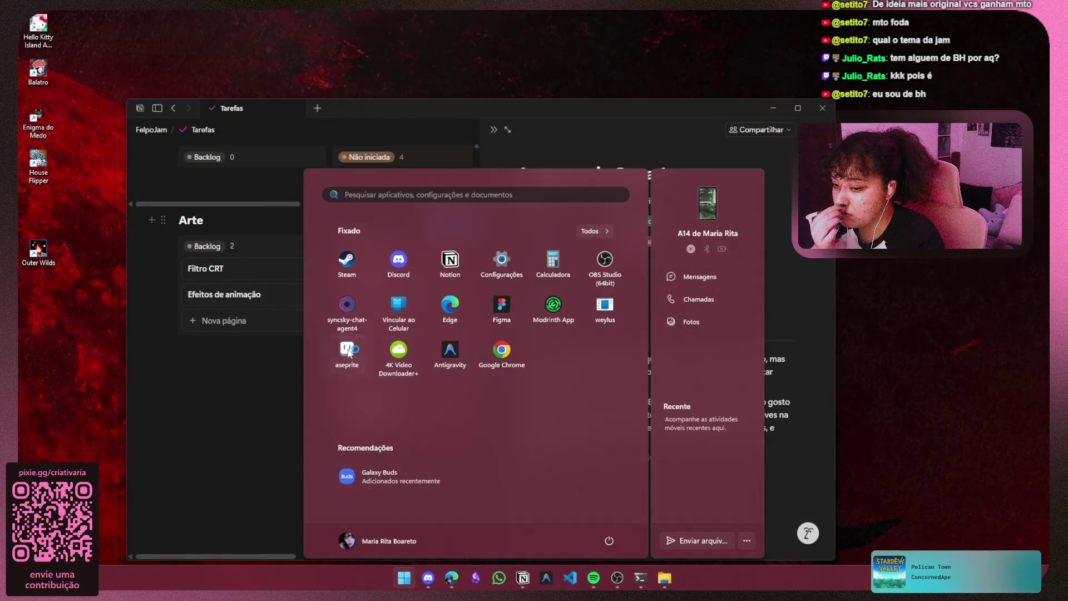
click(348, 354)
click(84, 127)
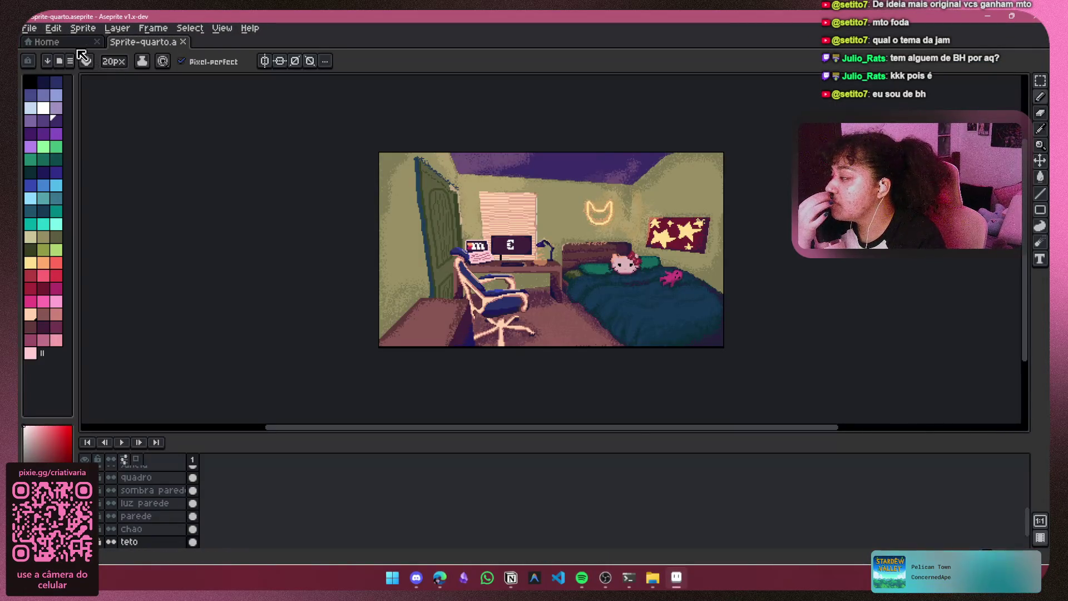
Step: Confirm via Save As that Sprite-quarto.png is in the felpojam folder, then cancel and close Aseprite
click(28, 27)
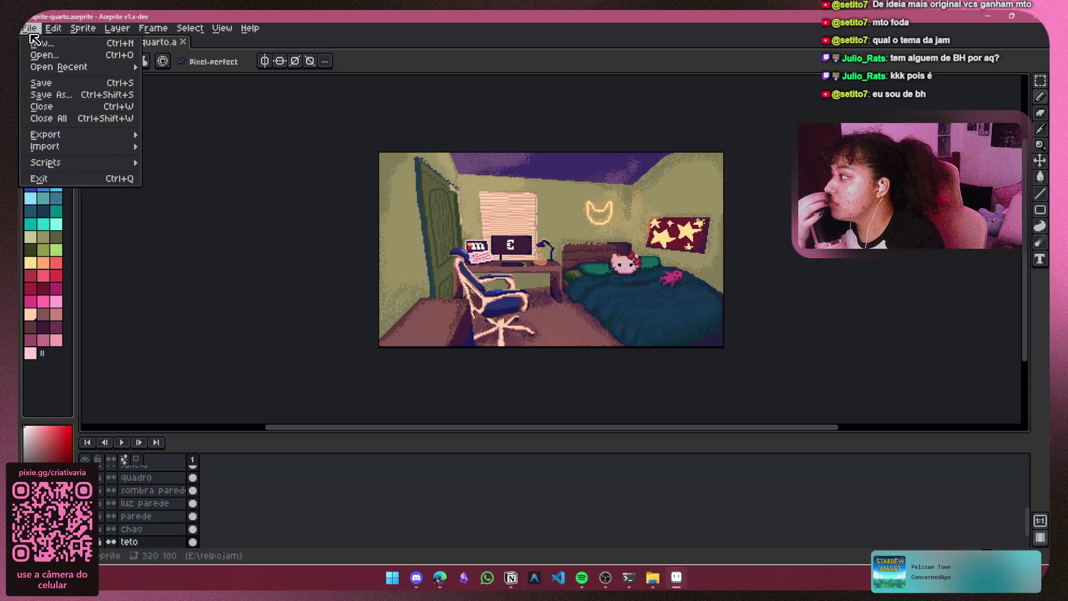
click(54, 94)
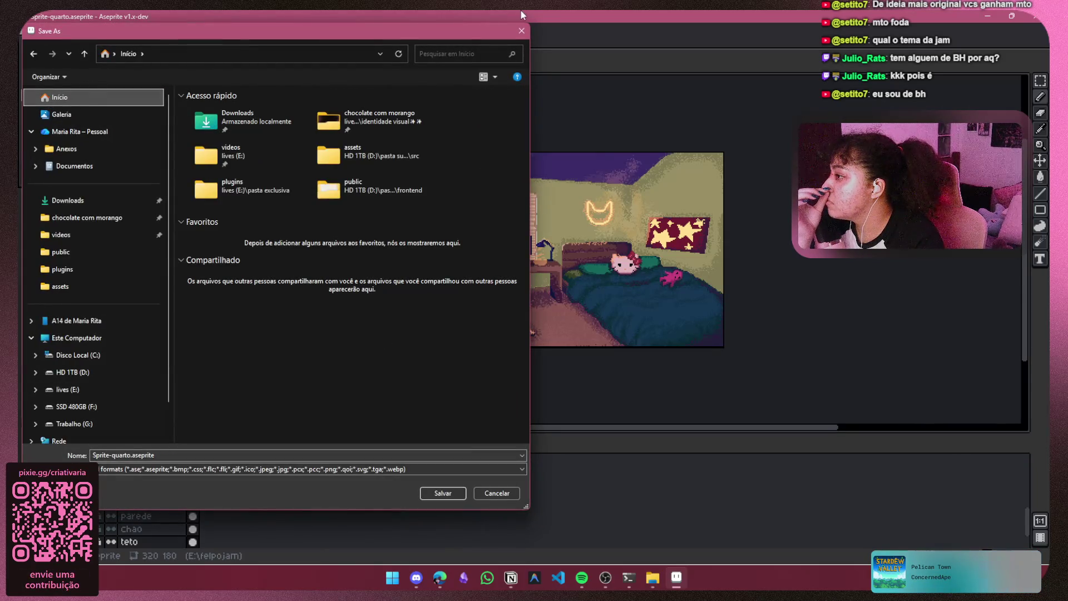
click(520, 31)
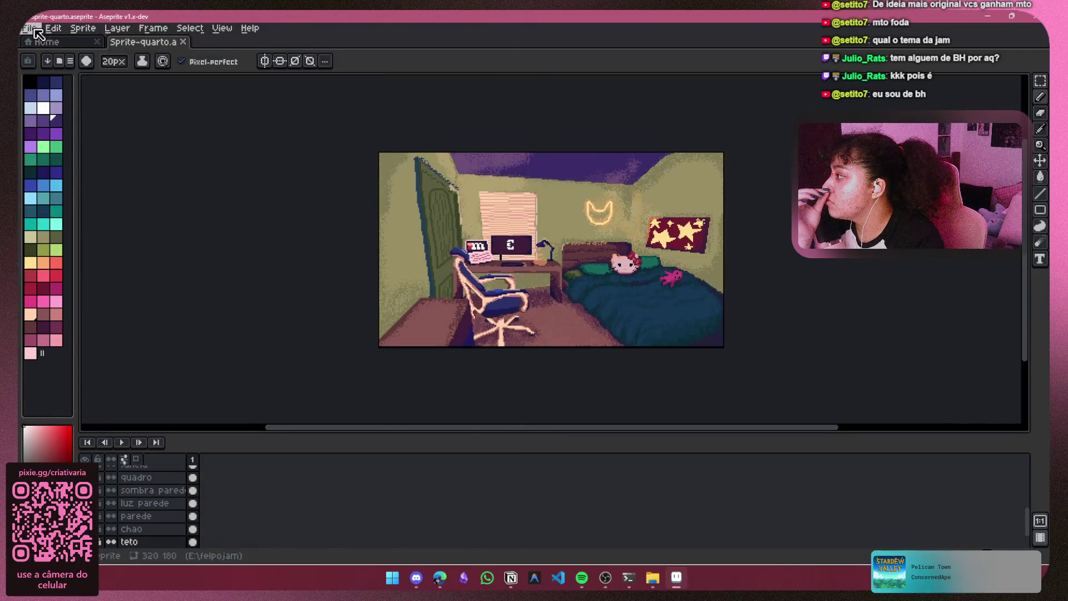
click(29, 28)
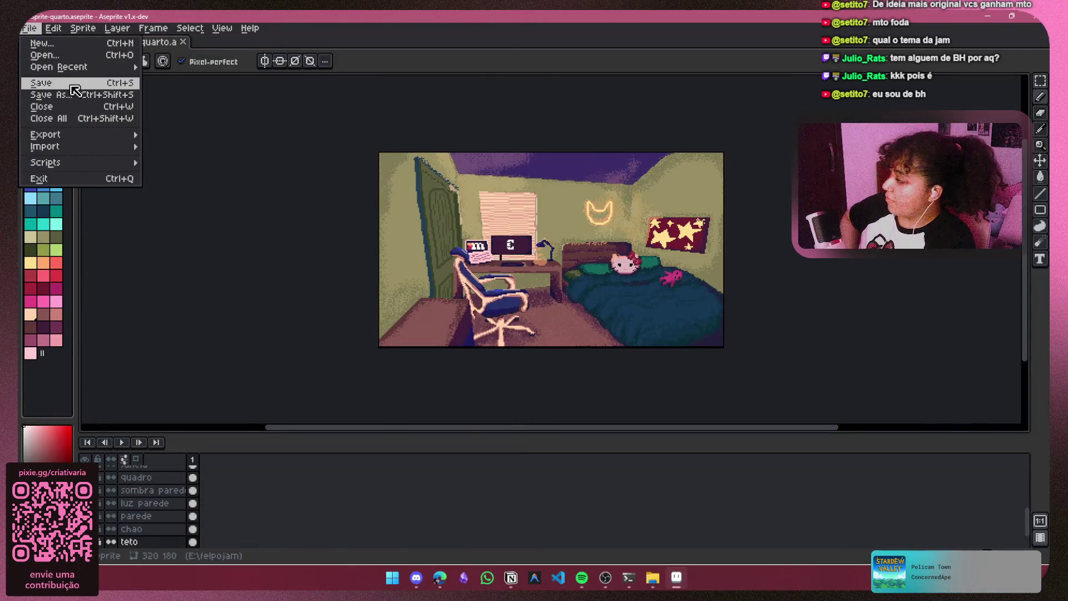
click(67, 96)
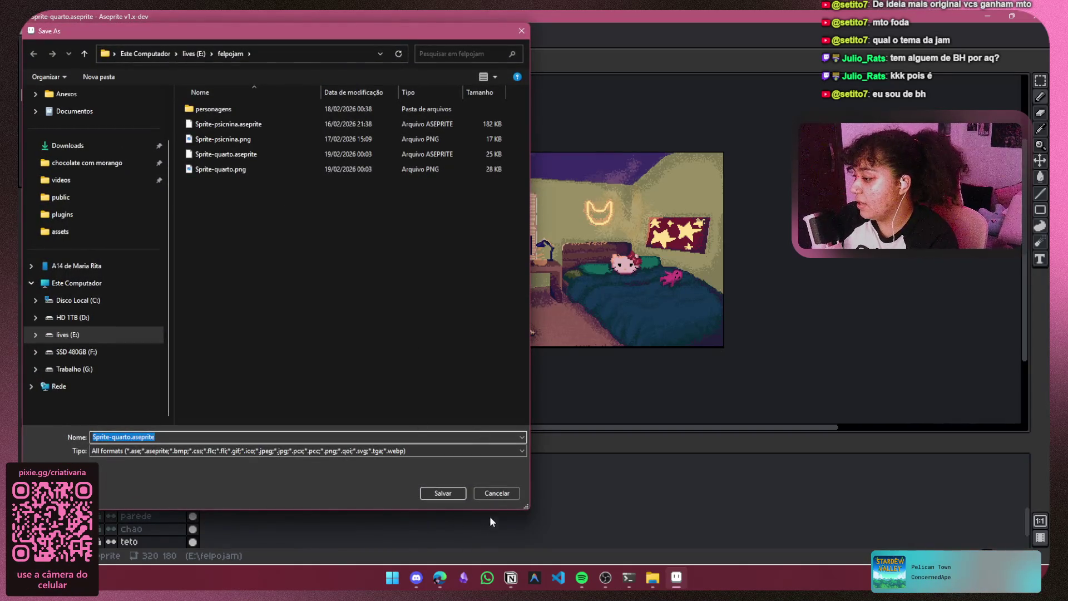
click(497, 493)
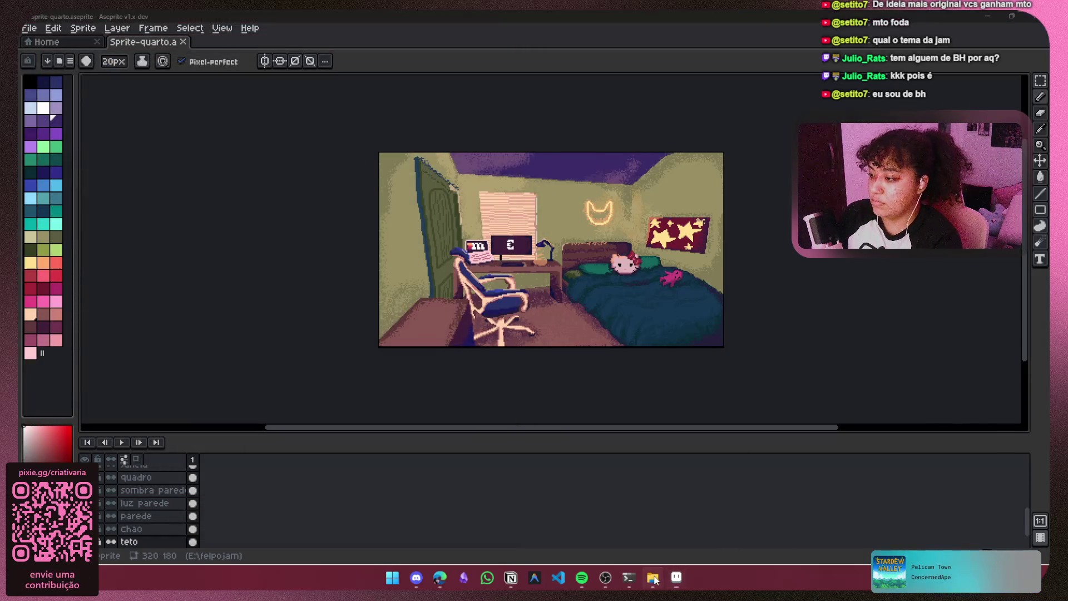
key(alt+F4)
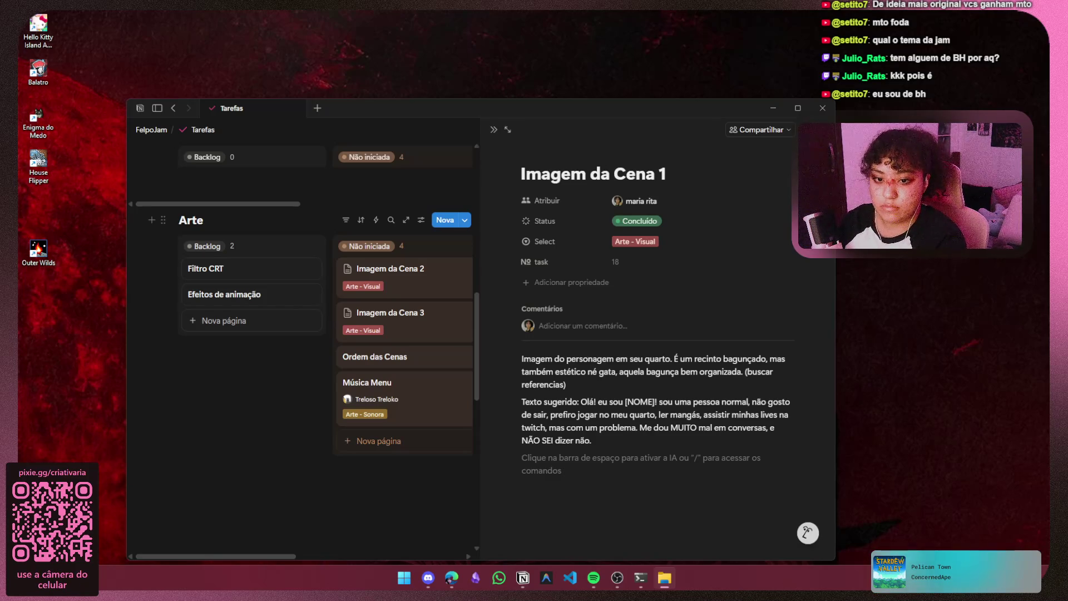
Step: Drop Sprite-quarto.png into the task page, add a 'yey!' line below it, and close Notion
mouse_move(1067, 429)
mouse_down()
mouse_move(851, 429)
mouse_move(640, 466)
mouse_up()
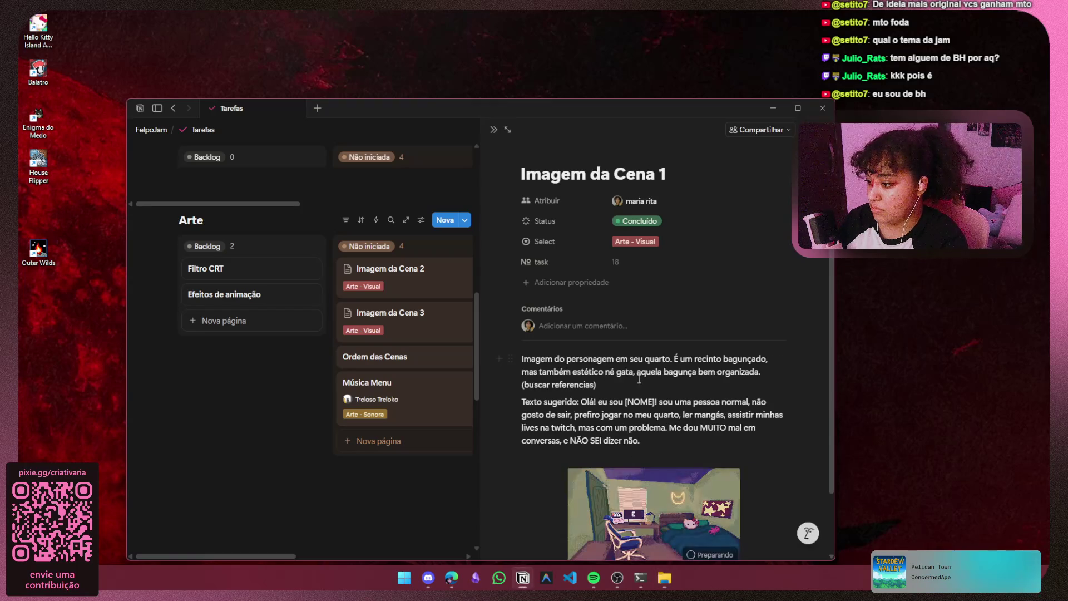
click(762, 549)
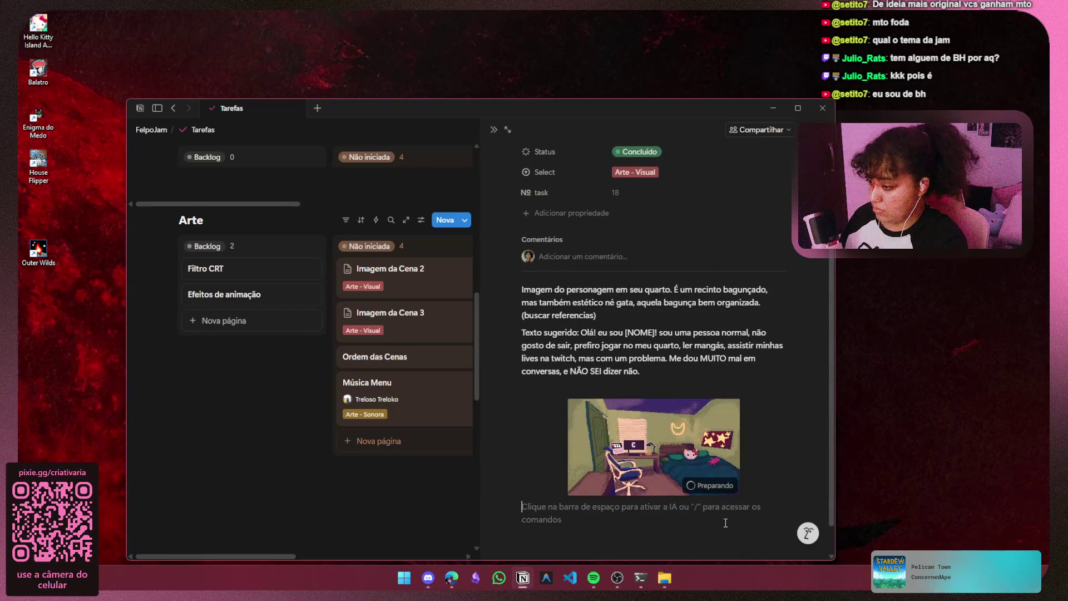
text(yey!)
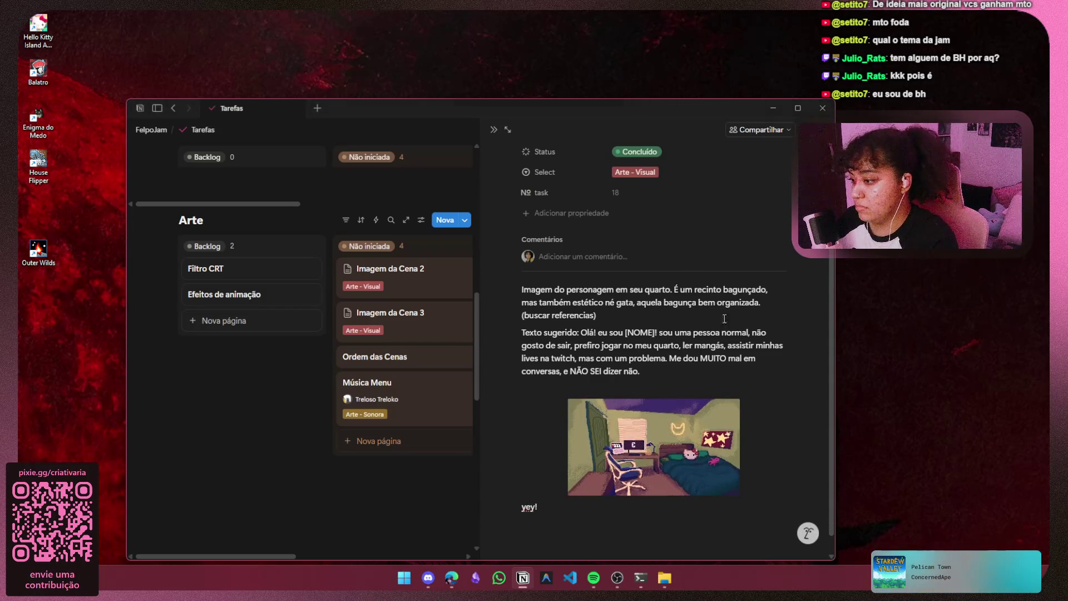
click(820, 107)
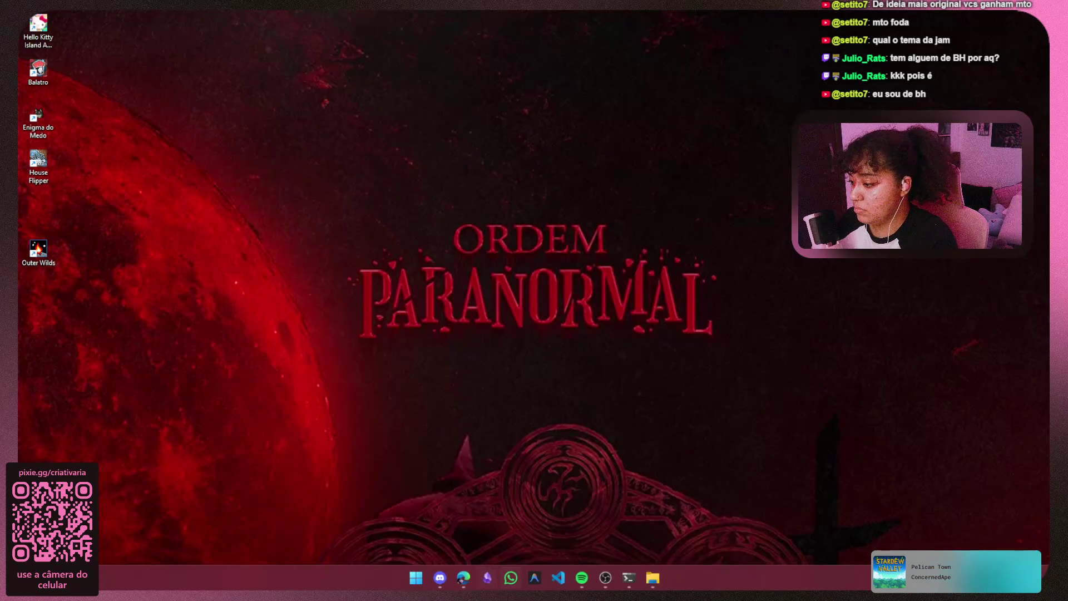